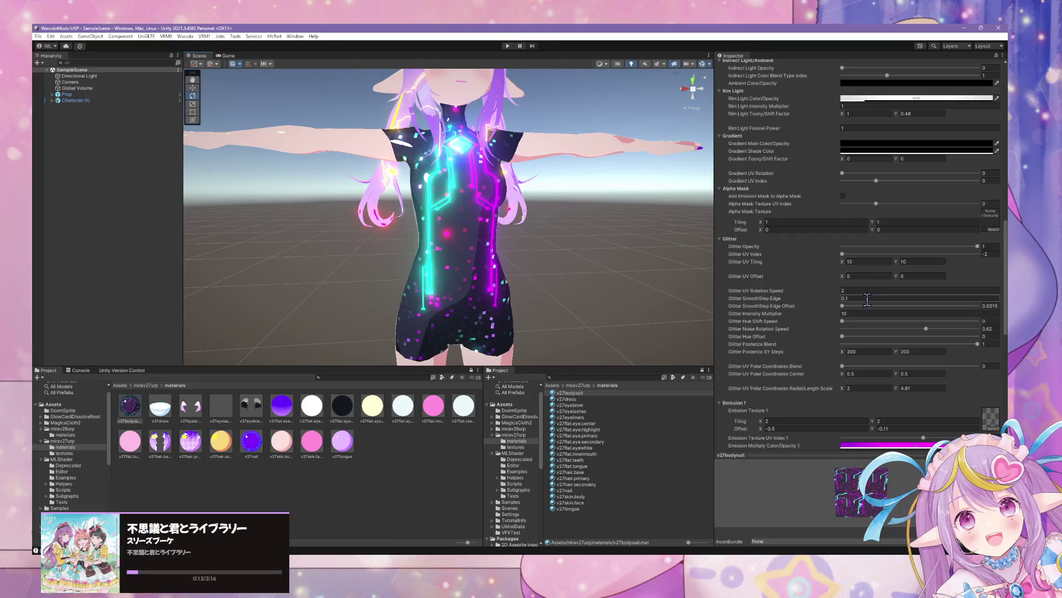
# Set the bodysuit glitter's UV Rotation Speed to 0.
pyautogui.click(845, 290)
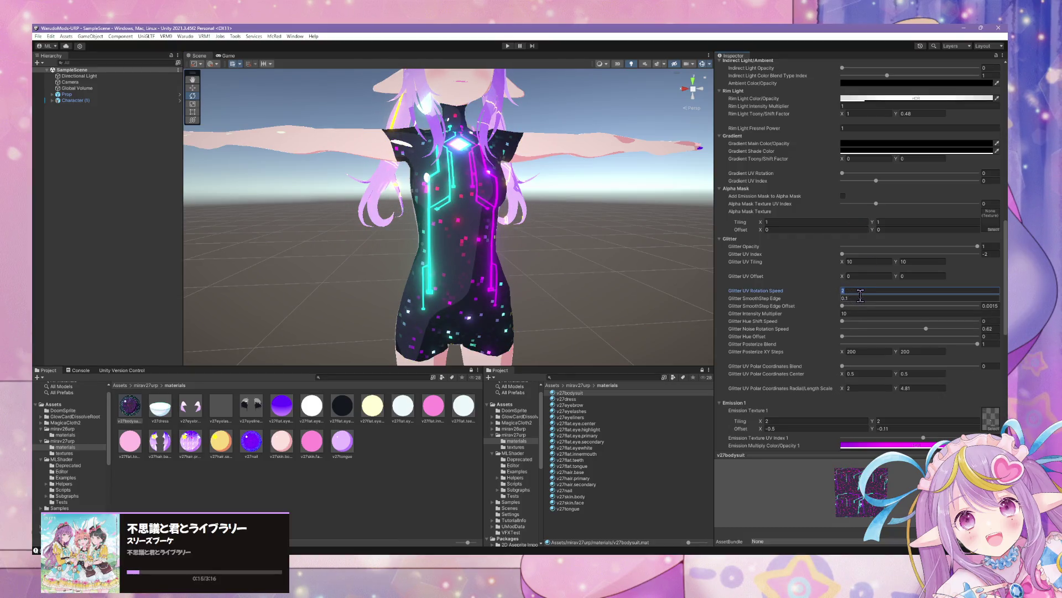
pyautogui.click(849, 292)
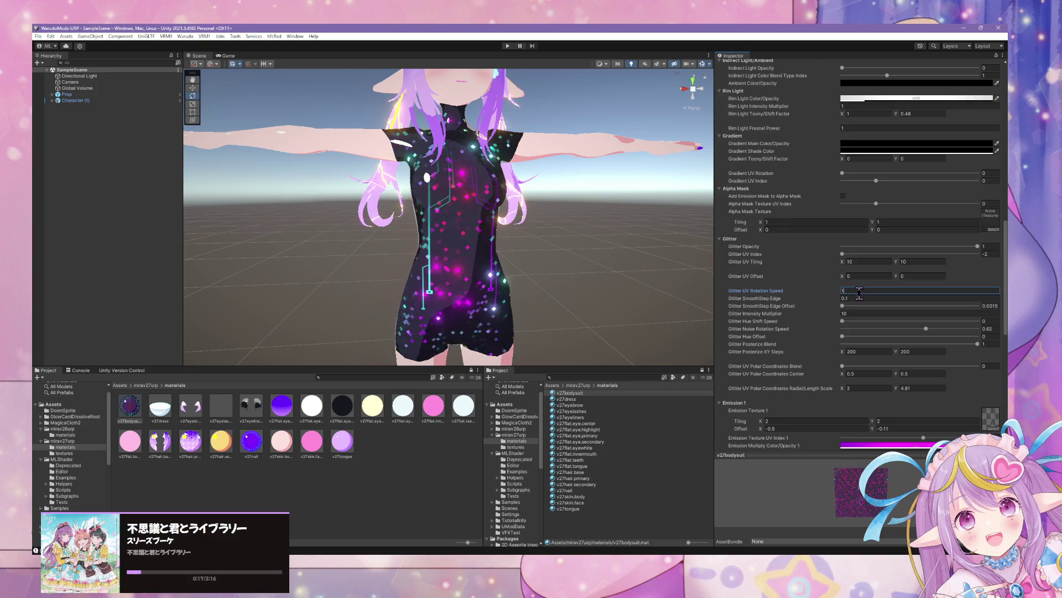
pyautogui.write('0')
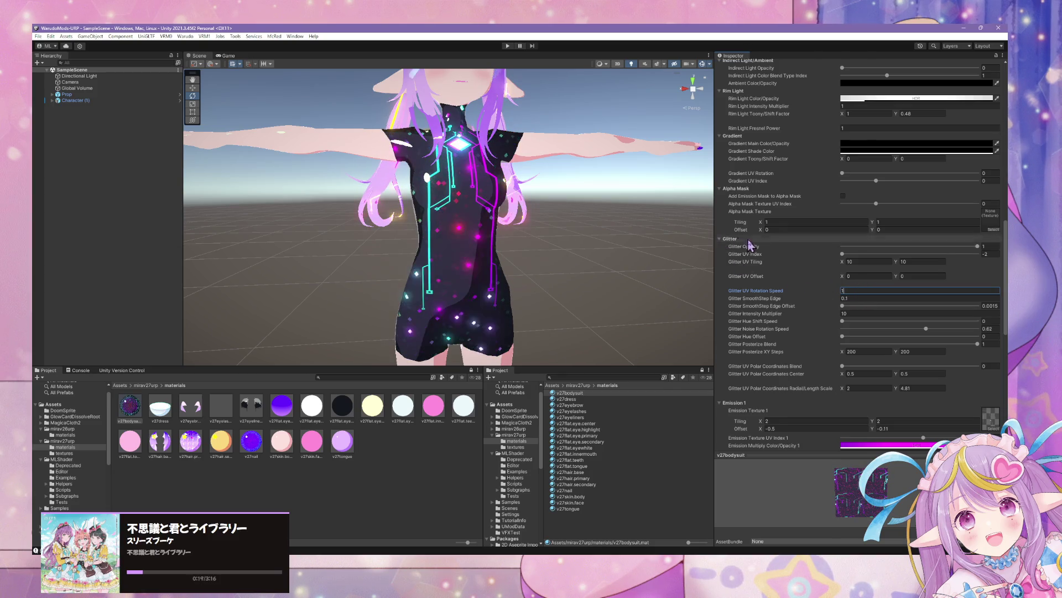
pyautogui.click(653, 214)
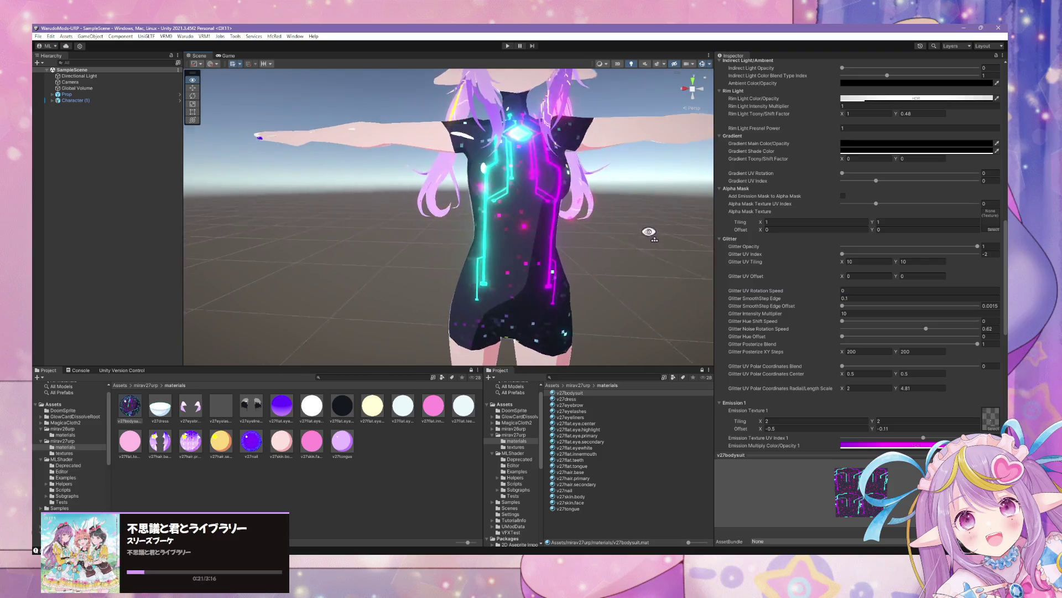
pyautogui.scroll(5, 653, 214)
pyautogui.scroll(-5, 673, 215)
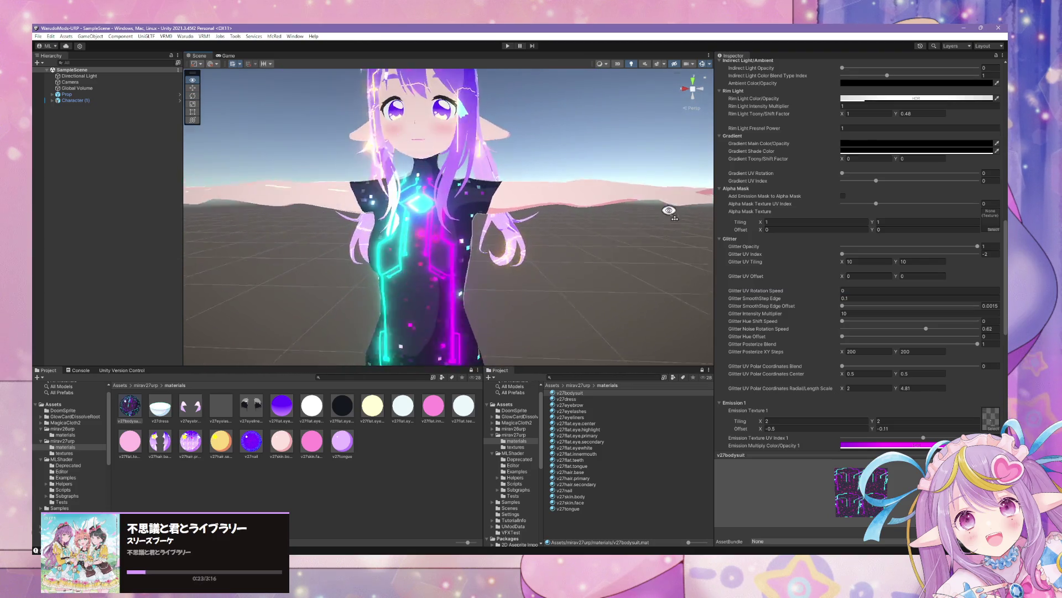
pyautogui.scroll(-3, 625, 191)
pyautogui.scroll(-3, 629, 201)
pyautogui.scroll(2, 629, 201)
pyautogui.scroll(-1, 629, 201)
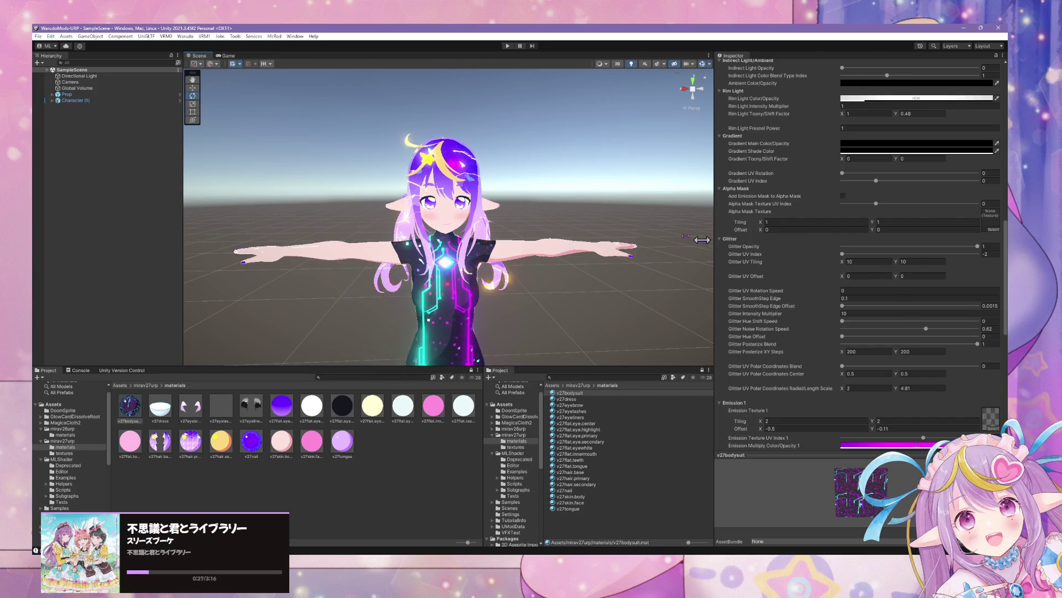
# Build the Warudo mod and accept the prefab restructure warning.
pyautogui.click(185, 36)
pyautogui.click(205, 78)
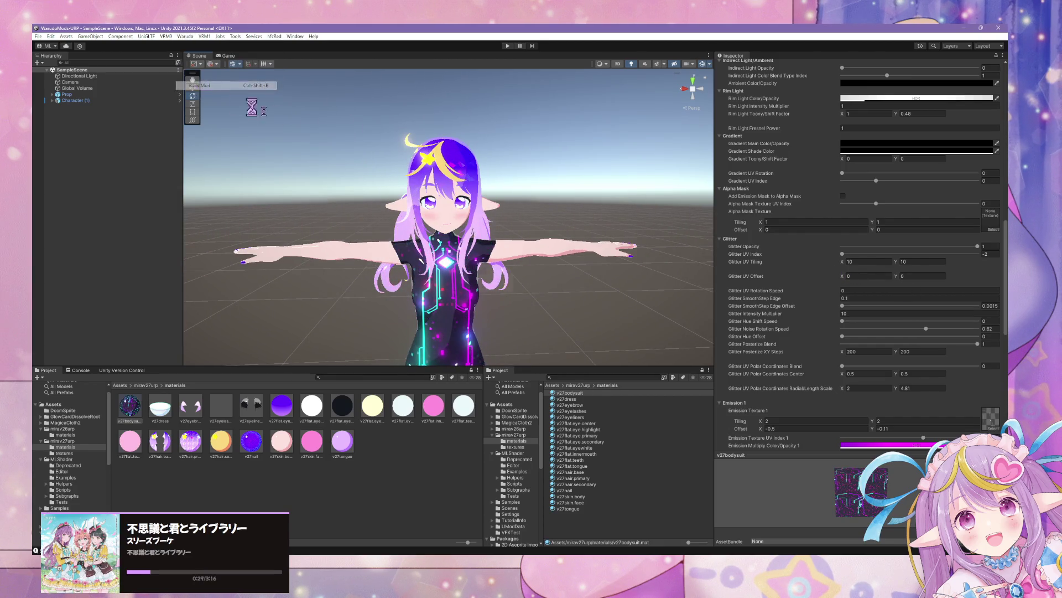
pyautogui.click(570, 309)
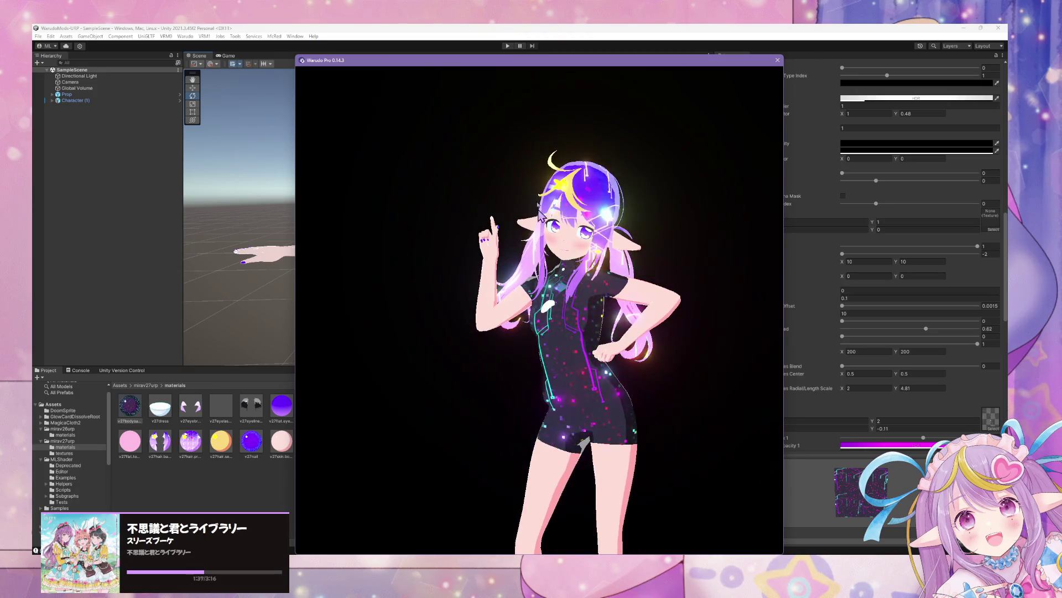
# Back in Unity, open the Character (1) prefab for editing and frame it.
pyautogui.hotkey('alt', 'Tab')
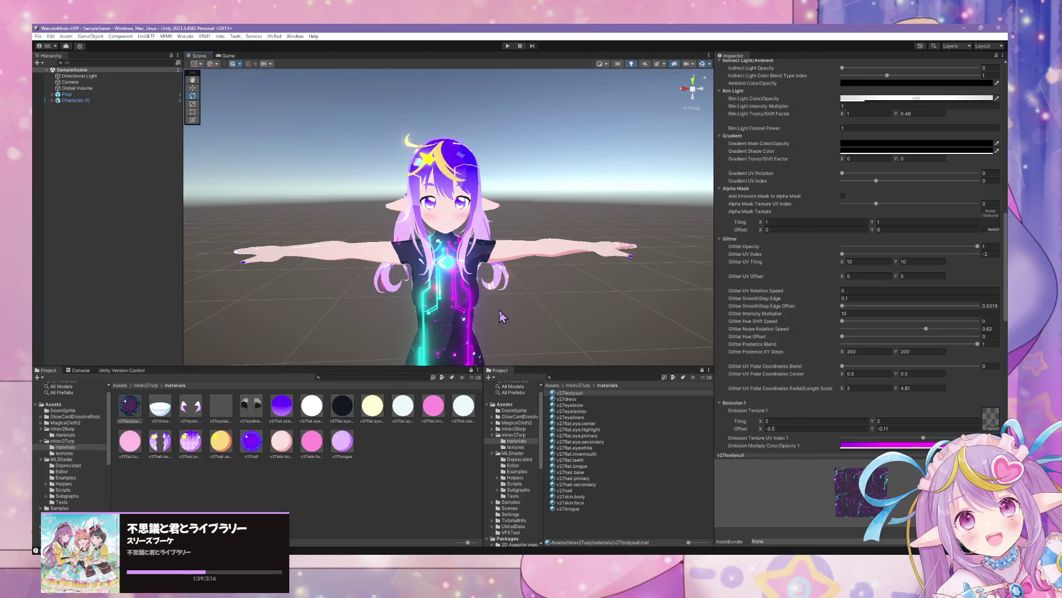
pyautogui.moveTo(337, 333); pyautogui.dragTo(432, 224)
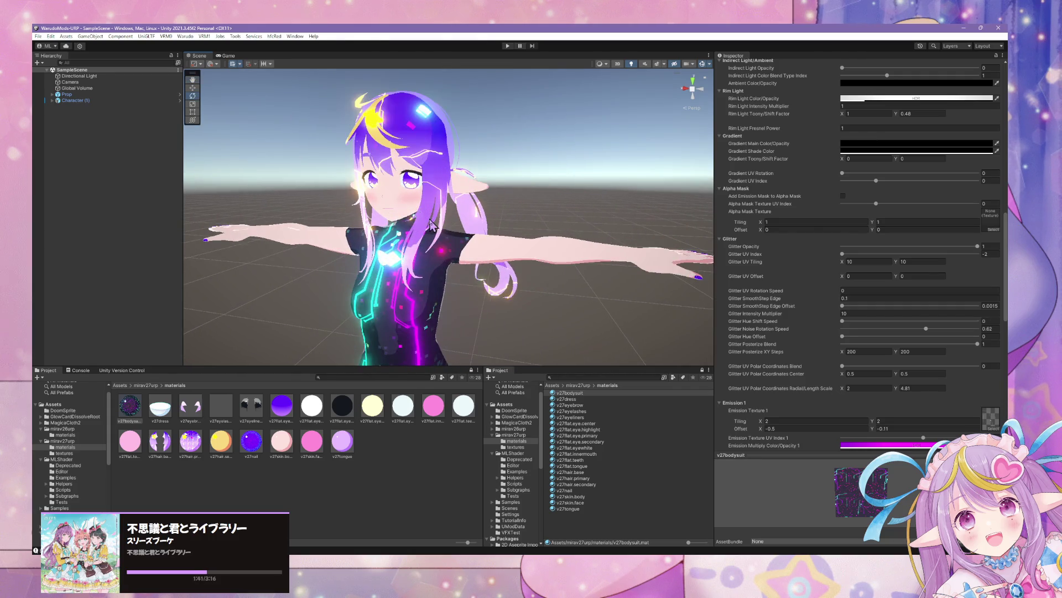
pyautogui.click(61, 100)
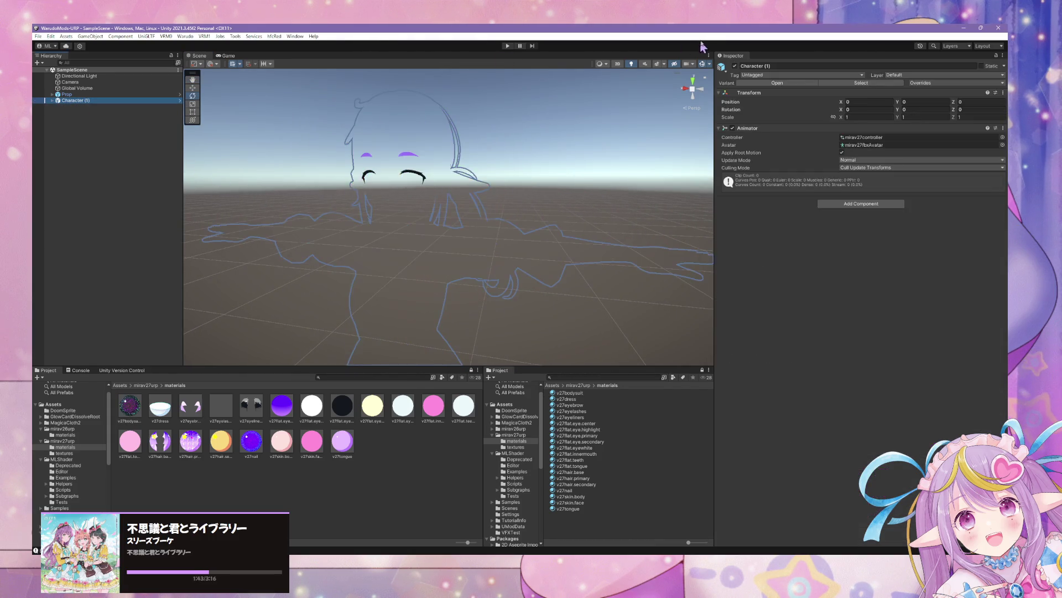
pyautogui.click(773, 83)
pyautogui.scroll(3, 387, 219)
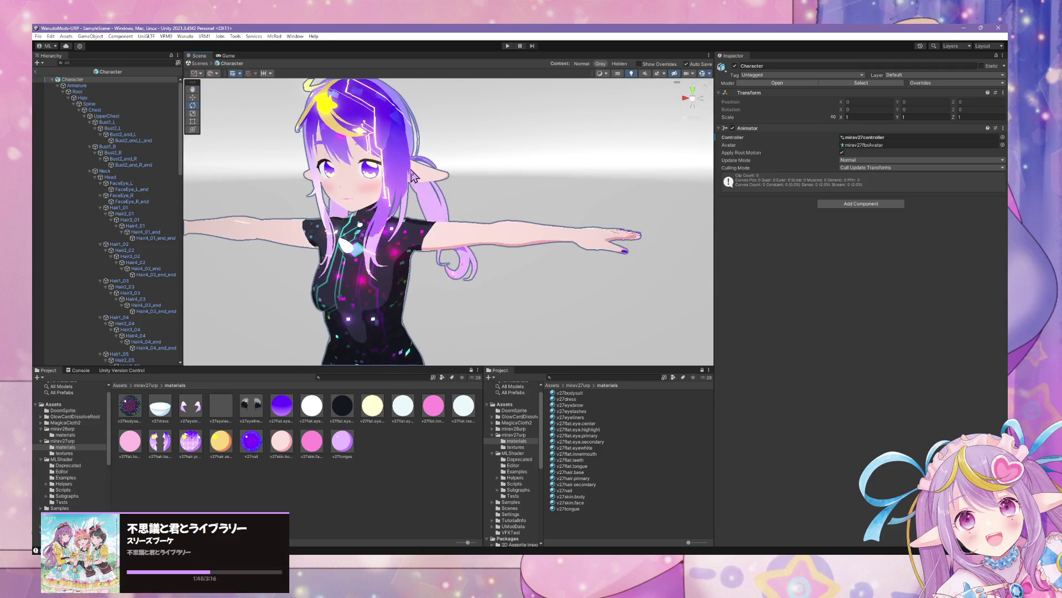
pyautogui.press('f')
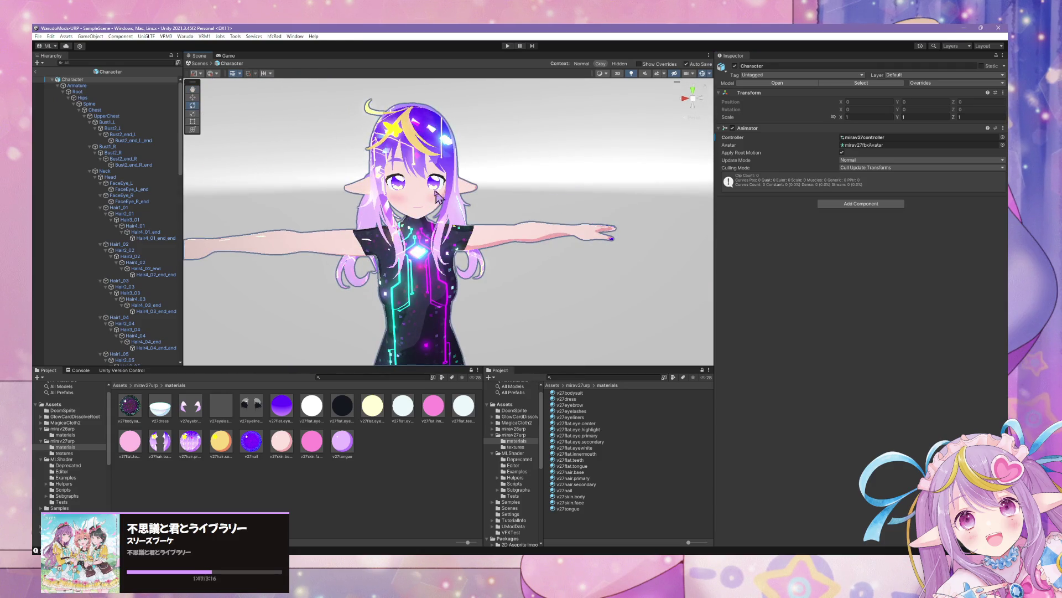
pyautogui.scroll(3, 401, 194)
# Collapse Armature to show the mesh children and display the mirav27urp folder contents.
pyautogui.click(57, 85)
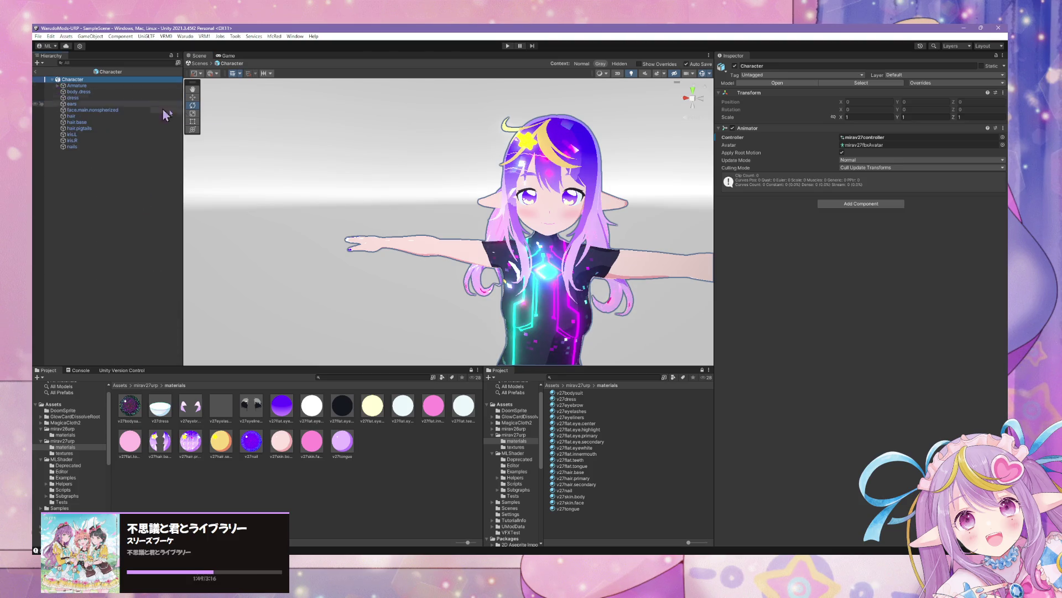
pyautogui.scroll(2, 492, 160)
pyautogui.moveTo(492, 161); pyautogui.dragTo(479, 155)
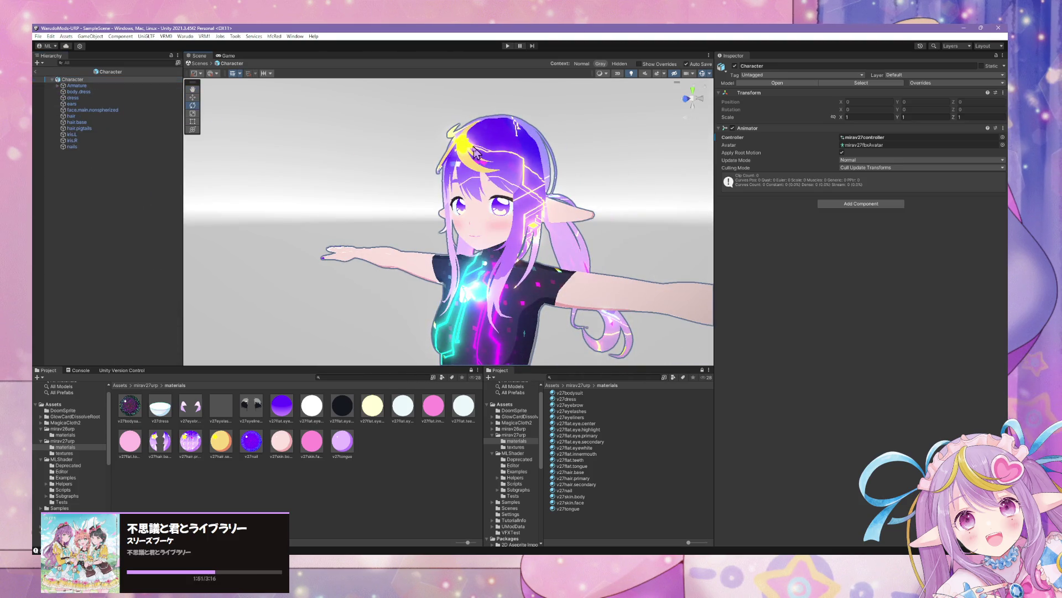
pyautogui.scroll(-2, 419, 162)
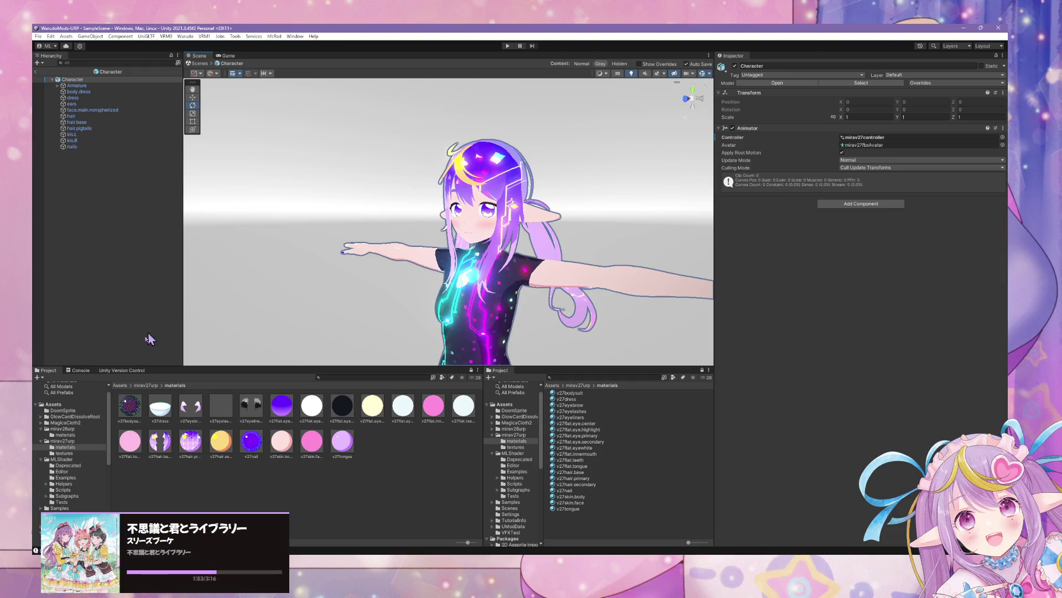
pyautogui.click(62, 441)
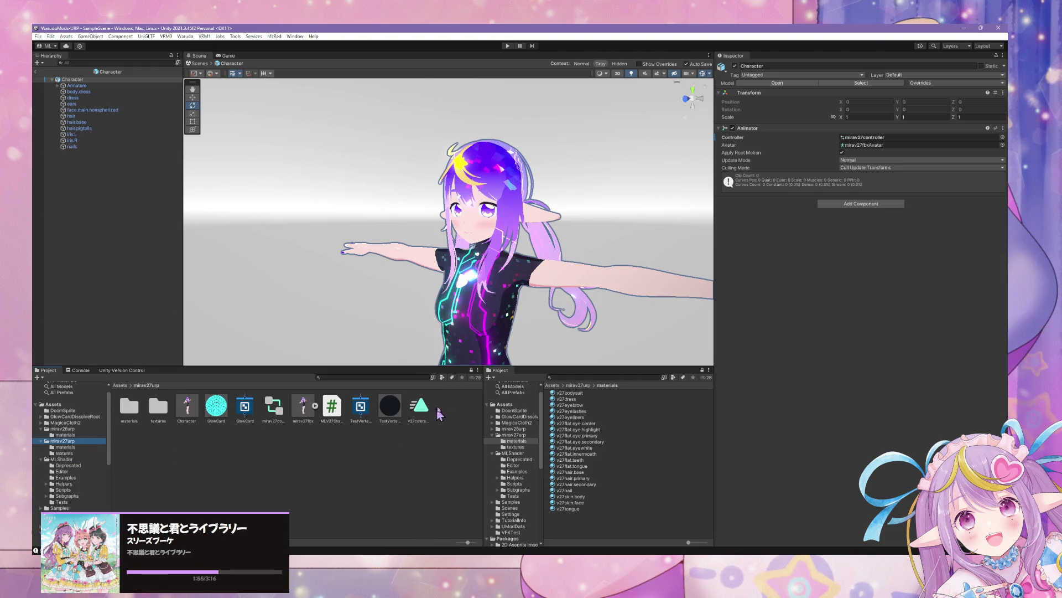
pyautogui.rightClick(108, 232)
# Create a 3D Quad under Character and rename it billboard.star.
pyautogui.moveTo(171, 360)
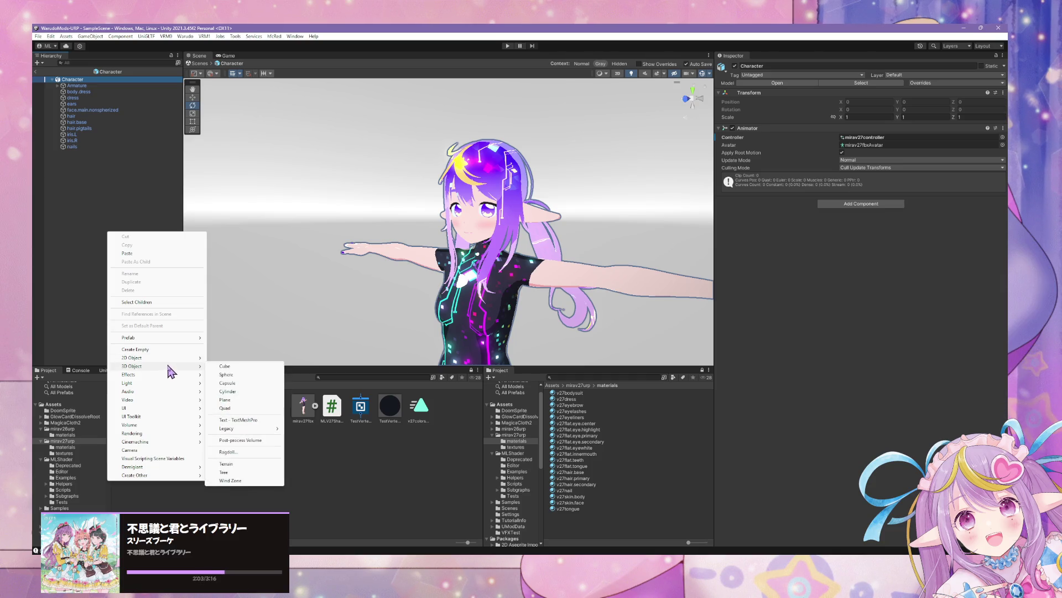
pyautogui.click(238, 408)
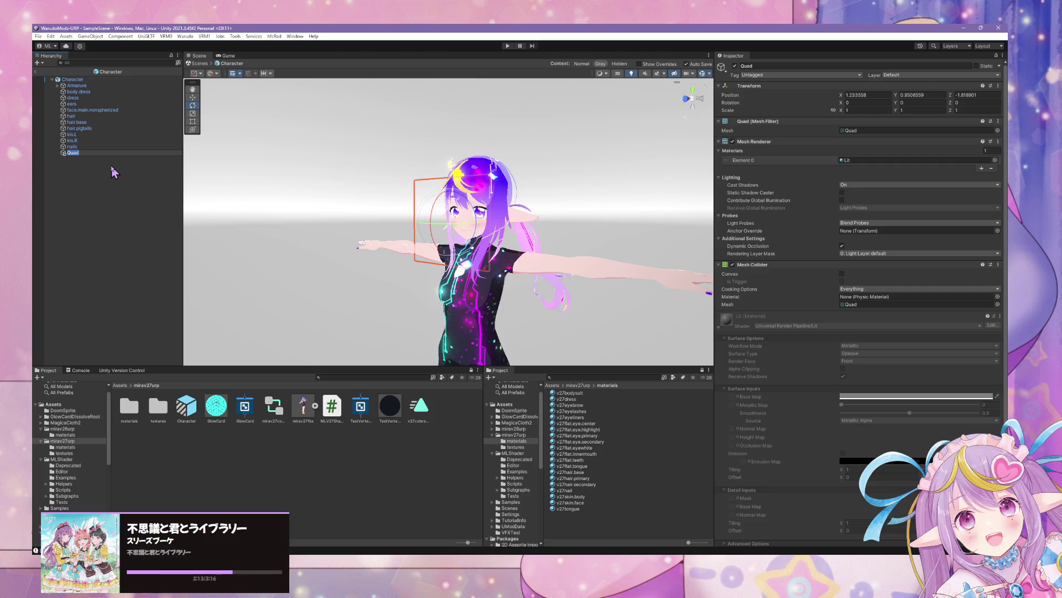
pyautogui.write('Sta')
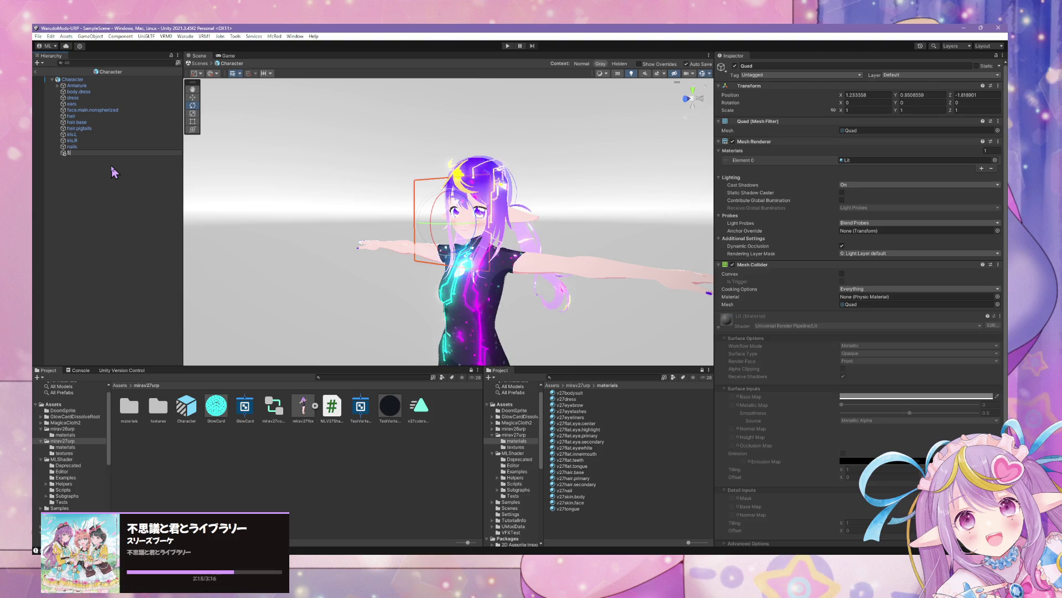
pyautogui.press('BackSpace')
pyautogui.press('BackSpace')
pyautogui.press('BackSpace')
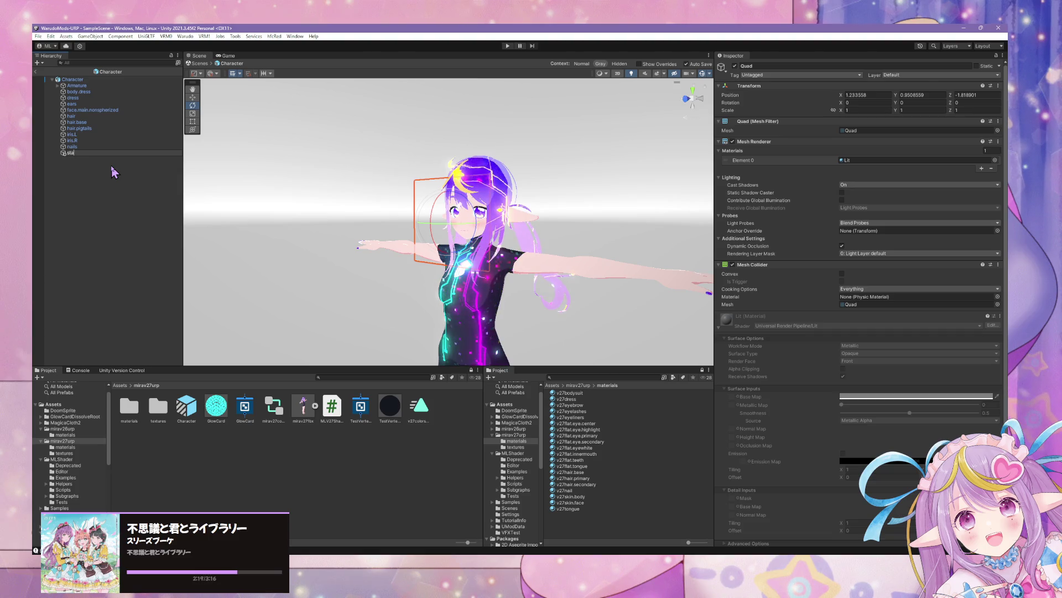
pyautogui.write('billboard.star')
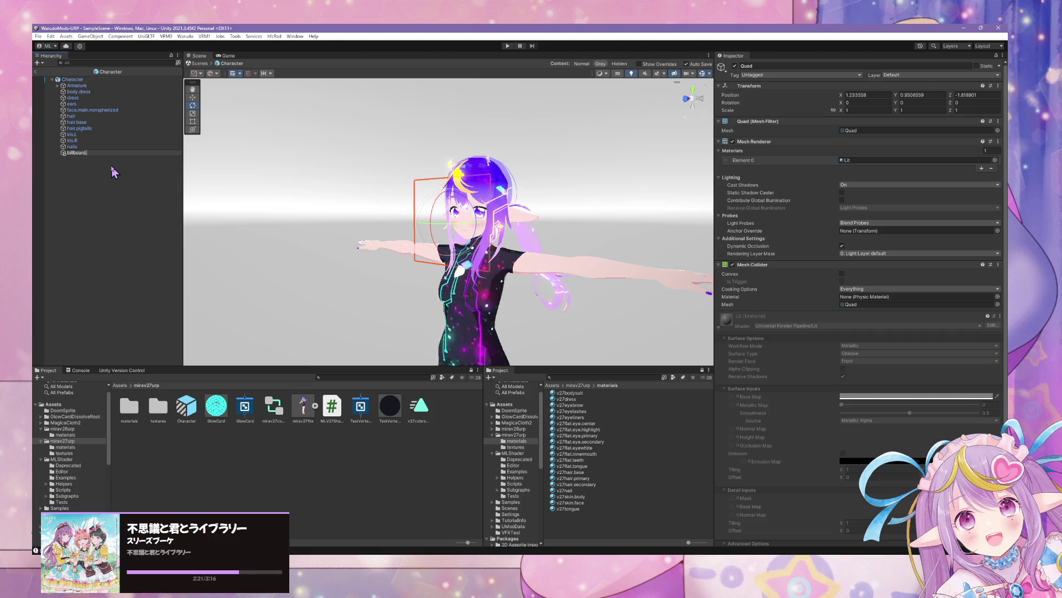
pyautogui.press('Return')
pyautogui.click(62, 86)
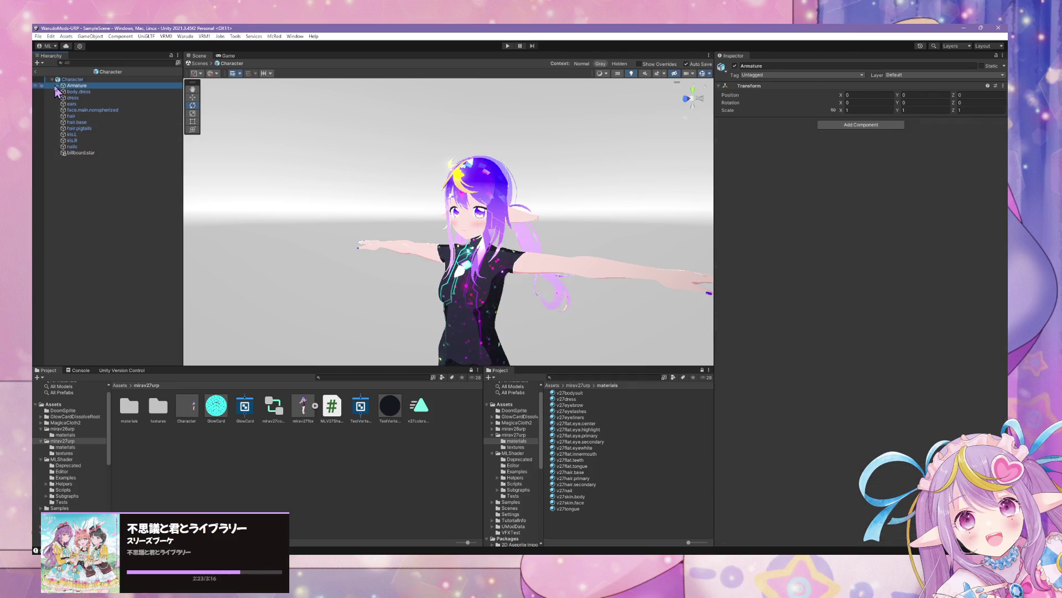
pyautogui.keyDown('alt'); pyautogui.click(57, 85); pyautogui.keyUp('alt')
pyautogui.click(68, 98)
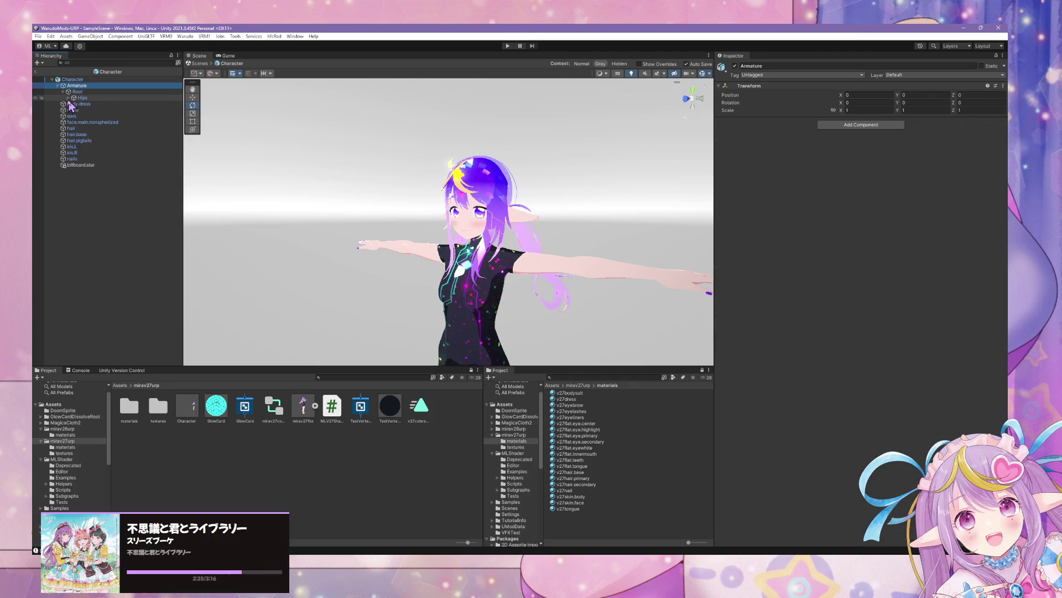
pyautogui.click(68, 98)
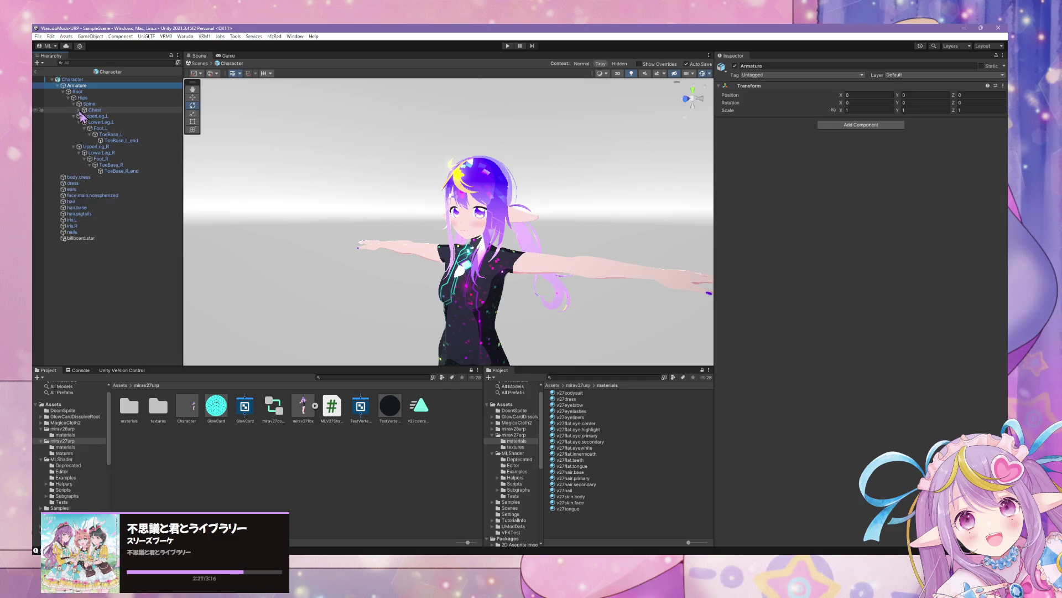
pyautogui.scroll(-5, 113, 191)
pyautogui.scroll(-10, 114, 191)
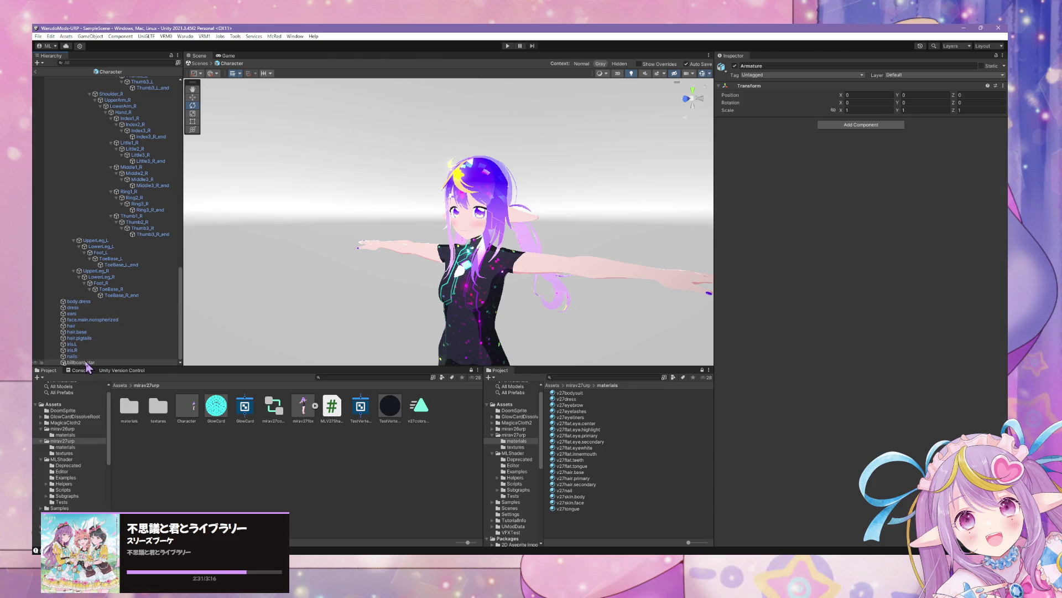
pyautogui.moveTo(83, 361)
pyautogui.mouseDown()
pyautogui.moveTo(106, 62)
pyautogui.moveTo(133, 84)
pyautogui.moveTo(134, 113)
pyautogui.moveTo(104, 108)
pyautogui.moveTo(112, 187)
pyautogui.mouseUp()
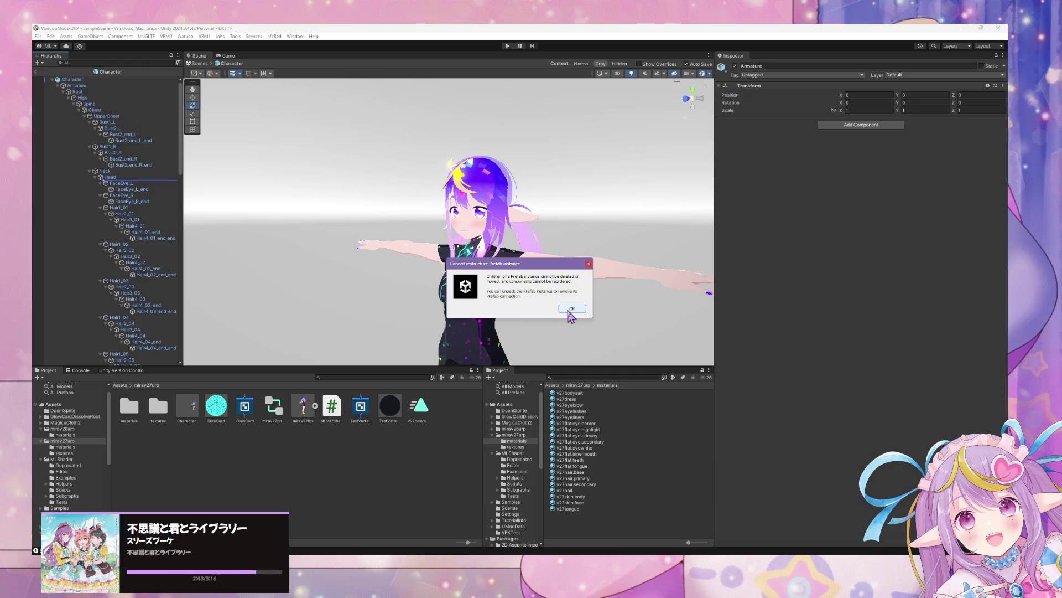
pyautogui.click(570, 309)
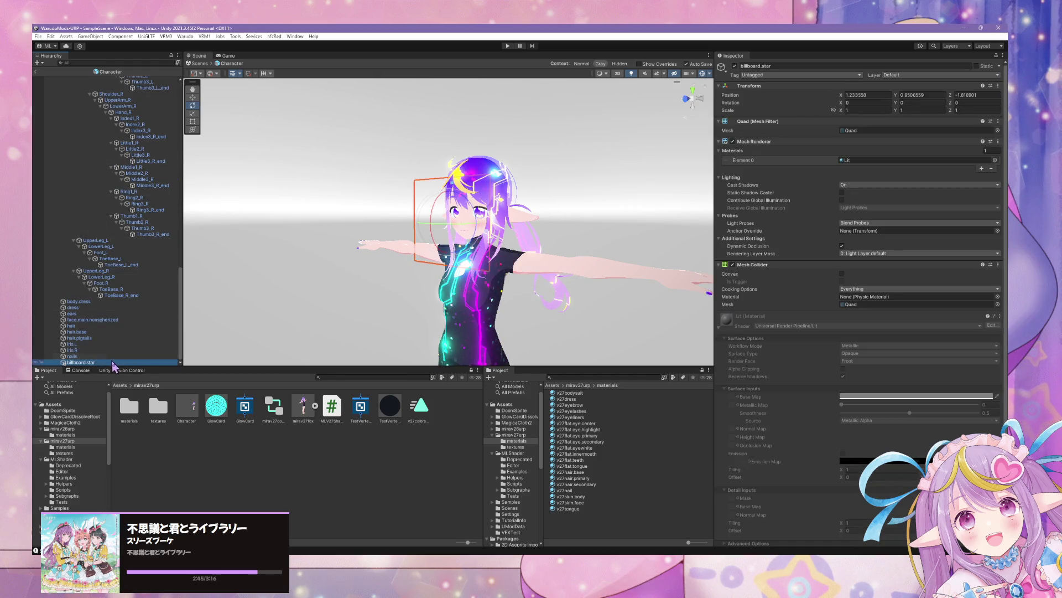
pyautogui.moveTo(115, 209)
pyautogui.mouseDown()
pyautogui.moveTo(118, 72)
pyautogui.moveTo(128, 88)
pyautogui.moveTo(127, 68)
pyautogui.moveTo(140, 227)
pyautogui.mouseUp()
pyautogui.moveTo(129, 364)
pyautogui.mouseDown()
pyautogui.moveTo(146, 367)
pyautogui.moveTo(138, 374)
pyautogui.moveTo(133, 360)
pyautogui.mouseUp()
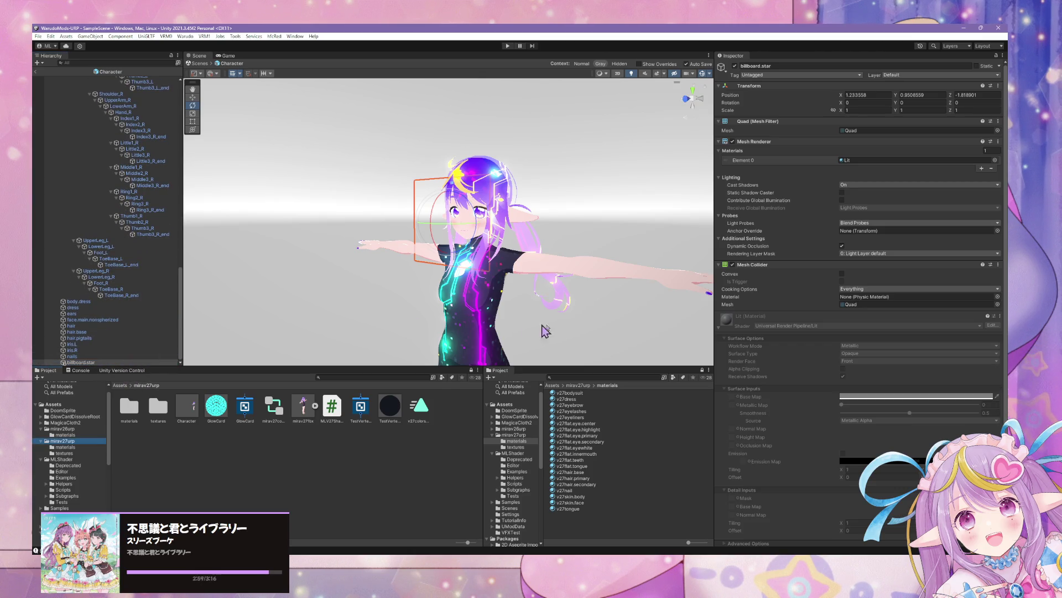
pyautogui.moveTo(561, 227)
pyautogui.mouseDown()
pyautogui.moveTo(582, 203)
pyautogui.moveTo(531, 206)
pyautogui.mouseUp()
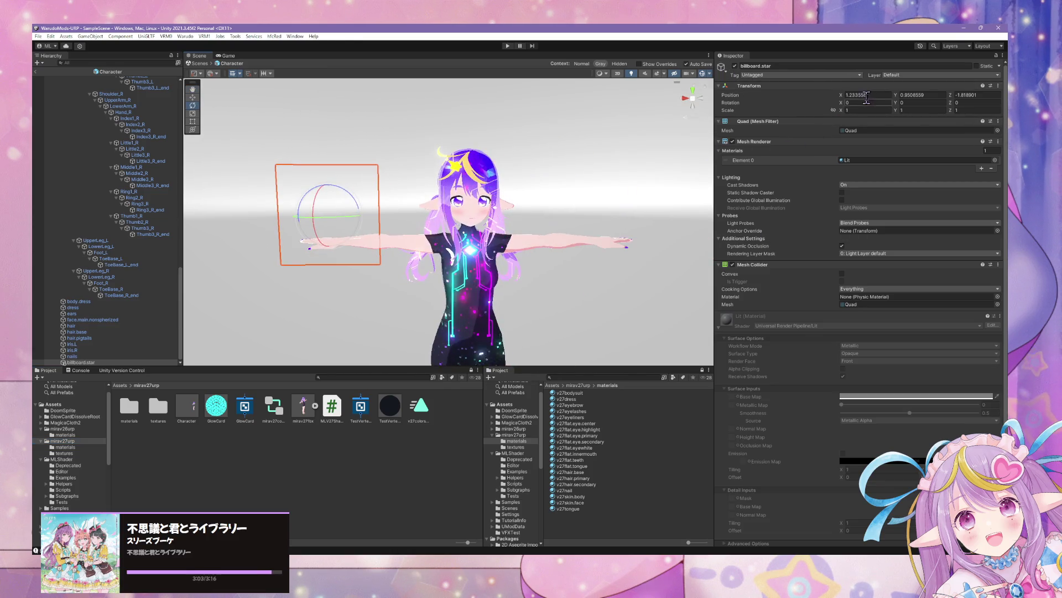
# Zero the billboard.star Transform position to 0, 0, 0.
pyautogui.scroll(5, 110, 221)
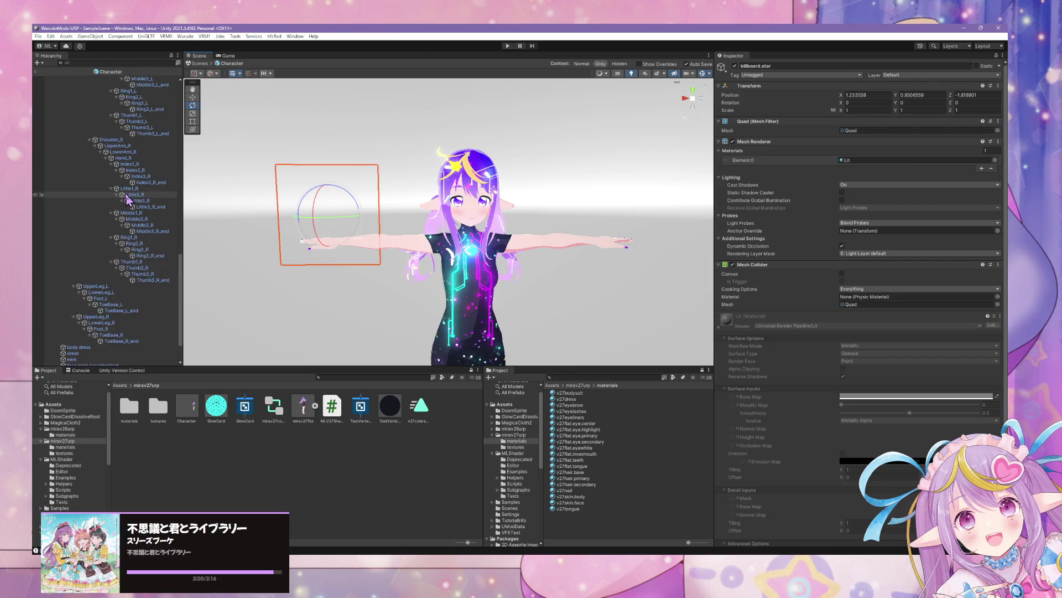
pyautogui.click(867, 95)
pyautogui.write('0')
pyautogui.press('Tab')
pyautogui.write('0')
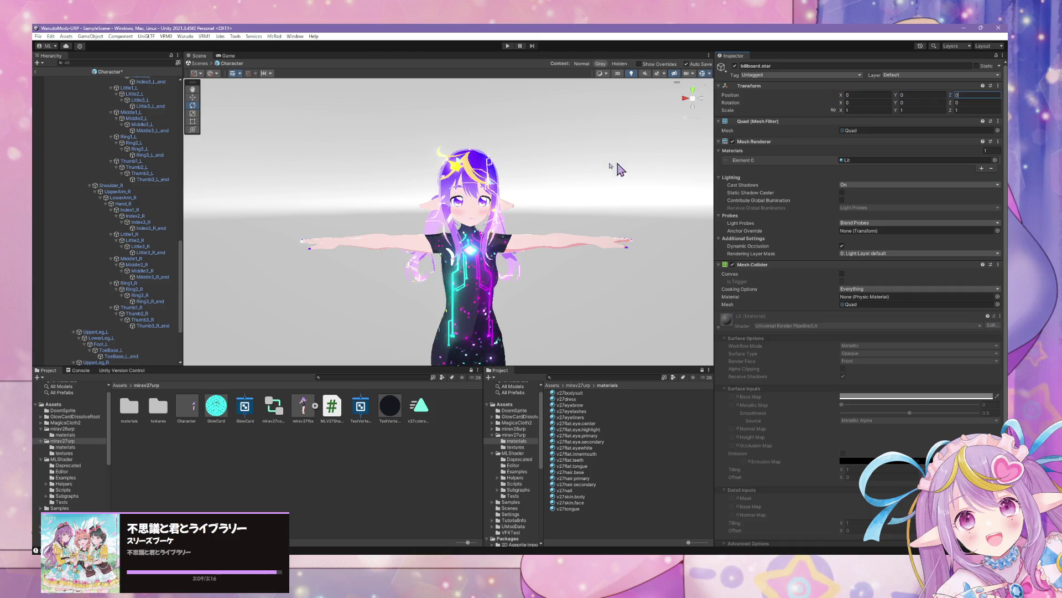
pyautogui.moveTo(620, 169); pyautogui.dragTo(592, 171)
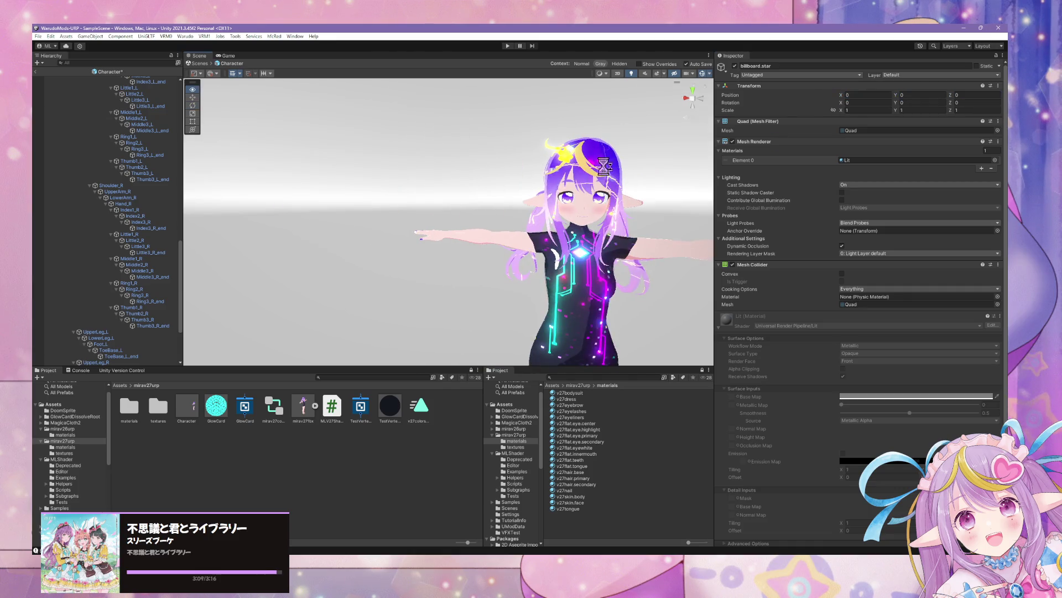
# Remove the quad's Mesh Collider and collapse the Lit material settings.
pyautogui.click(998, 264)
pyautogui.click(935, 285)
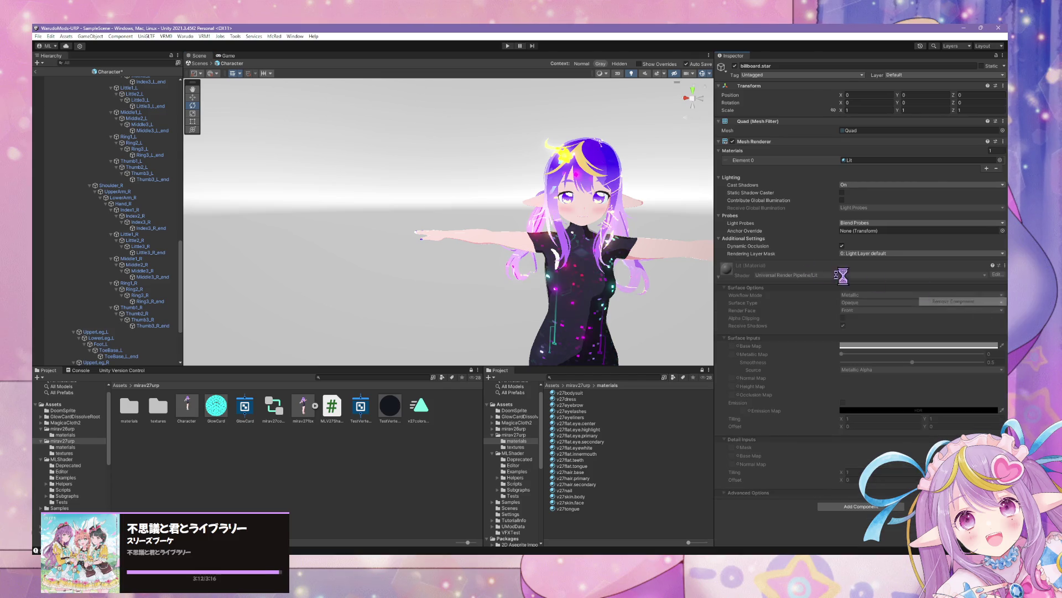
pyautogui.click(719, 276)
pyautogui.moveTo(609, 255)
pyautogui.mouseDown()
pyautogui.moveTo(572, 251)
pyautogui.moveTo(548, 314)
pyautogui.moveTo(539, 238)
pyautogui.moveTo(556, 236)
pyautogui.mouseUp()
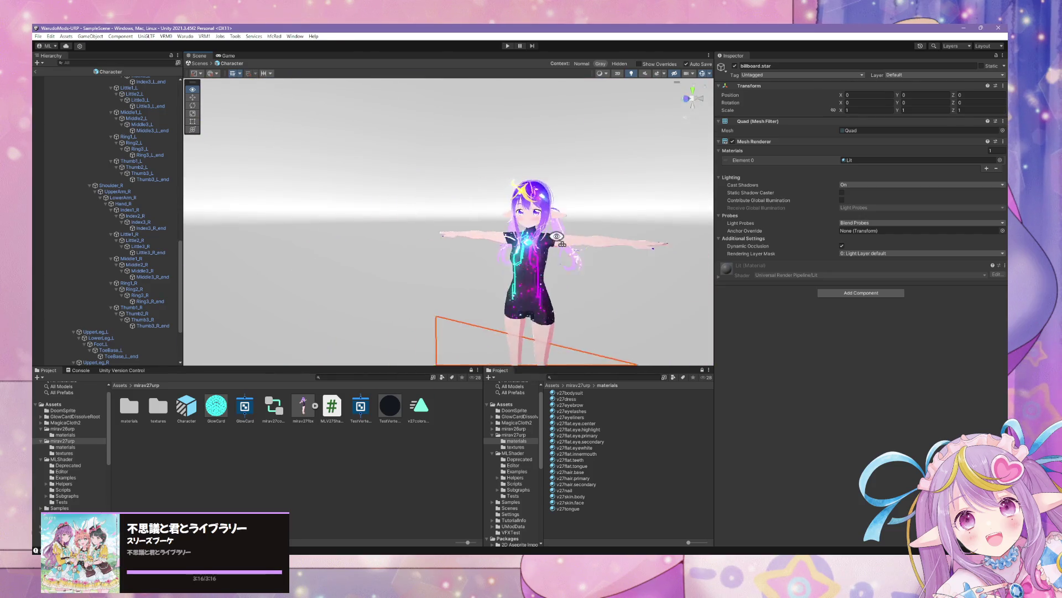
pyautogui.moveTo(649, 310)
pyautogui.mouseDown()
pyautogui.moveTo(439, 213)
pyautogui.moveTo(452, 235)
pyautogui.moveTo(443, 242)
pyautogui.moveTo(318, 252)
pyautogui.moveTo(423, 257)
pyautogui.mouseUp()
pyautogui.scroll(5, 441, 240)
pyautogui.scroll(-5, 440, 250)
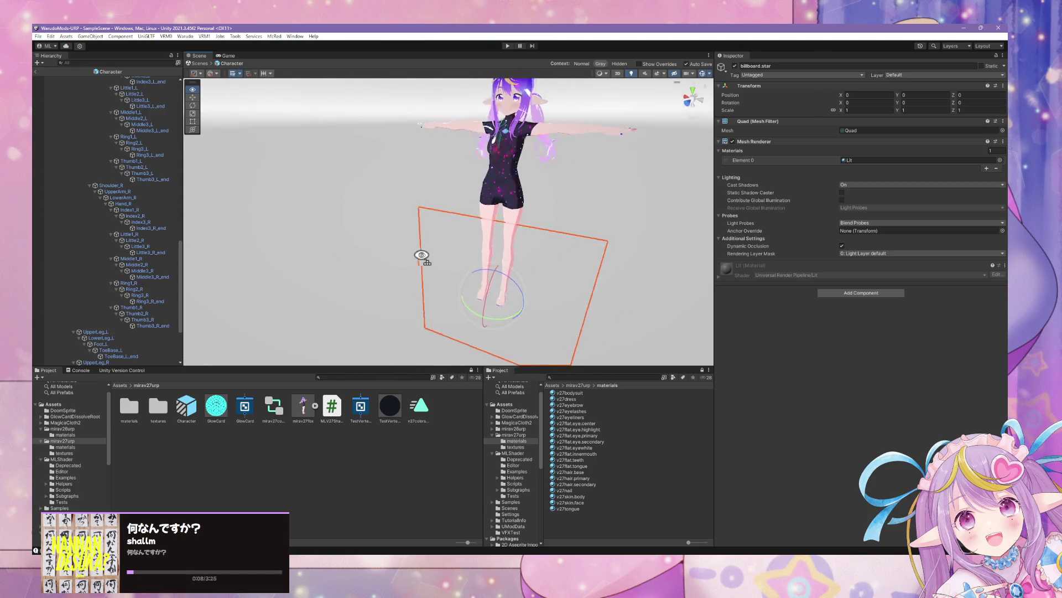
pyautogui.scroll(3, 446, 247)
pyautogui.scroll(-3, 441, 216)
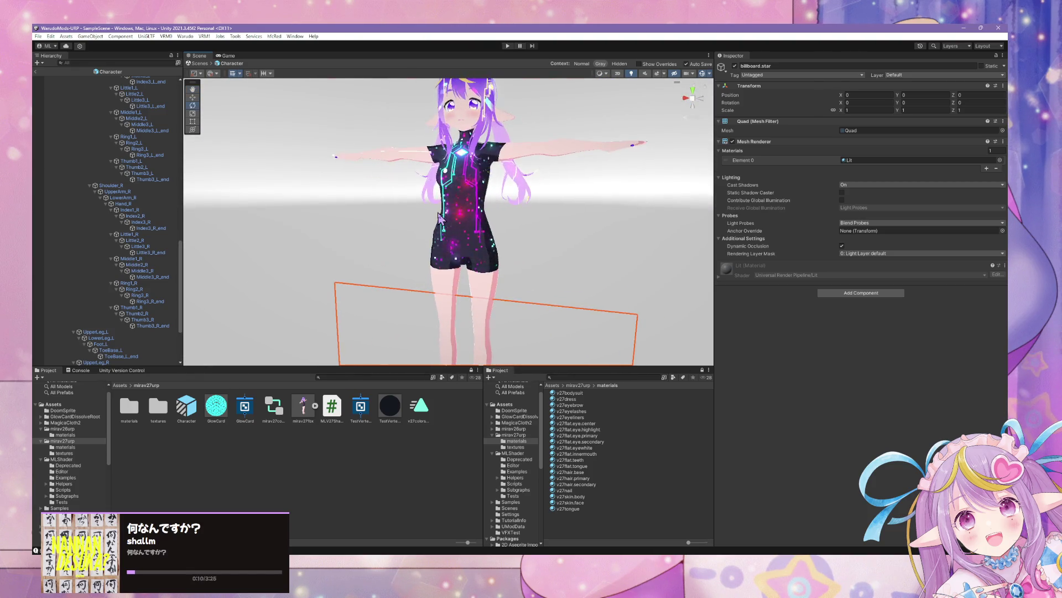
pyautogui.moveTo(453, 204); pyautogui.dragTo(455, 211)
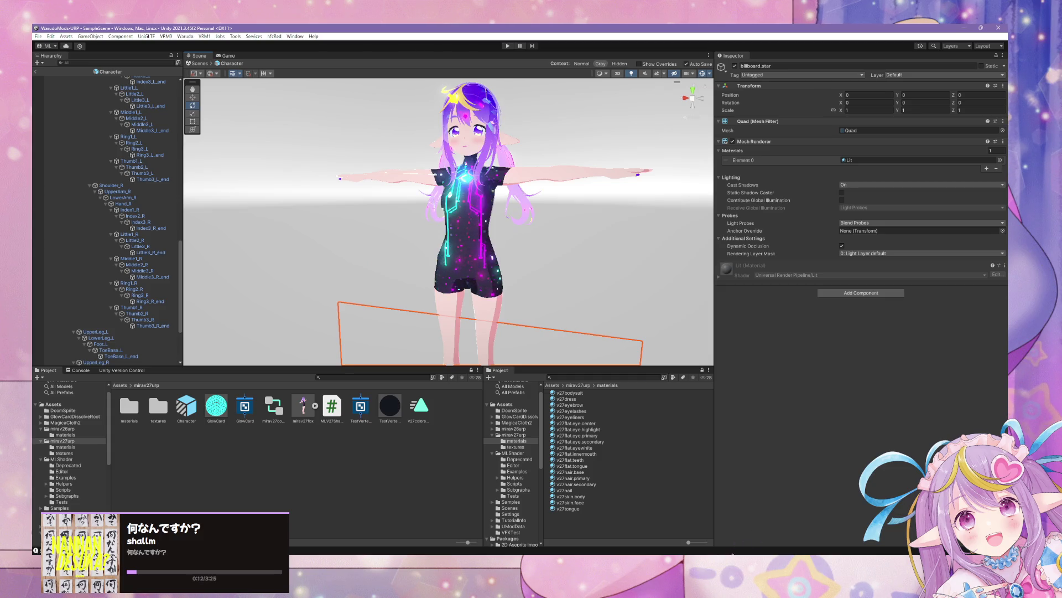
# Switch to the Warudo Pro window showing the dancing avatar.
pyautogui.hotkey('alt', 'Tab')
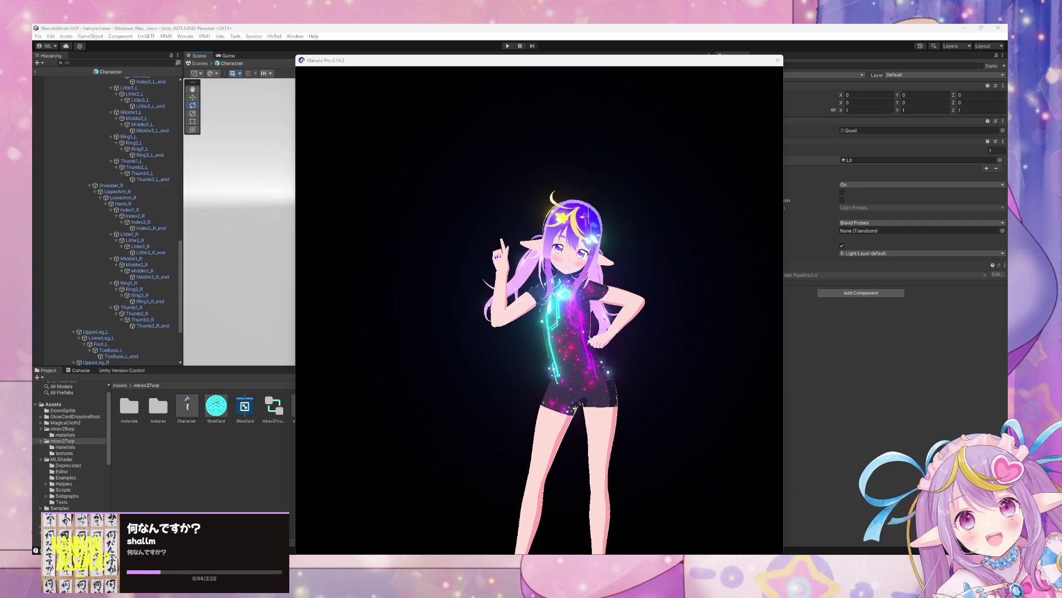
# Orbit and zoom around the dancing avatar in the Warudo viewport.
pyautogui.click(608, 347)
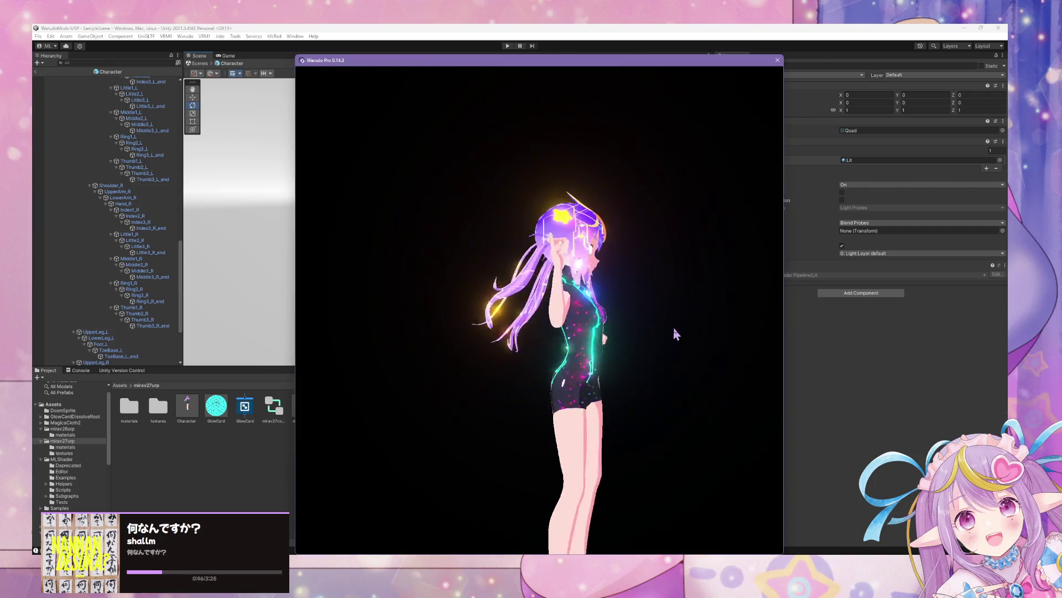
pyautogui.moveTo(702, 322); pyautogui.dragTo(488, 321)
pyautogui.scroll(5, 536, 321)
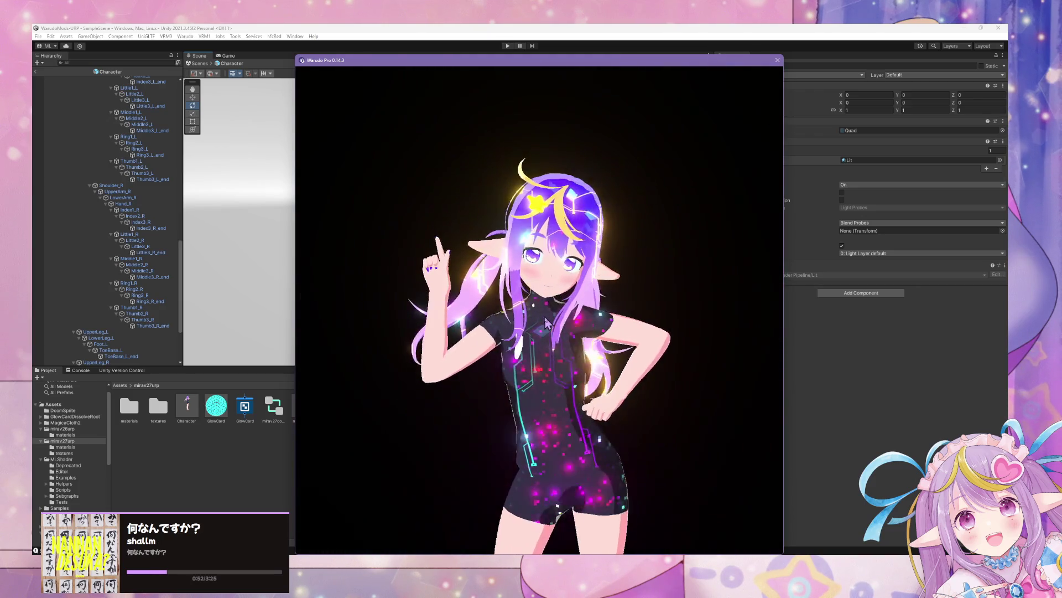
pyautogui.scroll(3, 563, 332)
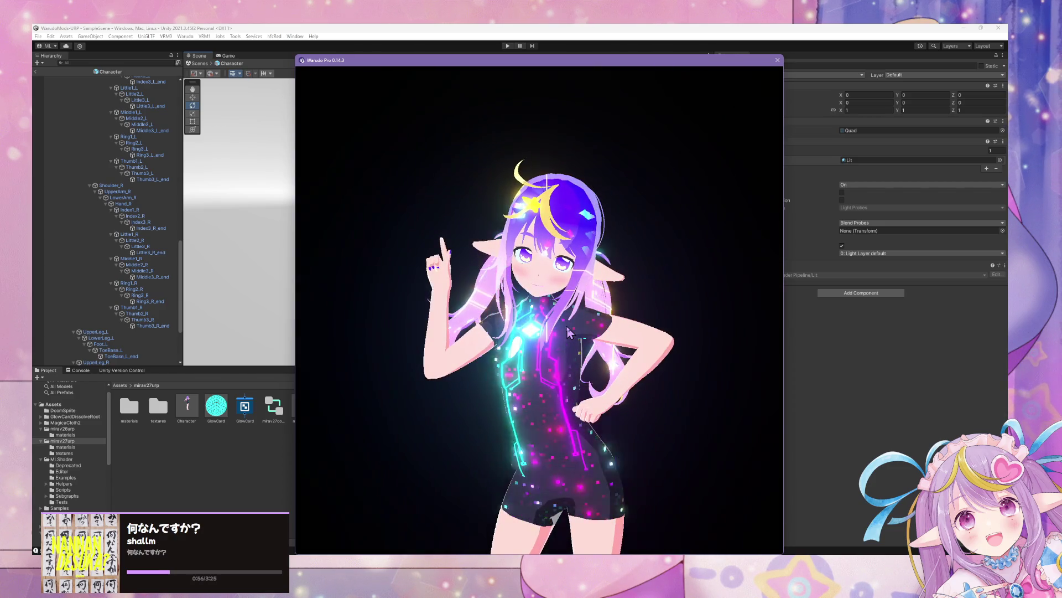
pyautogui.scroll(-3, 589, 342)
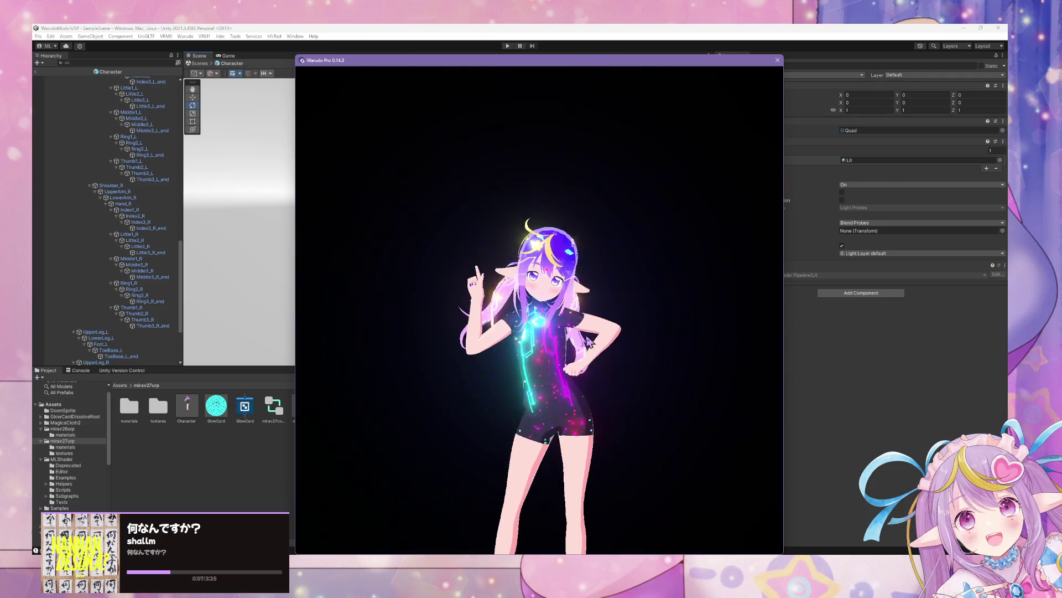
pyautogui.moveTo(591, 342)
pyautogui.mouseDown()
pyautogui.moveTo(324, 315)
pyautogui.moveTo(565, 308)
pyautogui.mouseUp()
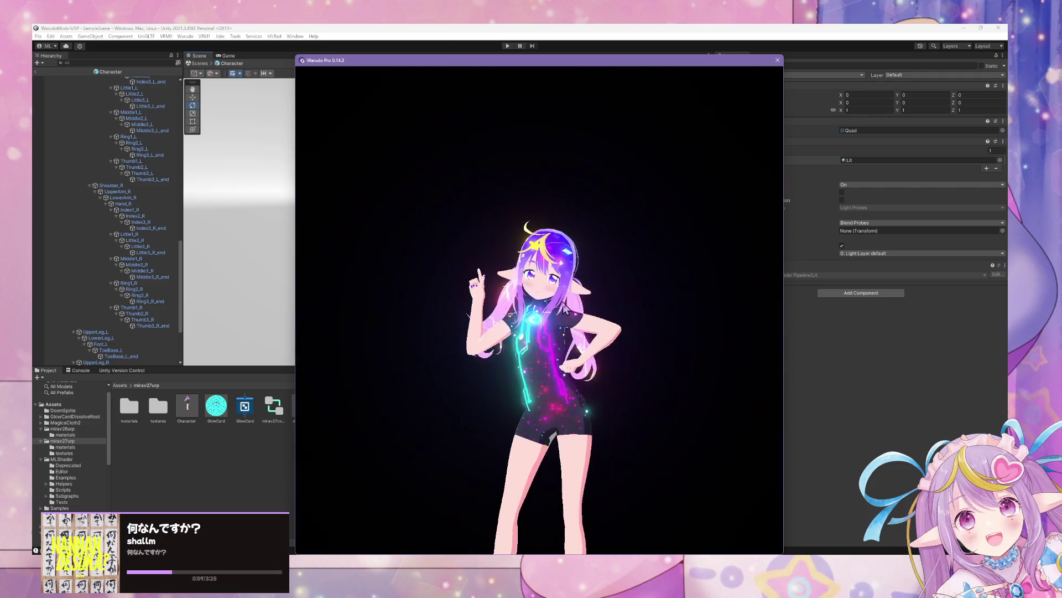
pyautogui.click(59, 332)
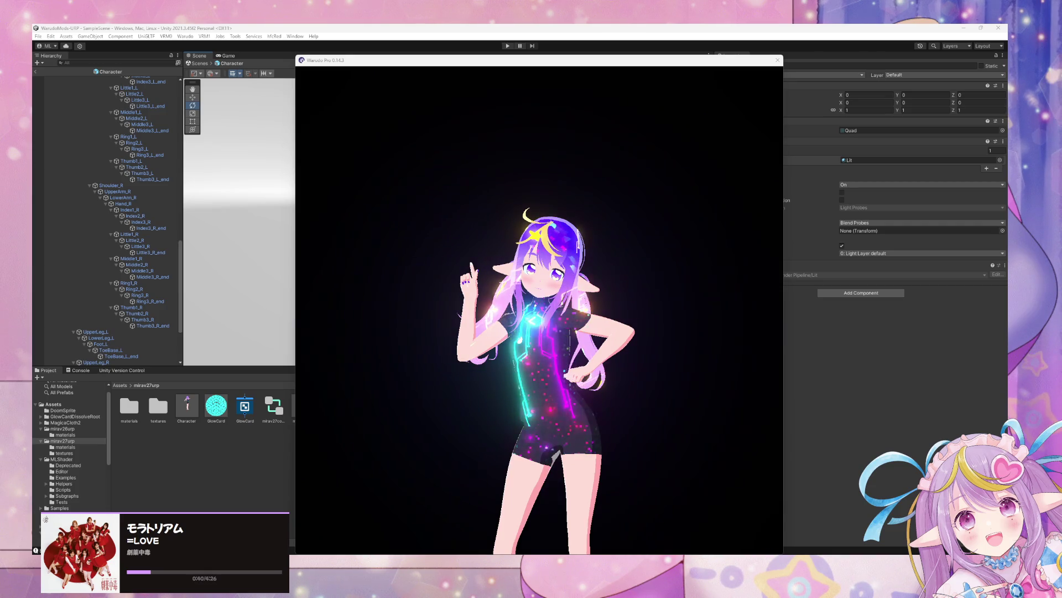
# Return to Unity's Scene view and orbit down onto the avatar's legs.
pyautogui.click(433, 255)
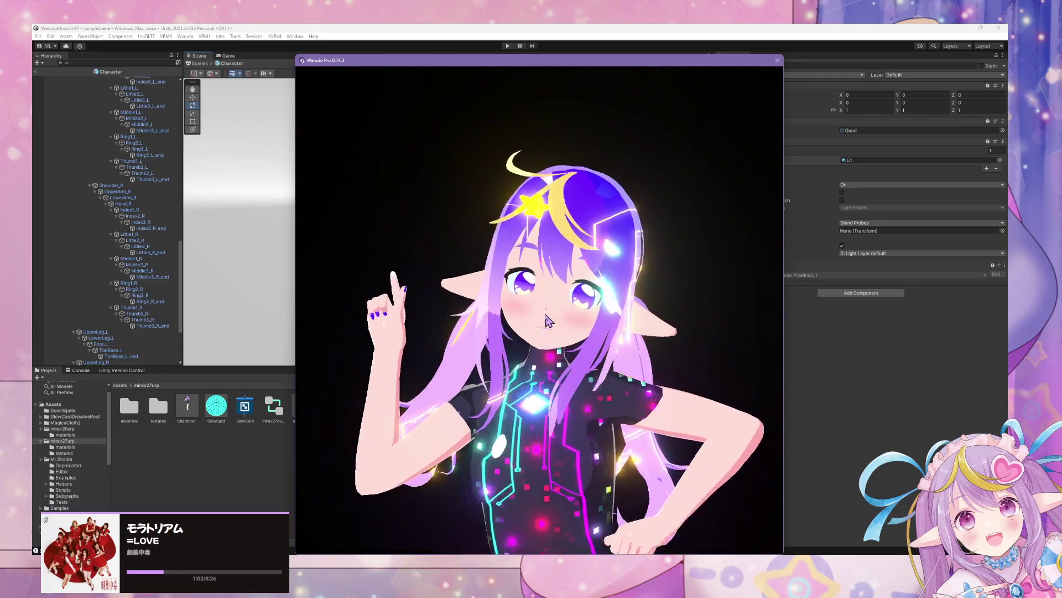
pyautogui.hotkey('alt', 'Tab')
pyautogui.moveTo(531, 323); pyautogui.dragTo(500, 324)
pyautogui.scroll(-5, 129, 274)
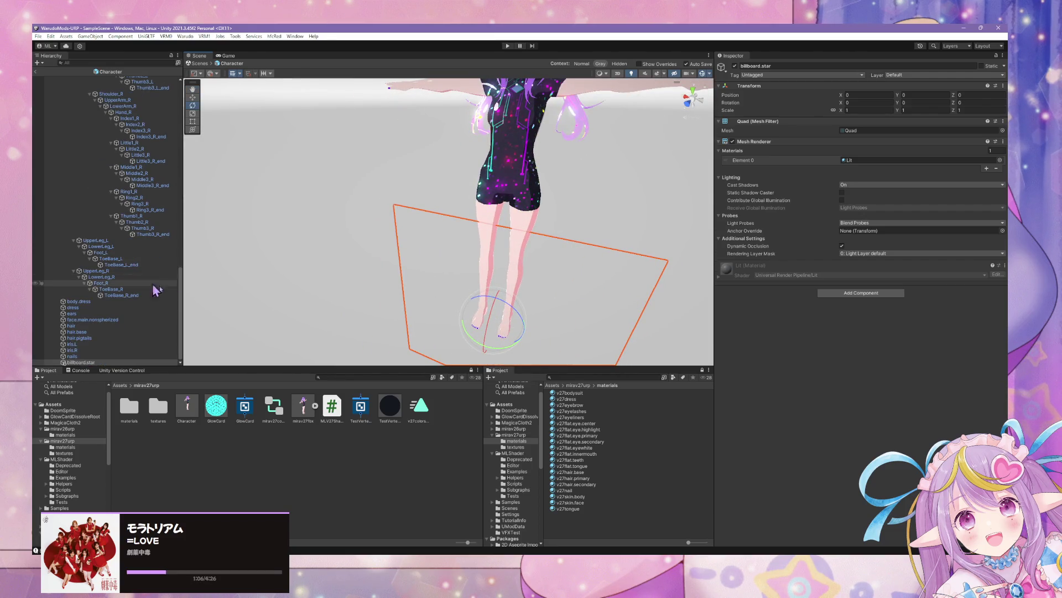
# Add a Parent Constraint component to billboard.star.
pyautogui.click(822, 292)
pyautogui.write('anim')
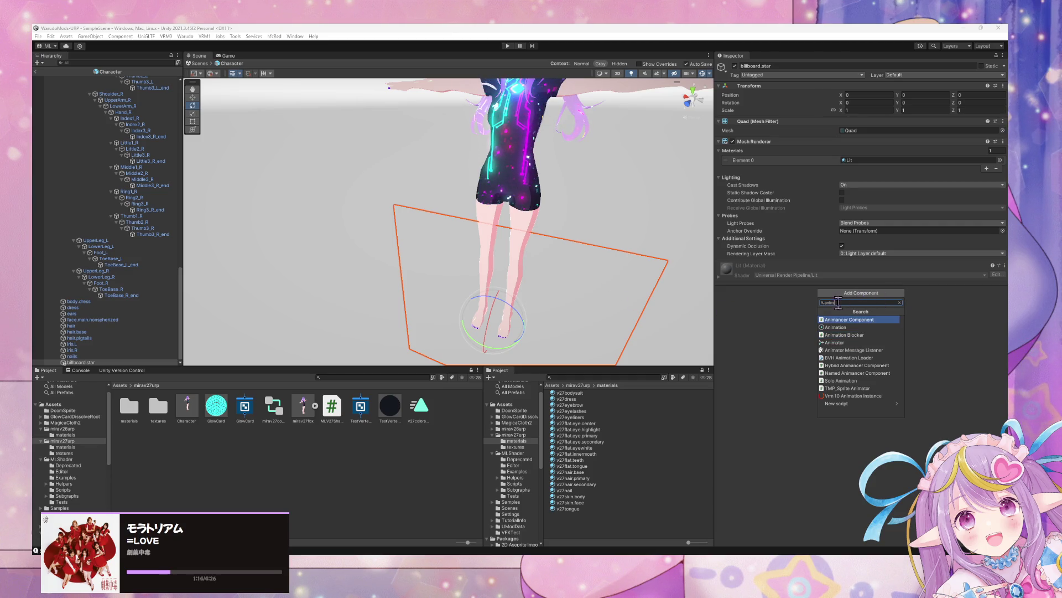
pyautogui.press('Escape')
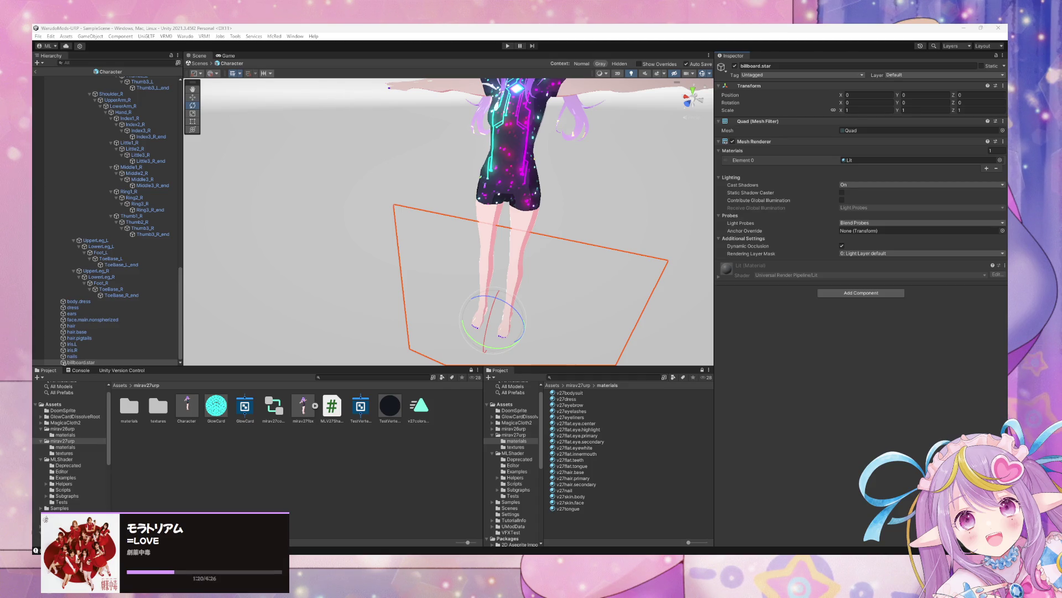
pyautogui.click(863, 293)
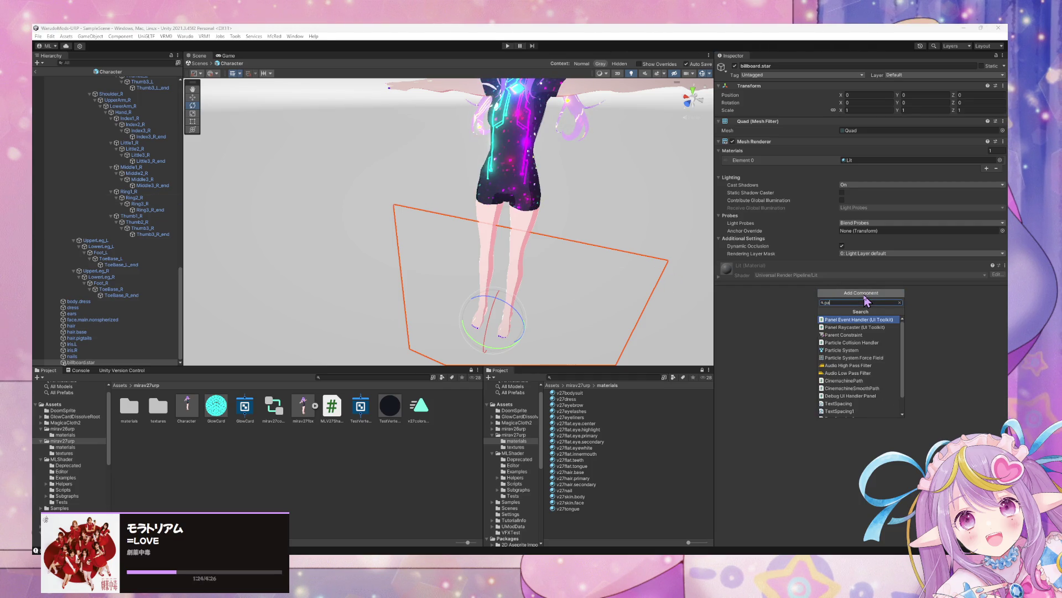
pyautogui.write('parent')
pyautogui.press('Return')
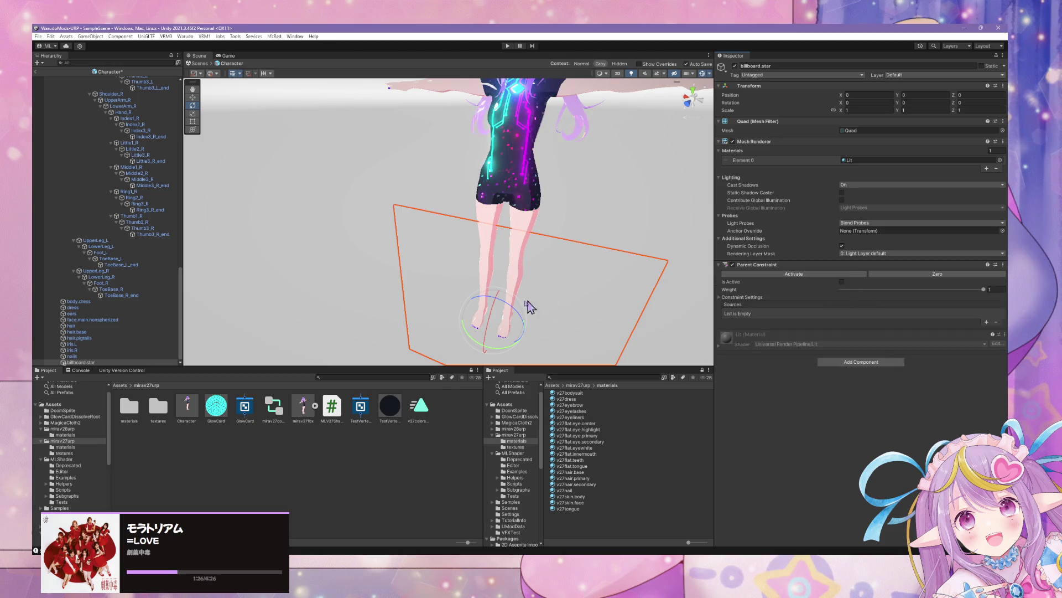
pyautogui.scroll(-3, 526, 304)
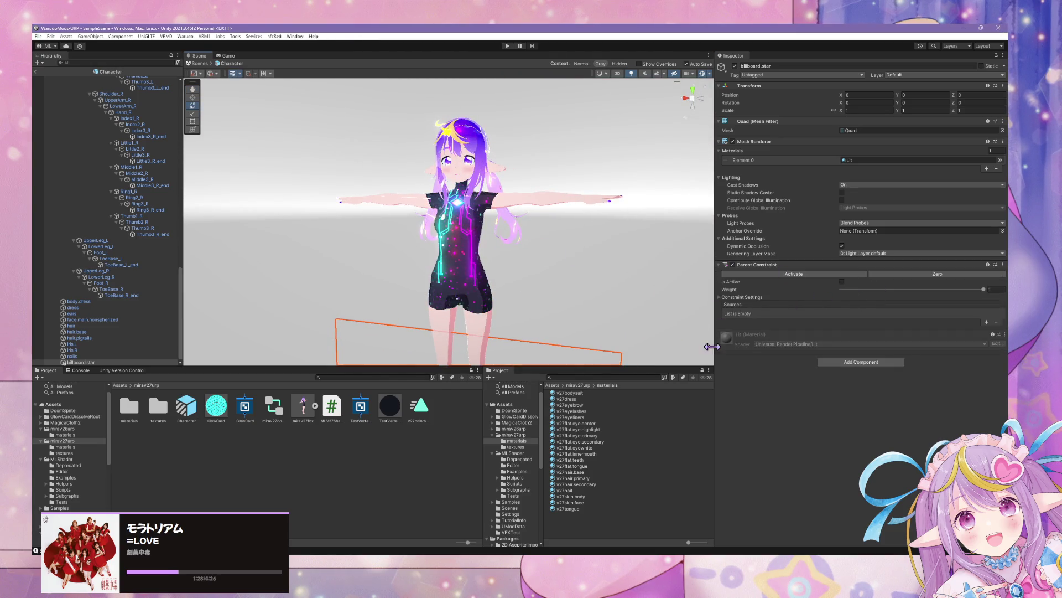
pyautogui.scroll(15, 131, 162)
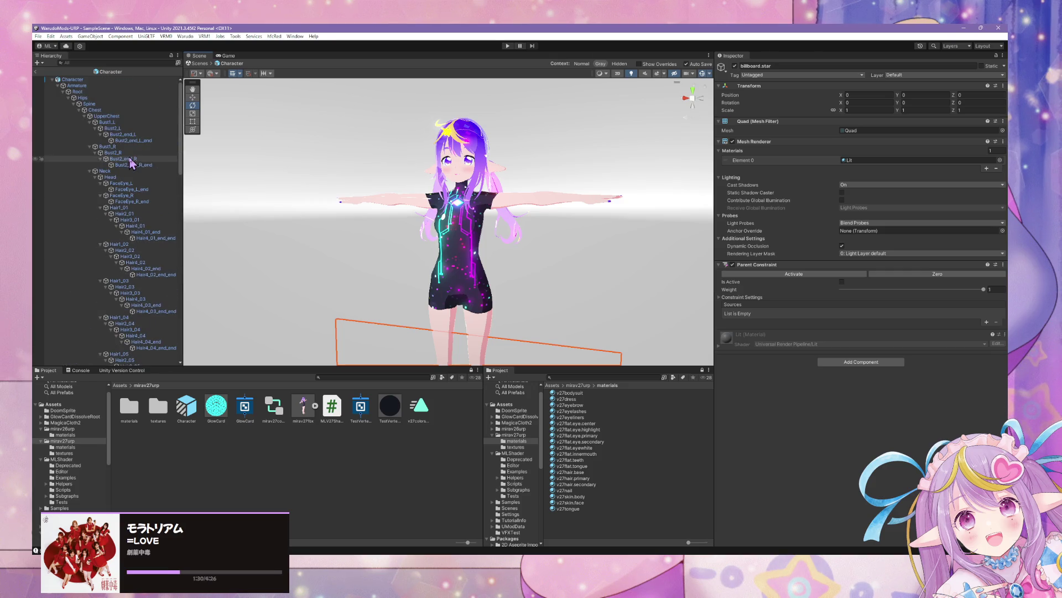
# Set the Head bone as the constraint's source and activate the constraint.
pyautogui.click(987, 322)
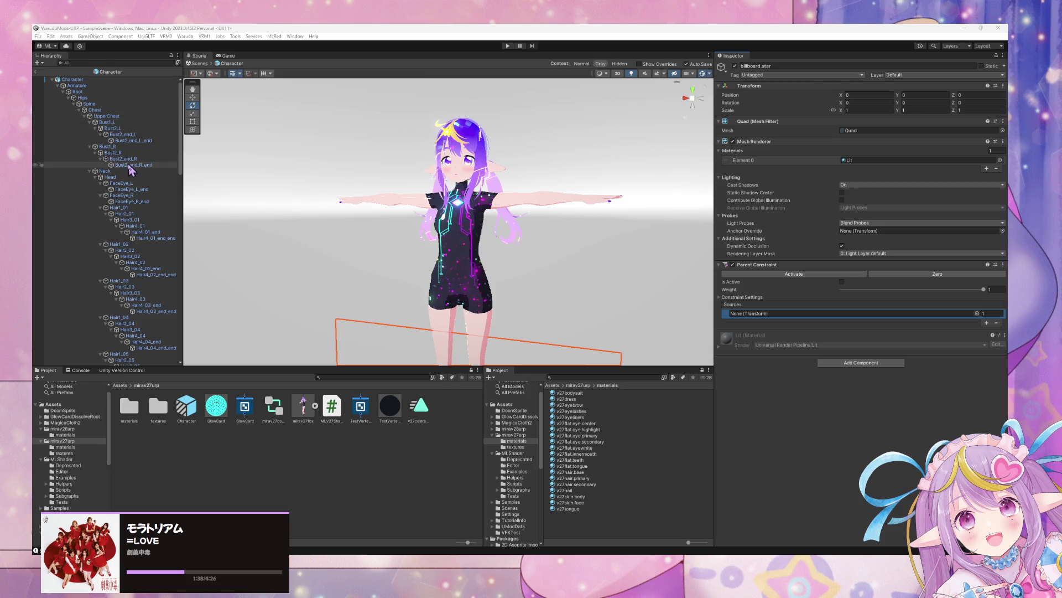
pyautogui.moveTo(133, 175)
pyautogui.mouseDown()
pyautogui.moveTo(671, 245)
pyautogui.moveTo(760, 323)
pyautogui.mouseUp()
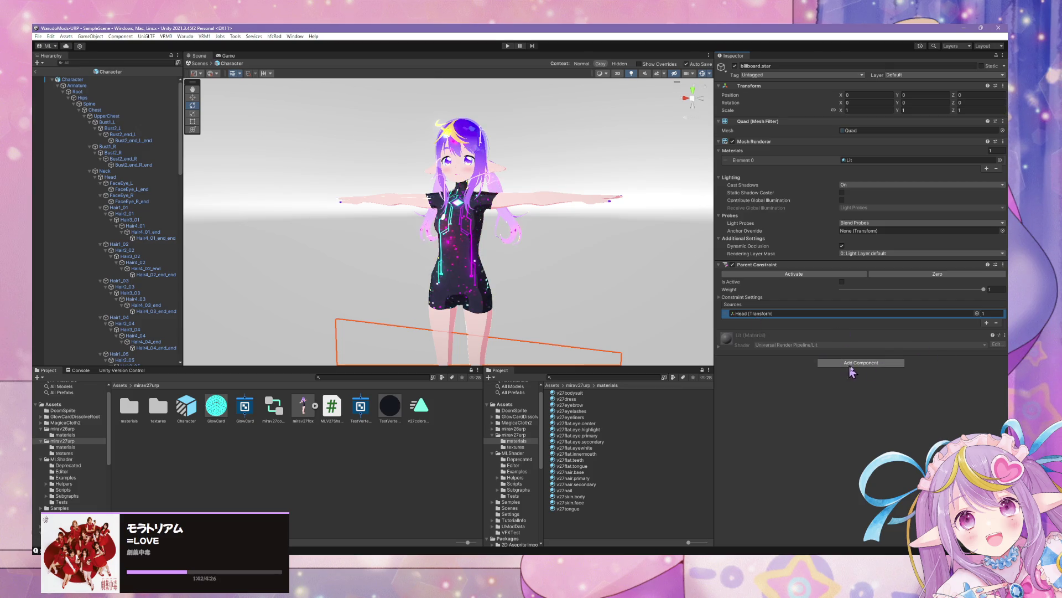
pyautogui.click(797, 273)
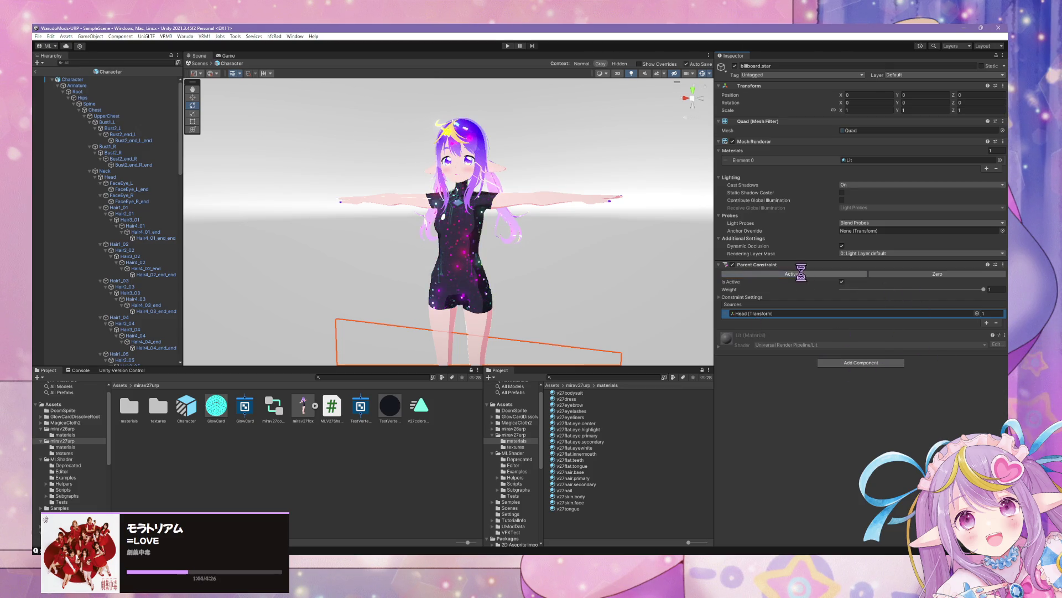
pyautogui.scroll(-2, 559, 282)
pyautogui.scroll(5, 559, 284)
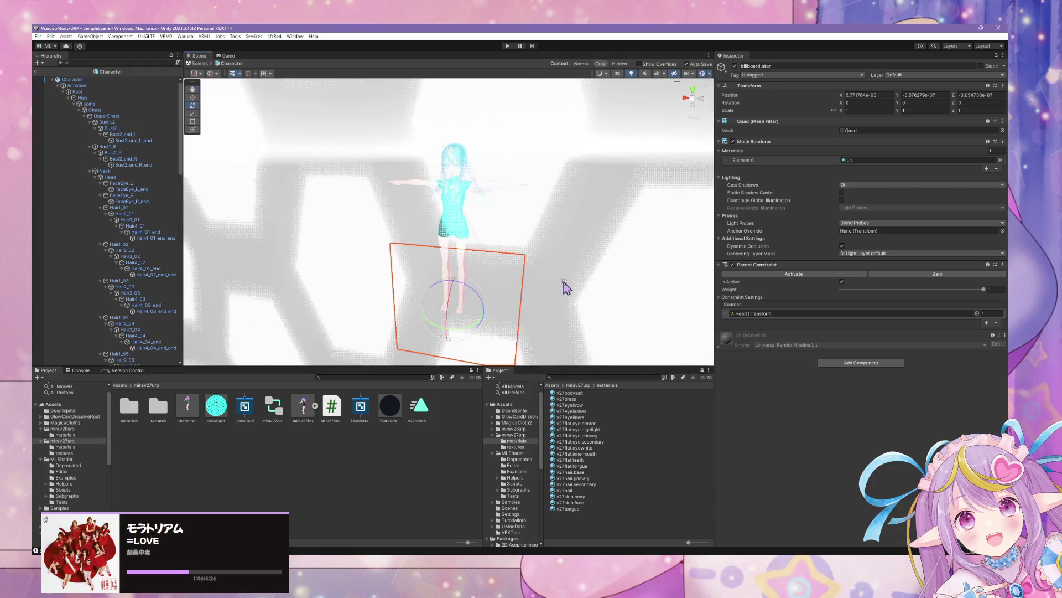
# Exit prefab editing back to SampleScene and frame the character.
pyautogui.moveTo(564, 287); pyautogui.dragTo(513, 278)
pyautogui.scroll(-5, 513, 277)
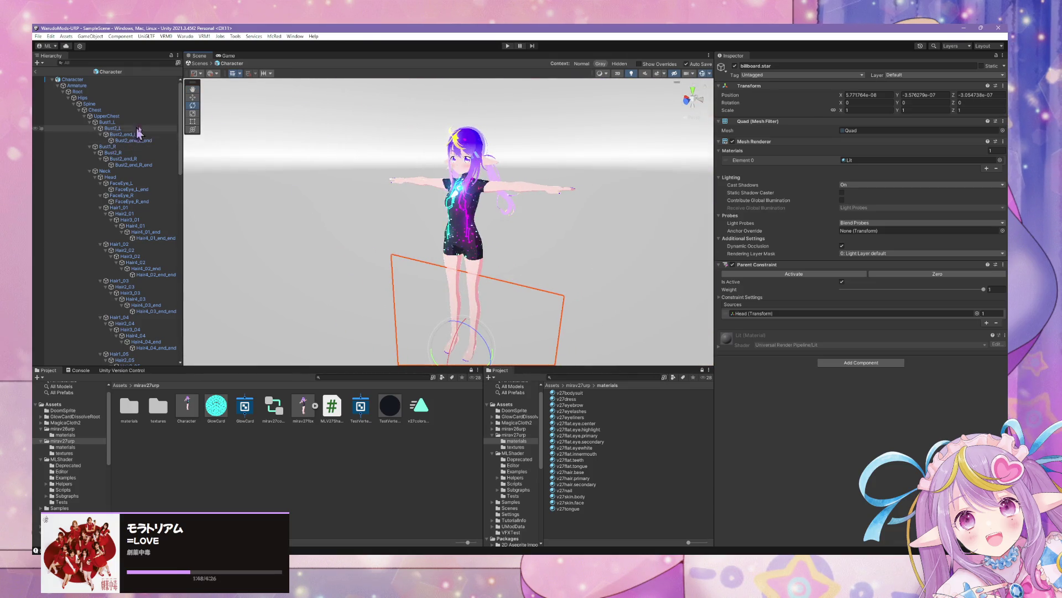
pyautogui.click(200, 65)
pyautogui.scroll(3, 276, 260)
pyautogui.moveTo(277, 260)
pyautogui.mouseDown()
pyautogui.moveTo(220, 253)
pyautogui.moveTo(185, 265)
pyautogui.mouseUp()
pyautogui.press('f')
# Expand Character (1)'s skeleton down to the Head bone, test-rotate it, then undo.
pyautogui.click(57, 101)
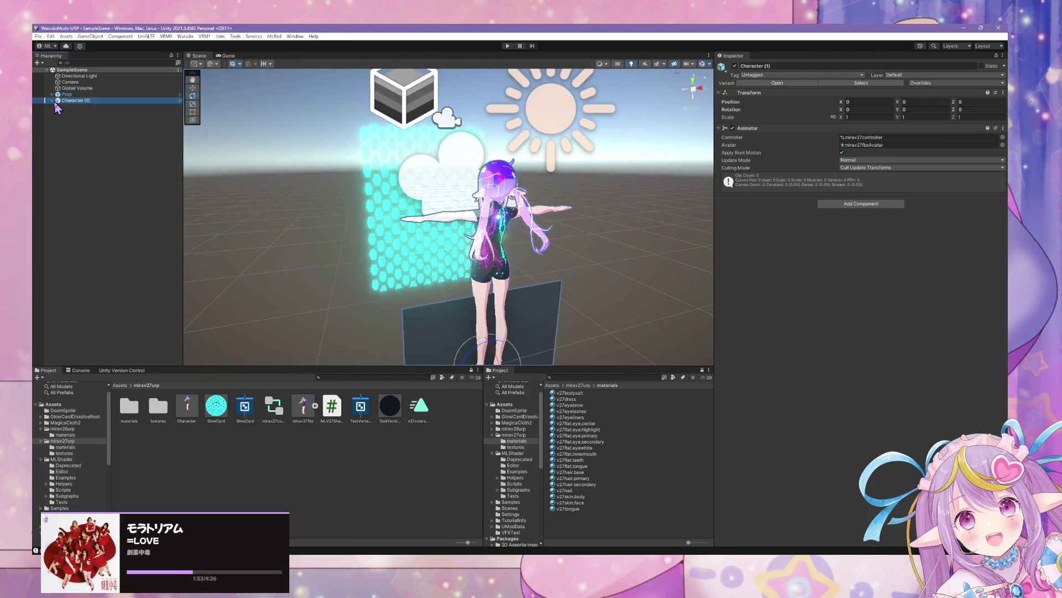
pyautogui.click(52, 100)
pyautogui.click(62, 106)
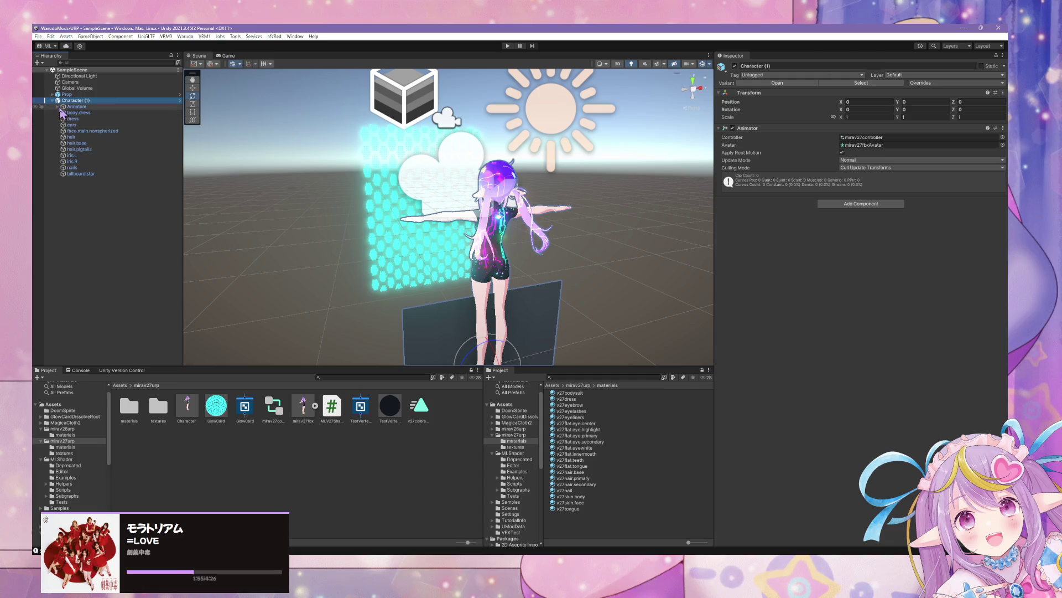
pyautogui.click(58, 106)
pyautogui.click(63, 112)
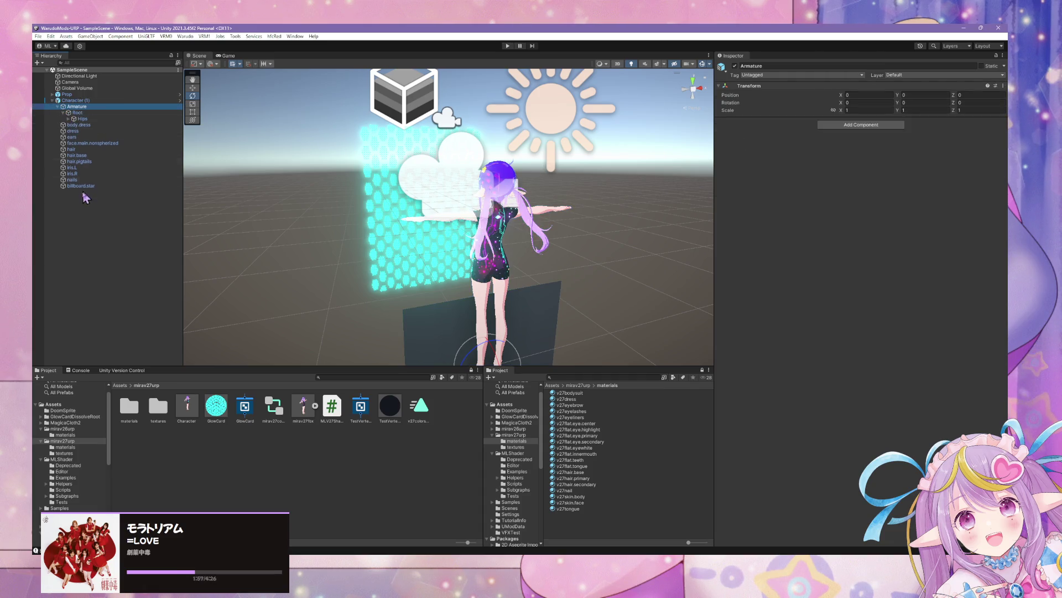
pyautogui.click(68, 119)
pyautogui.click(74, 124)
pyautogui.click(87, 126)
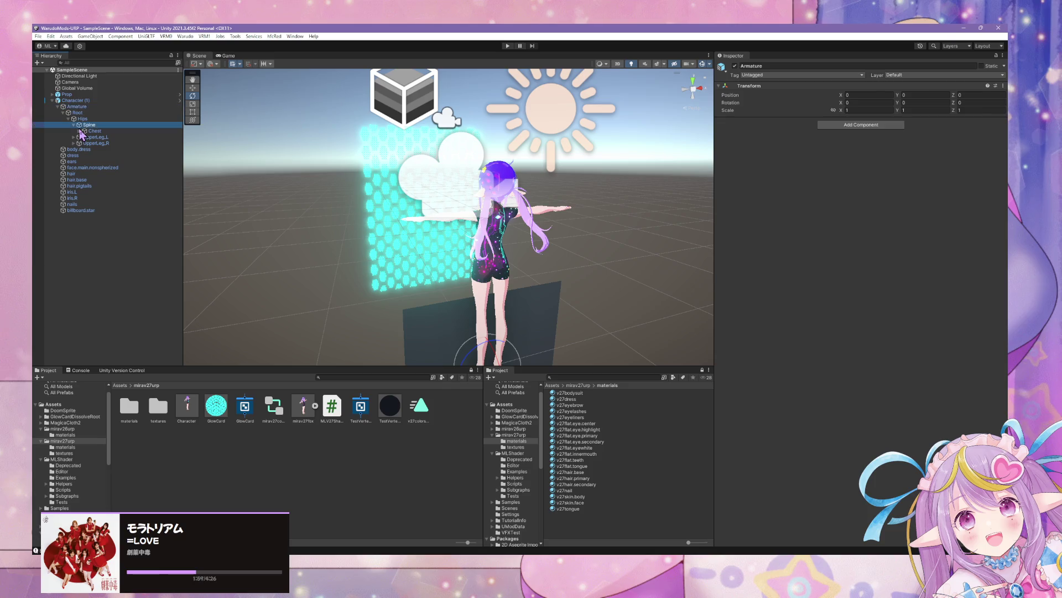
pyautogui.click(79, 131)
pyautogui.click(85, 137)
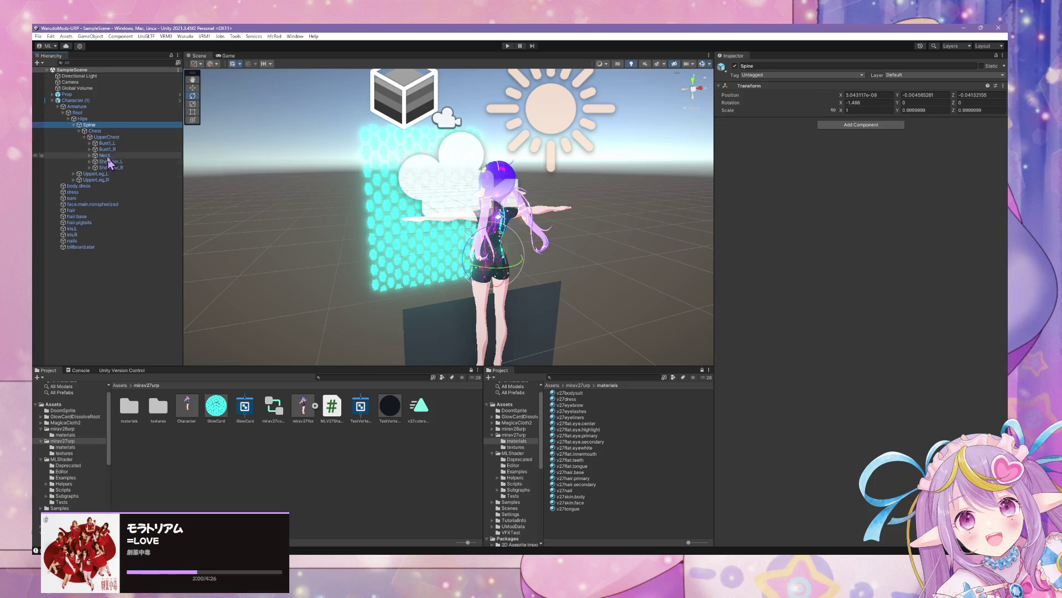
pyautogui.click(105, 155)
pyautogui.click(90, 155)
pyautogui.click(108, 162)
pyautogui.moveTo(483, 184)
pyautogui.mouseDown()
pyautogui.moveTo(560, 237)
pyautogui.moveTo(652, 263)
pyautogui.moveTo(628, 230)
pyautogui.moveTo(427, 230)
pyautogui.mouseUp()
pyautogui.hotkey('ctrl', 'z')
# With the Parent Constraint disabled, raise billboard.star to head height (Y ≈ 1.112), then re-enable it.
pyautogui.click(83, 253)
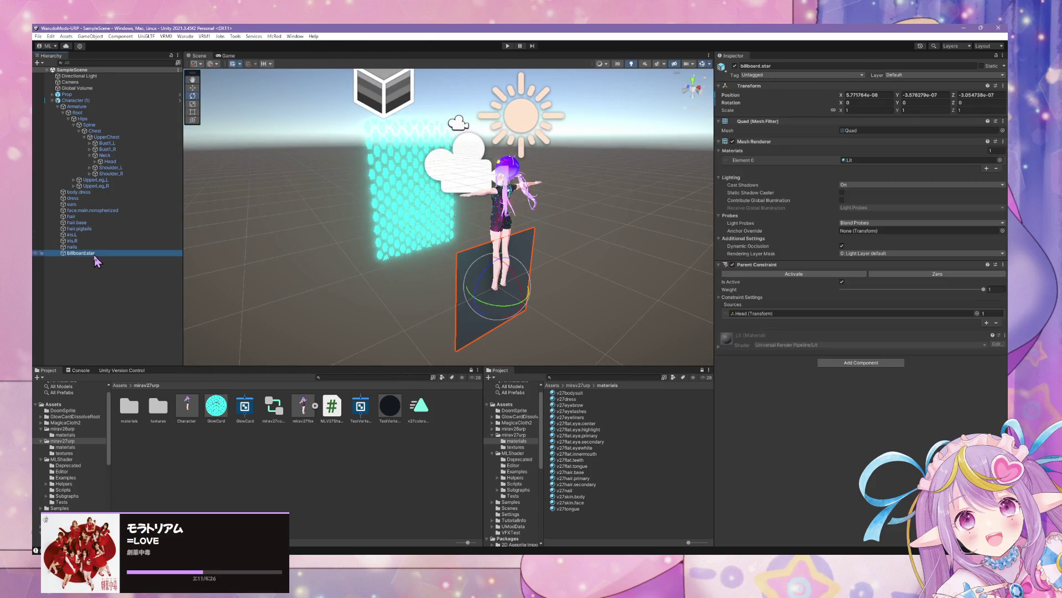
pyautogui.click(192, 89)
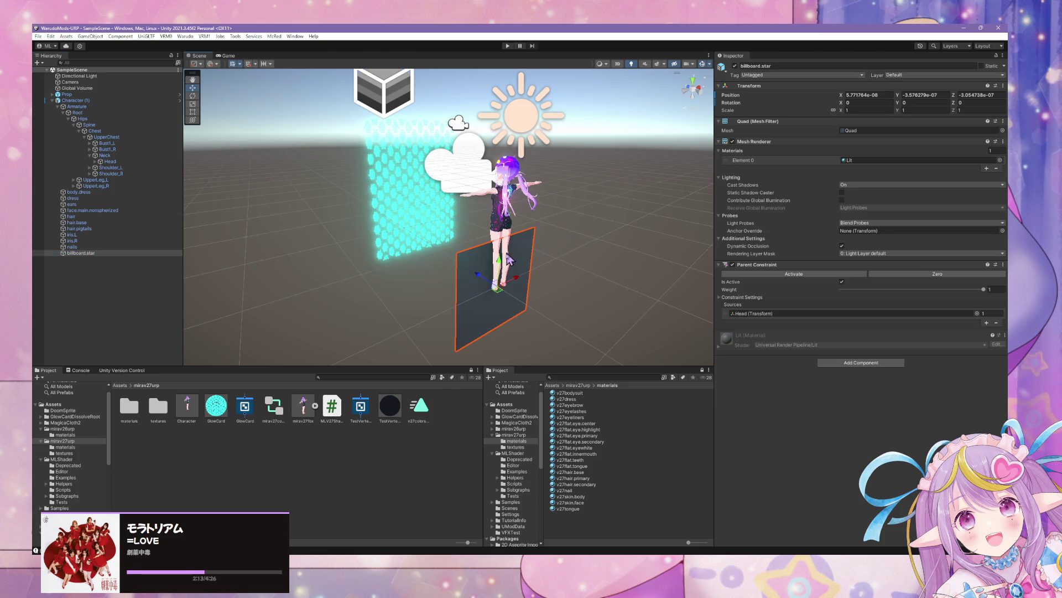
pyautogui.moveTo(475, 237)
pyautogui.mouseDown()
pyautogui.moveTo(443, 237)
pyautogui.moveTo(514, 247)
pyautogui.moveTo(465, 230)
pyautogui.mouseUp()
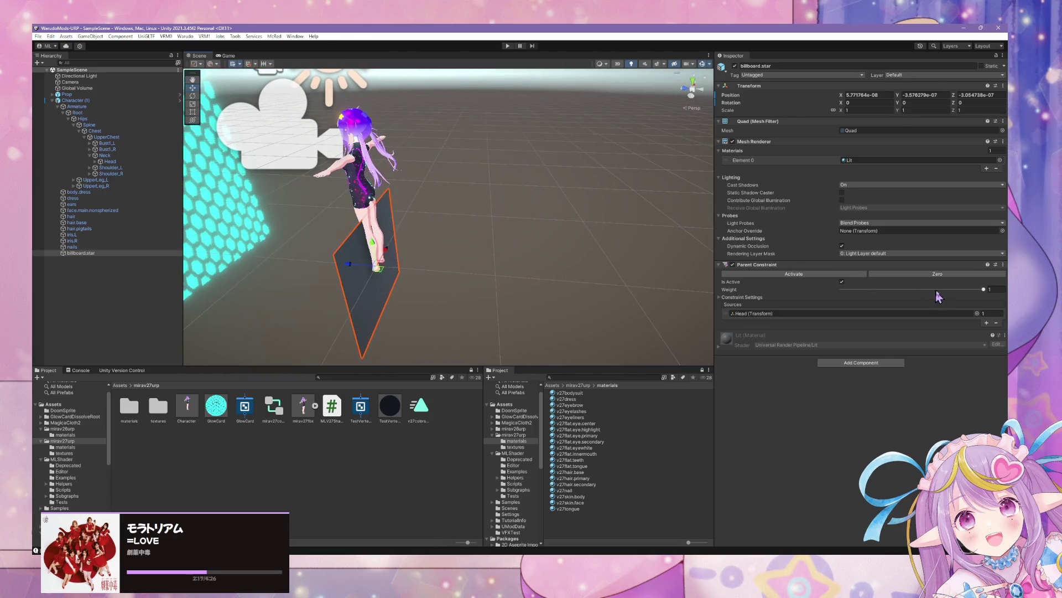
pyautogui.click(733, 265)
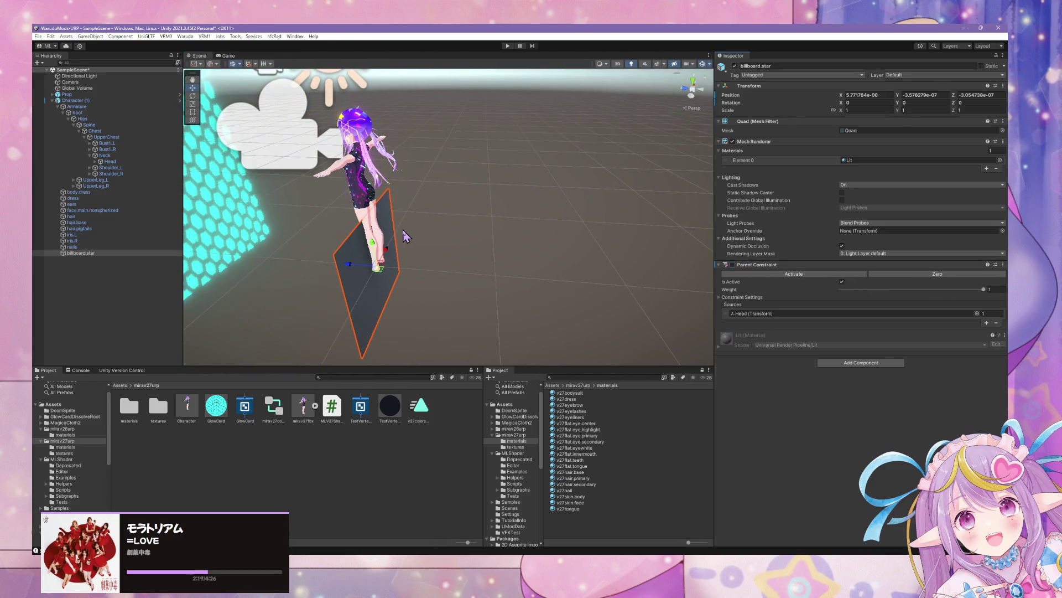
pyautogui.moveTo(375, 250)
pyautogui.mouseDown()
pyautogui.moveTo(376, 161)
pyautogui.moveTo(550, 190)
pyautogui.moveTo(503, 176)
pyautogui.moveTo(197, 157)
pyautogui.moveTo(268, 176)
pyautogui.moveTo(190, 190)
pyautogui.mouseUp()
pyautogui.scroll(5, 192, 189)
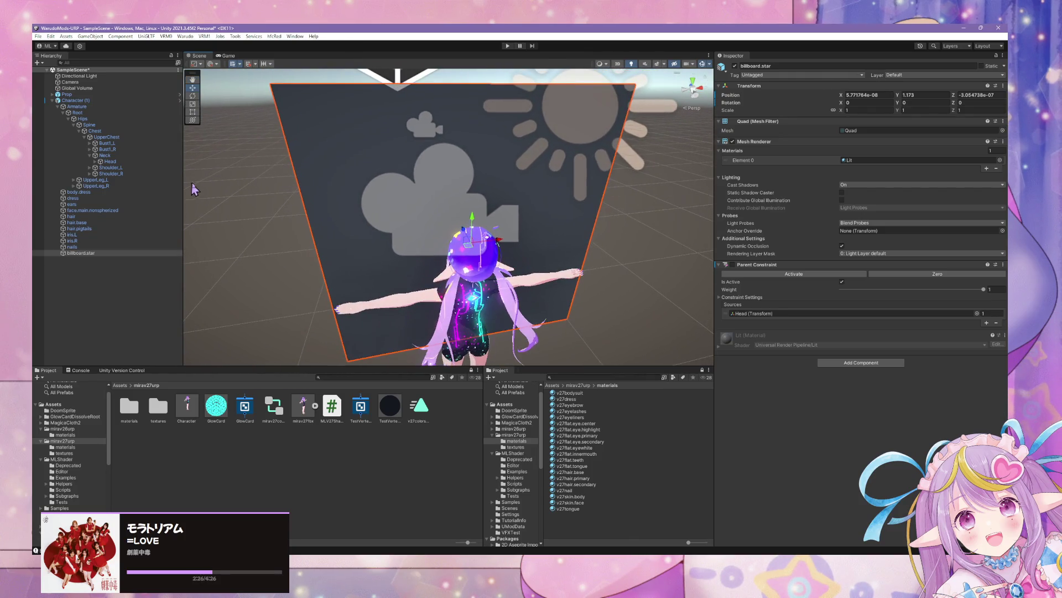
pyautogui.click(732, 265)
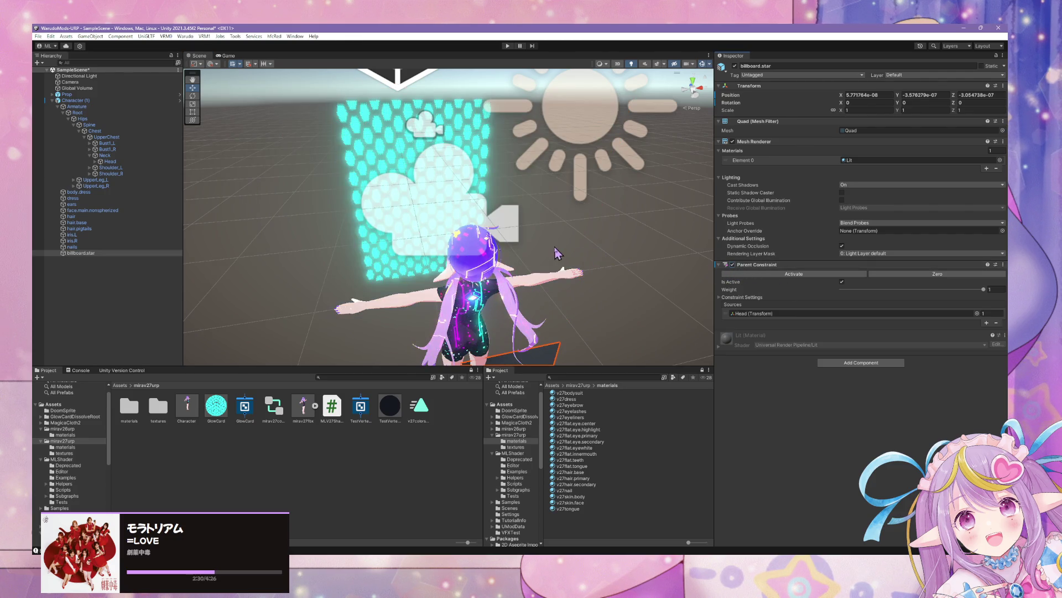
pyautogui.scroll(-5, 574, 263)
pyautogui.scroll(3, 441, 230)
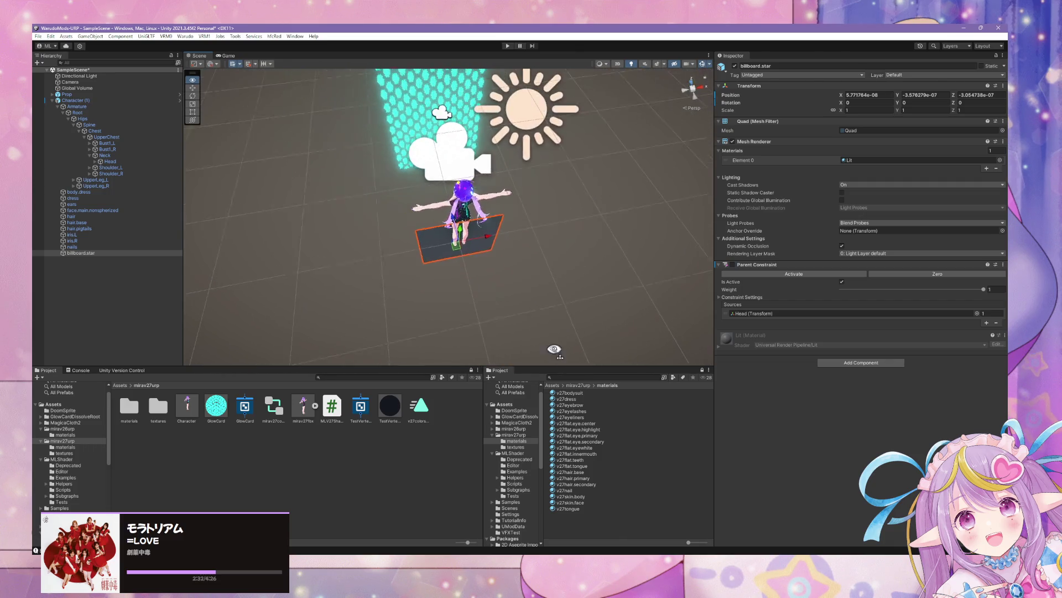
pyautogui.moveTo(468, 252); pyautogui.dragTo(464, 189)
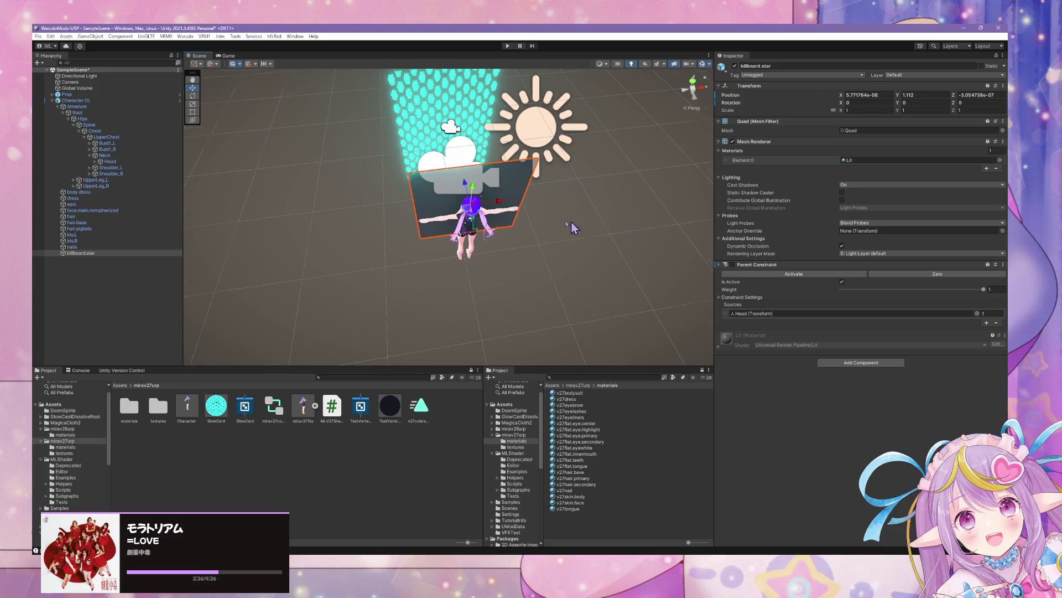
pyautogui.scroll(5, 573, 227)
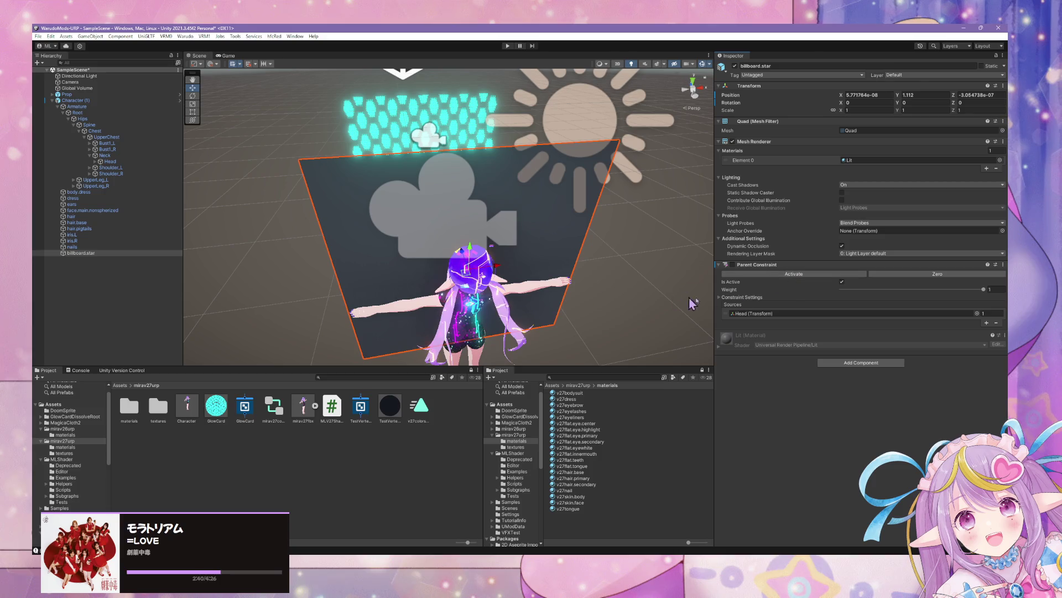
pyautogui.click(744, 264)
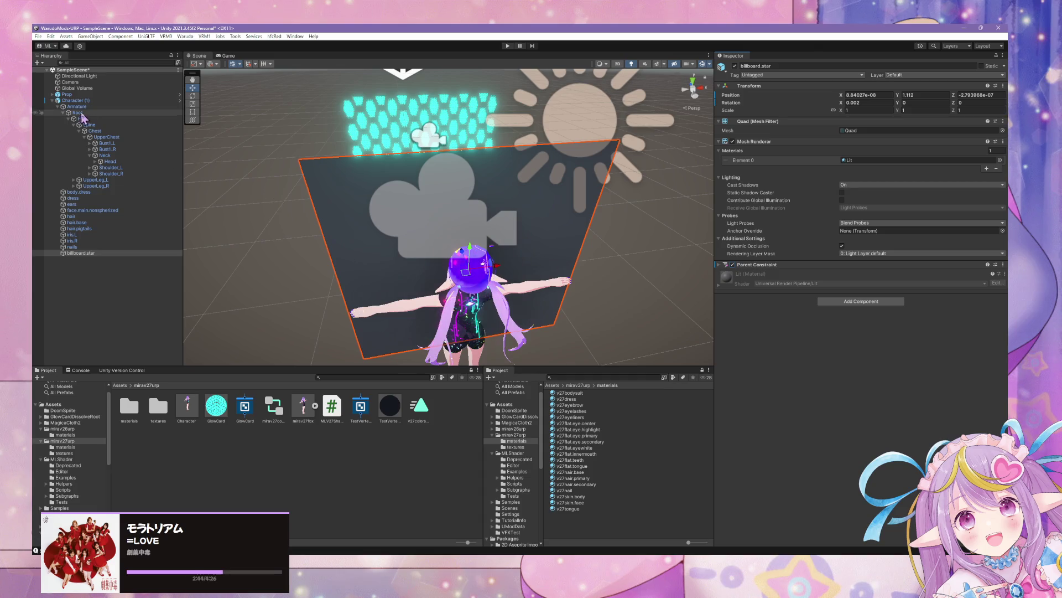
pyautogui.click(108, 156)
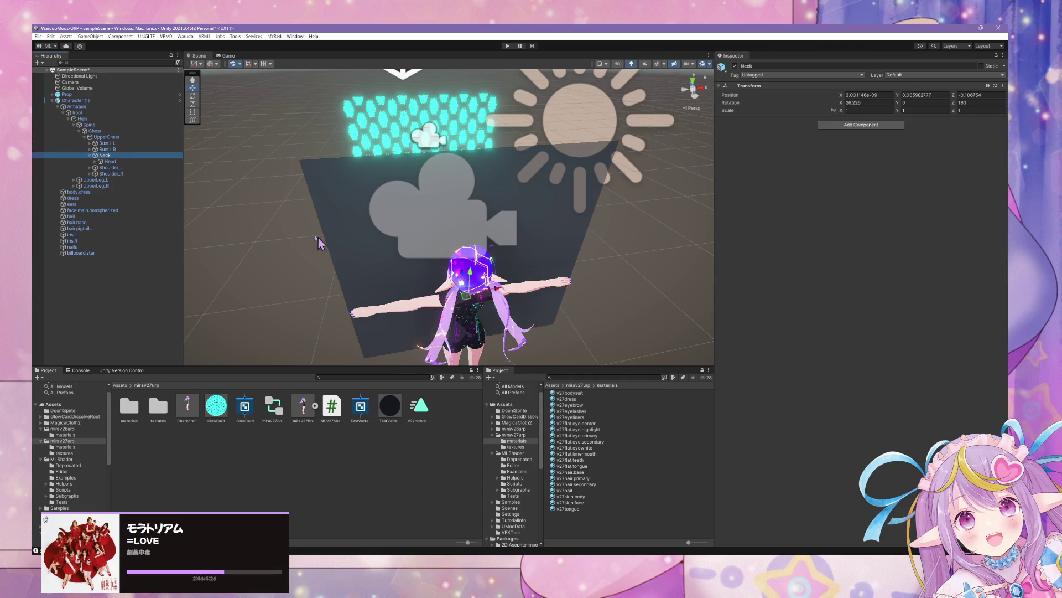
pyautogui.click(113, 161)
pyautogui.click(192, 95)
pyautogui.moveTo(468, 274)
pyautogui.mouseDown()
pyautogui.moveTo(451, 266)
pyautogui.moveTo(480, 267)
pyautogui.mouseUp()
pyautogui.moveTo(406, 245)
pyautogui.mouseDown()
pyautogui.moveTo(543, 268)
pyautogui.moveTo(658, 228)
pyautogui.moveTo(390, 223)
pyautogui.mouseUp()
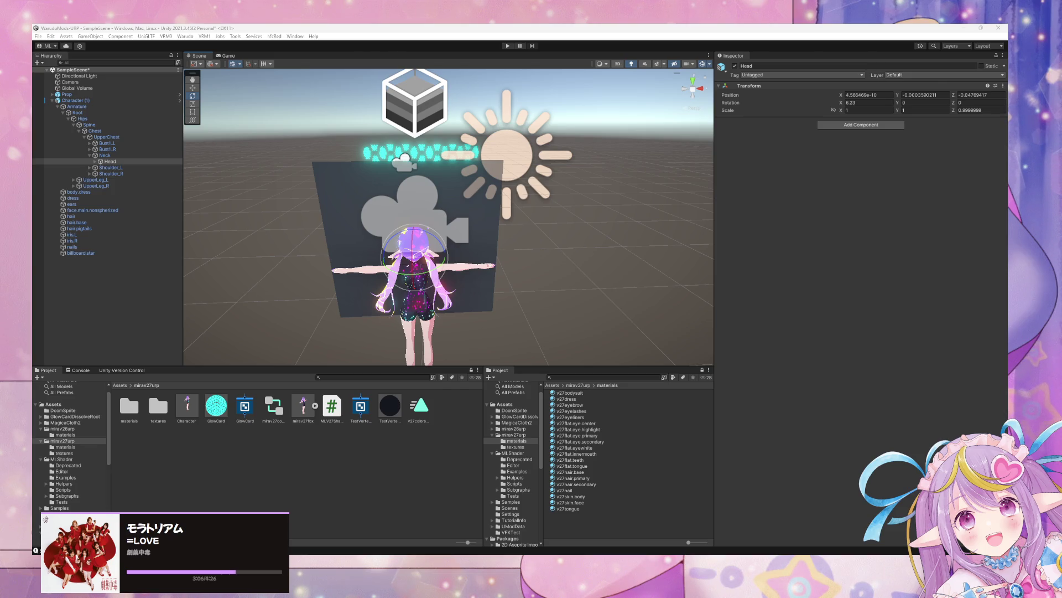
pyautogui.moveTo(443, 232); pyautogui.dragTo(348, 233)
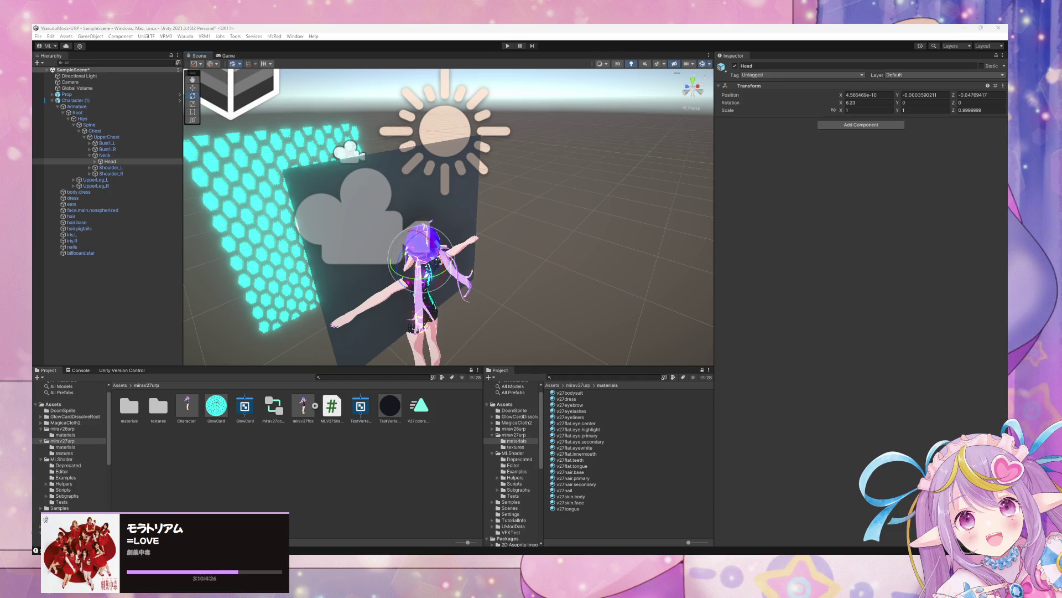
pyautogui.moveTo(185, 215)
pyautogui.mouseDown()
pyautogui.moveTo(260, 244)
pyautogui.moveTo(310, 280)
pyautogui.mouseUp()
pyautogui.moveTo(494, 277); pyautogui.dragTo(442, 233)
pyautogui.click(381, 222)
pyautogui.click(455, 193)
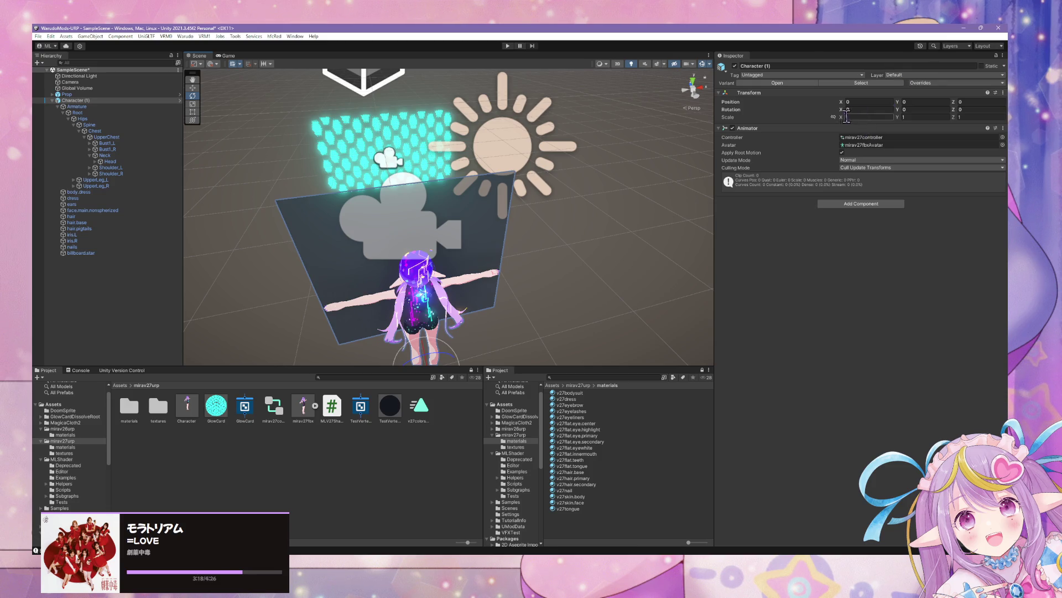
# Set billboard.star's linked Transform scale to 0.5 and frame it from the front.
pyautogui.write('0.5')
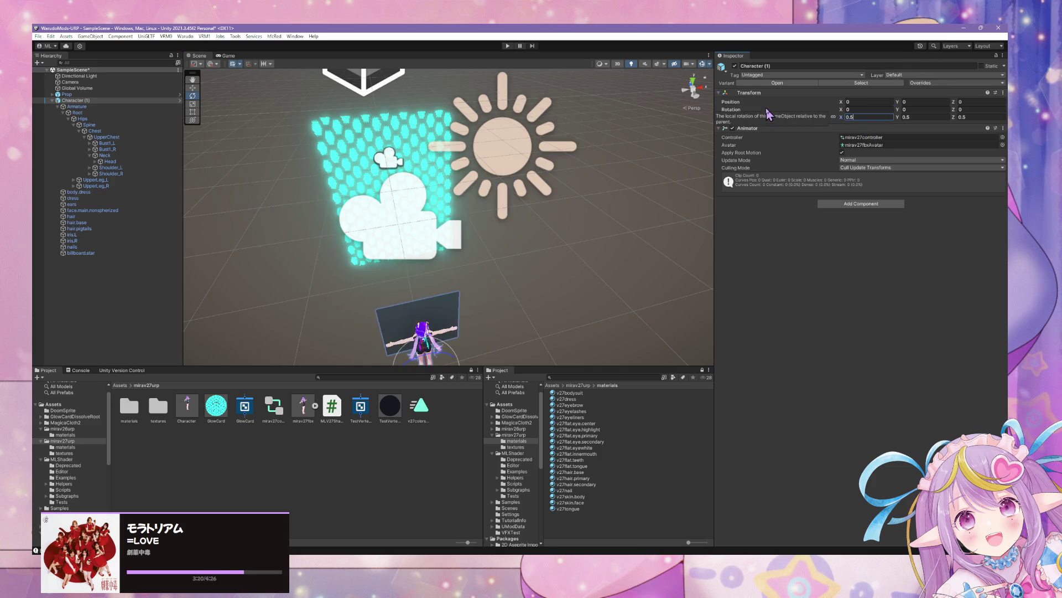
pyautogui.press('Escape')
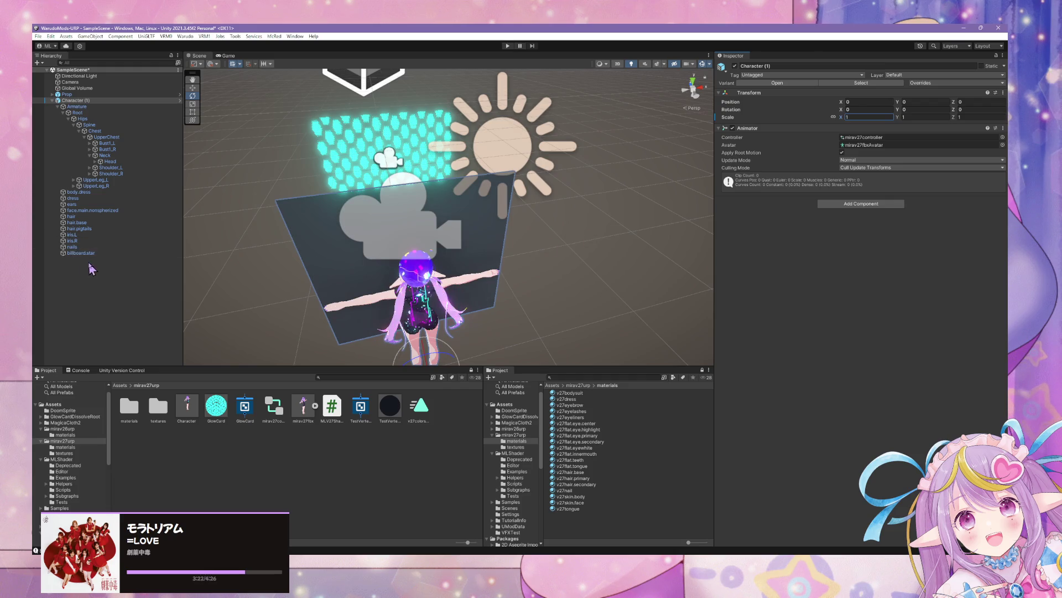
pyautogui.click(81, 253)
pyautogui.click(866, 110)
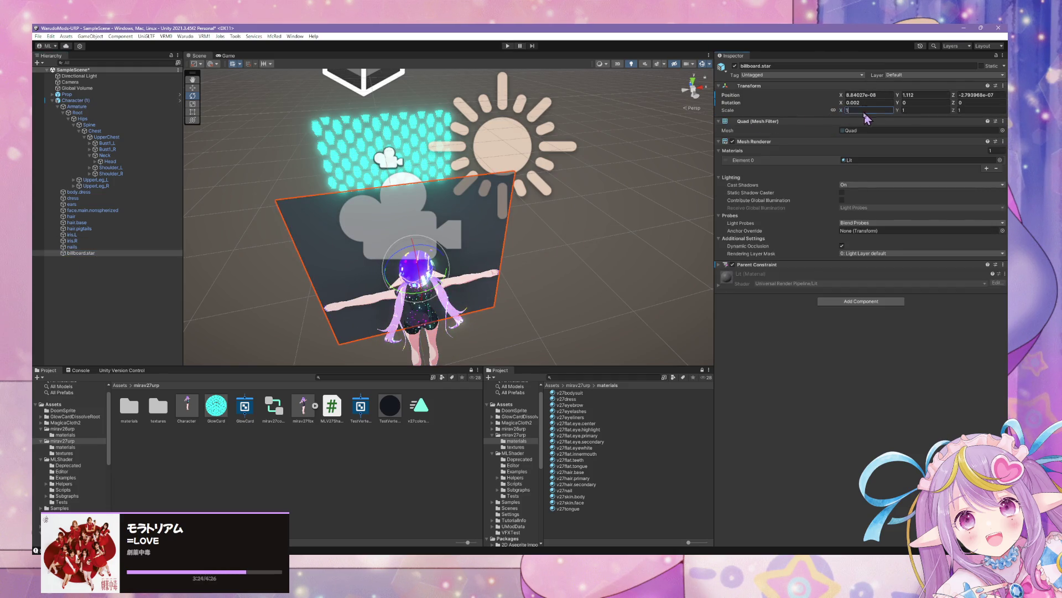
pyautogui.write('0.5')
pyautogui.rightClick(842, 162)
pyautogui.moveTo(504, 273)
pyautogui.mouseDown()
pyautogui.moveTo(486, 301)
pyautogui.moveTo(581, 260)
pyautogui.moveTo(669, 202)
pyautogui.mouseUp()
pyautogui.press('f')
pyautogui.moveTo(787, 190); pyautogui.dragTo(523, 251)
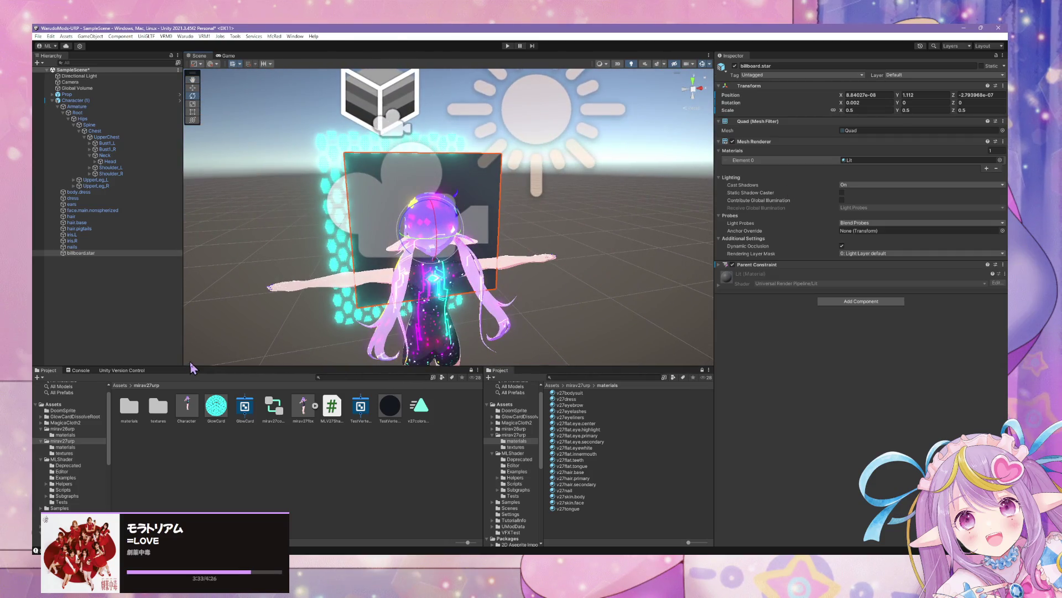
# Create a URP Unlit Shader Graph asset in the Project panel named StarBillboard.
pyautogui.rightClick(440, 416)
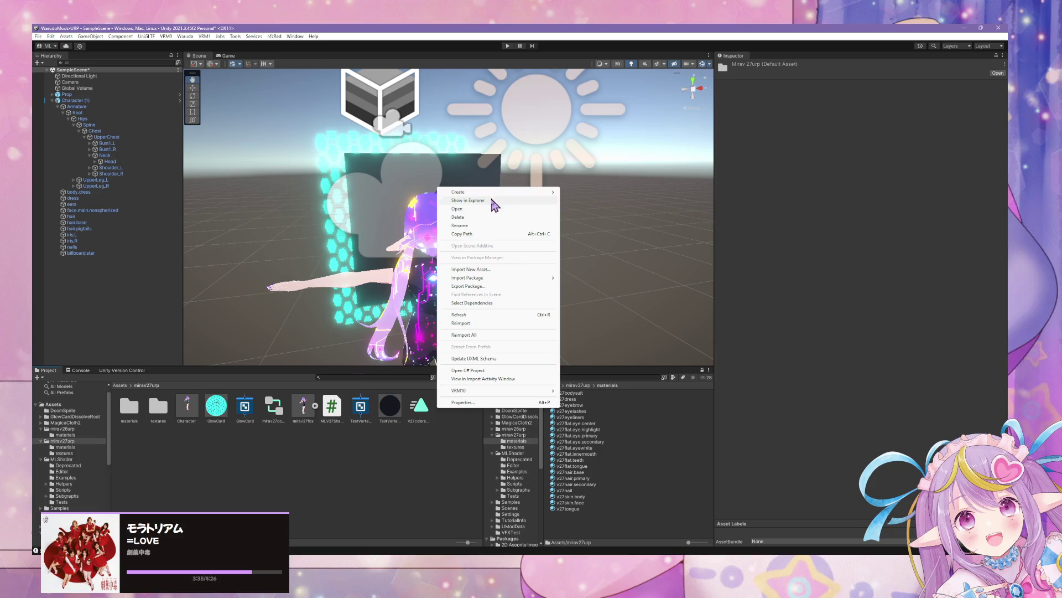
pyautogui.moveTo(497, 194)
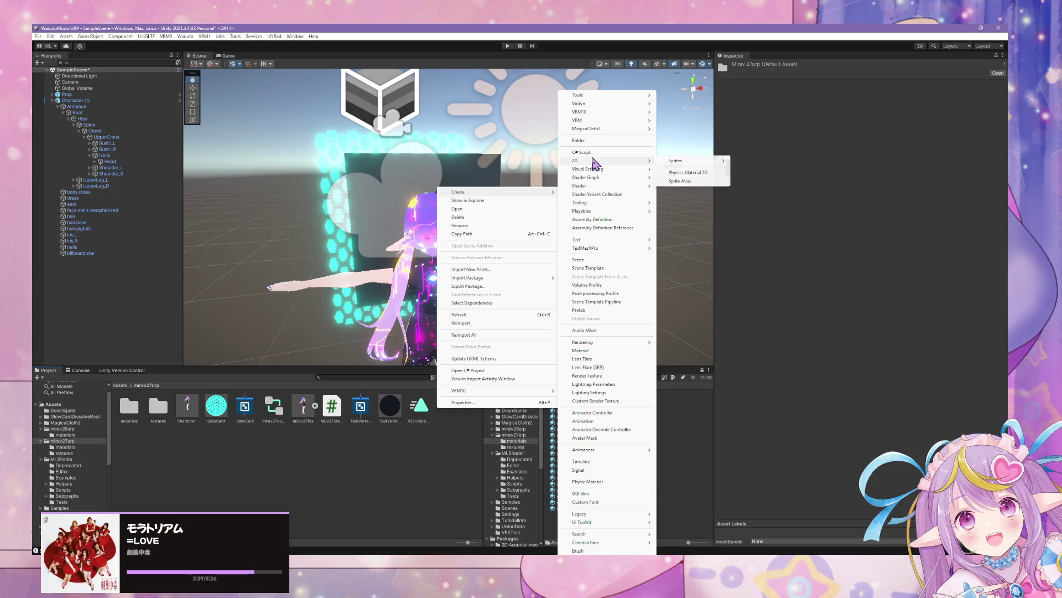
pyautogui.moveTo(626, 180)
pyautogui.moveTo(710, 178)
pyautogui.click(796, 187)
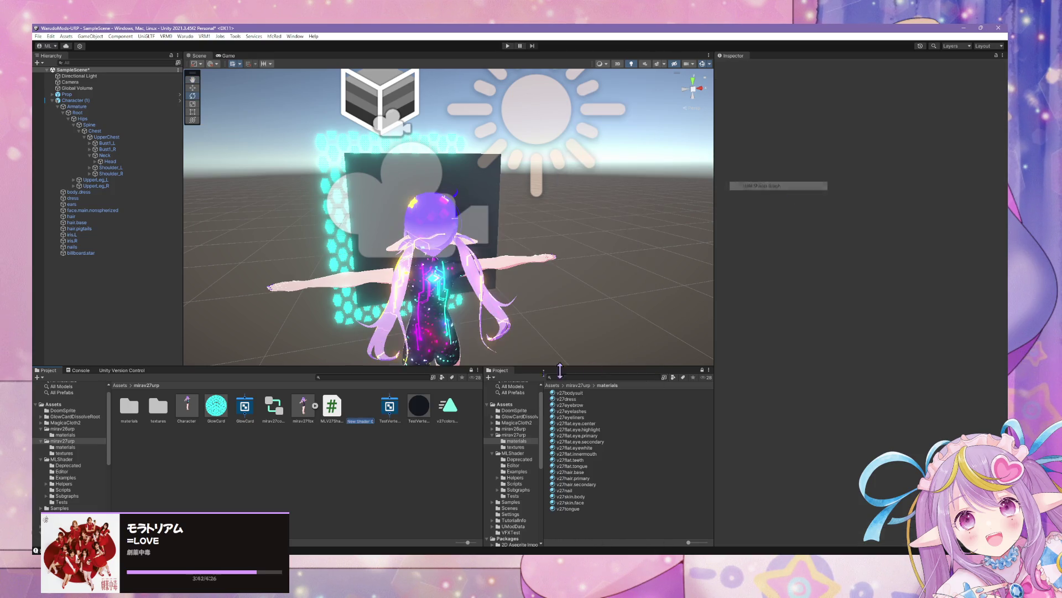
pyautogui.press('BackSpace')
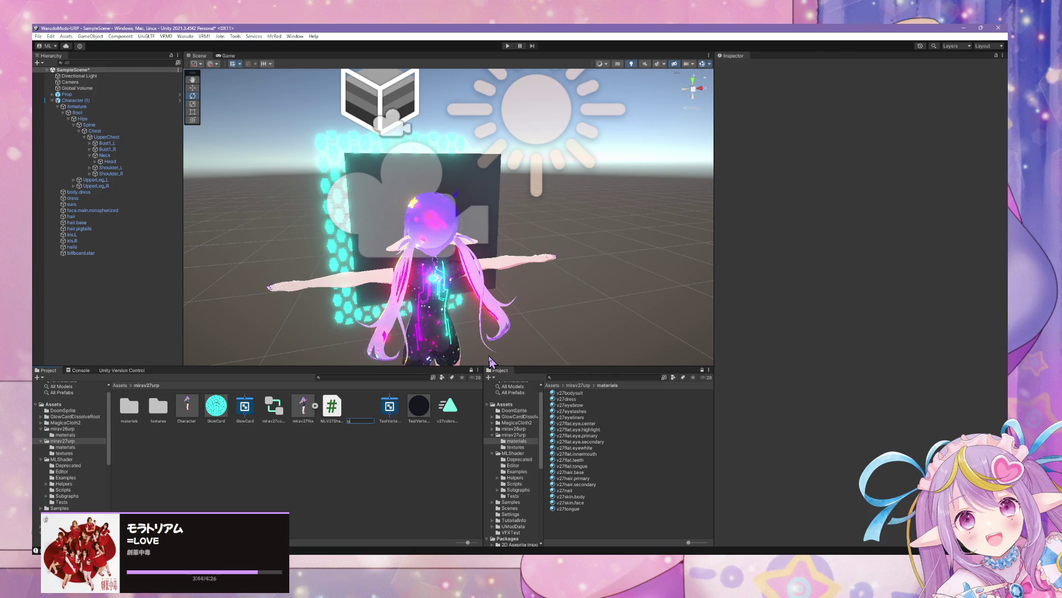
pyautogui.write('S')
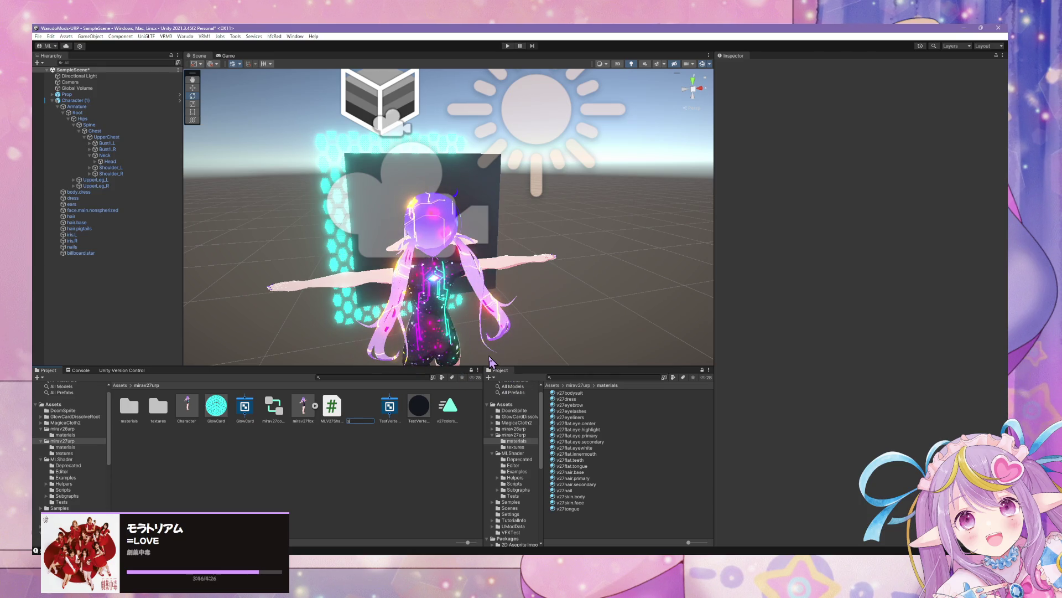
pyautogui.write('tarBillboard')
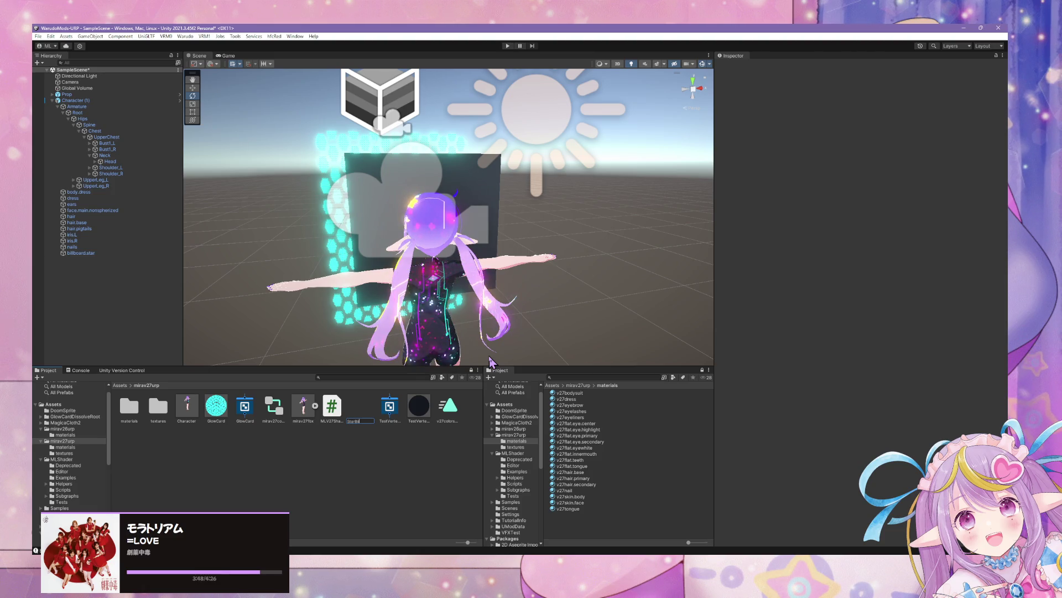
pyautogui.press('Return')
# Push the Prop hex card back along Z to 3.516 and hide it.
pyautogui.click(375, 172)
pyautogui.click(375, 166)
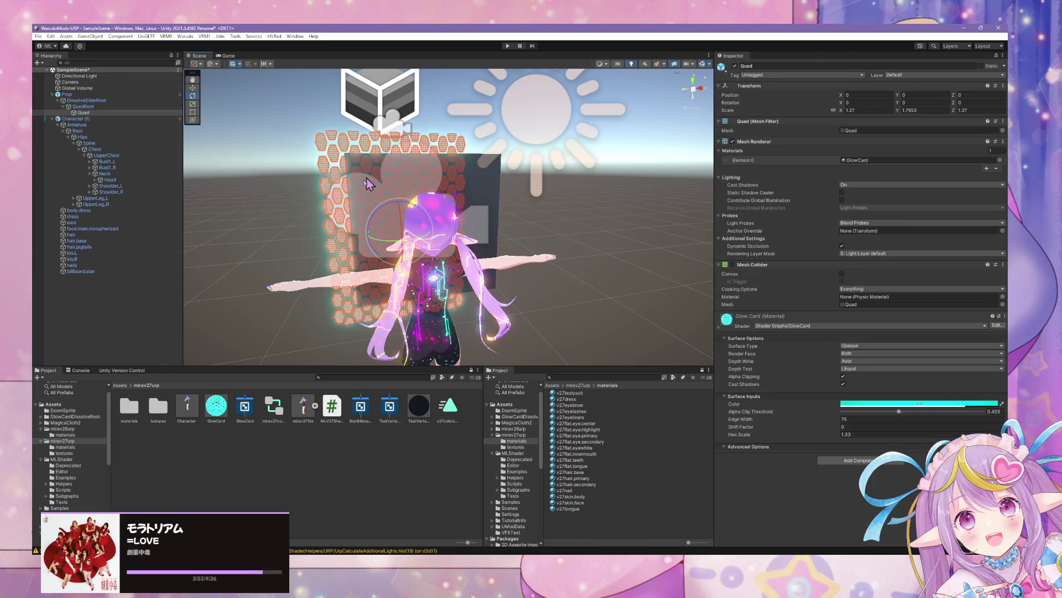
pyautogui.click(484, 162)
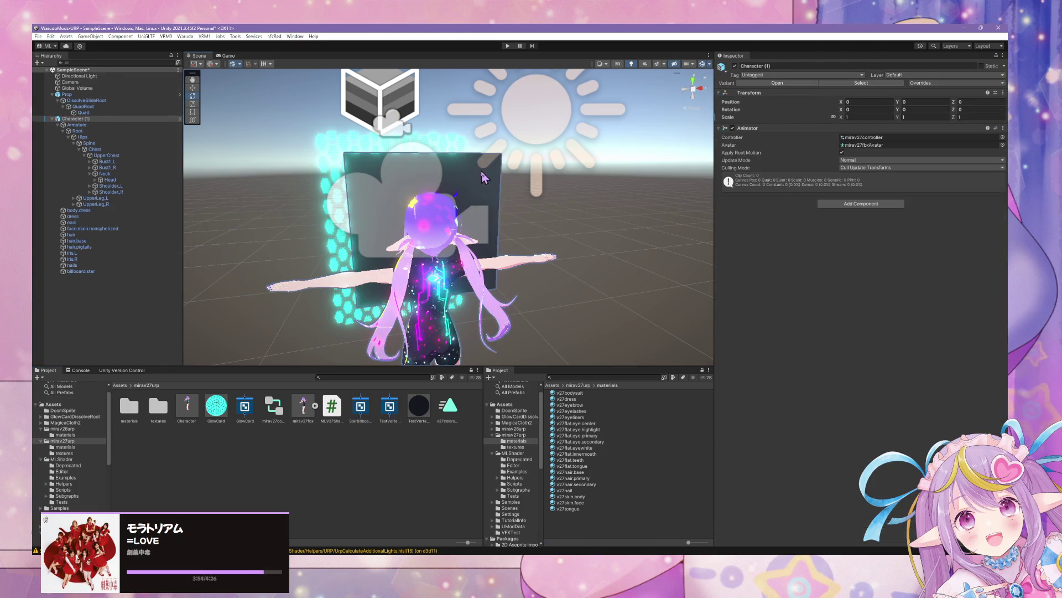
pyautogui.moveTo(670, 160)
pyautogui.mouseDown()
pyautogui.moveTo(583, 159)
pyautogui.moveTo(692, 160)
pyautogui.moveTo(451, 157)
pyautogui.moveTo(540, 159)
pyautogui.moveTo(511, 197)
pyautogui.mouseUp()
pyautogui.click(510, 196)
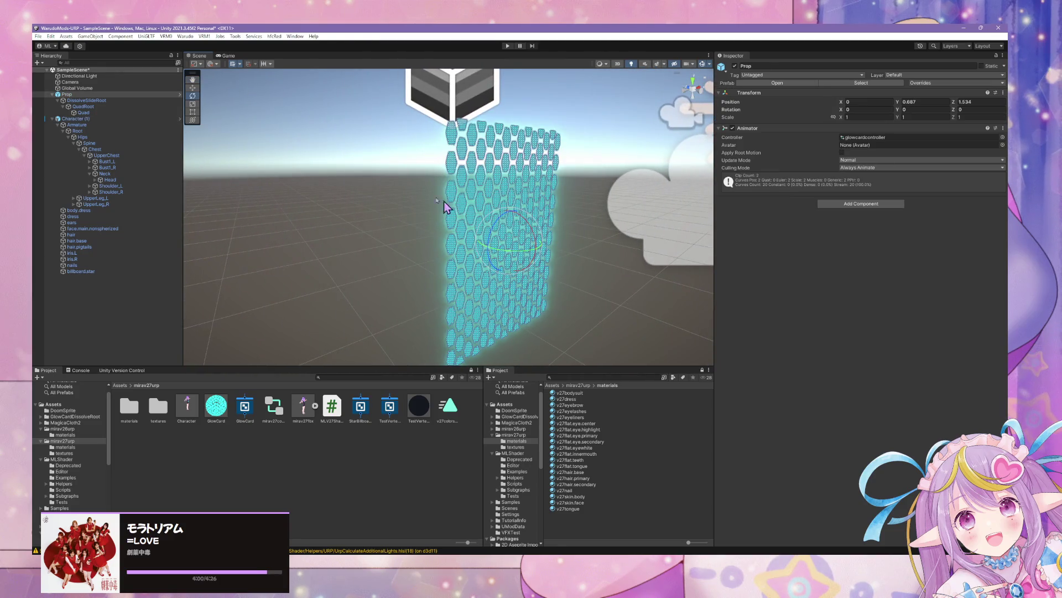
pyautogui.press('w')
pyautogui.moveTo(491, 242); pyautogui.dragTo(377, 210)
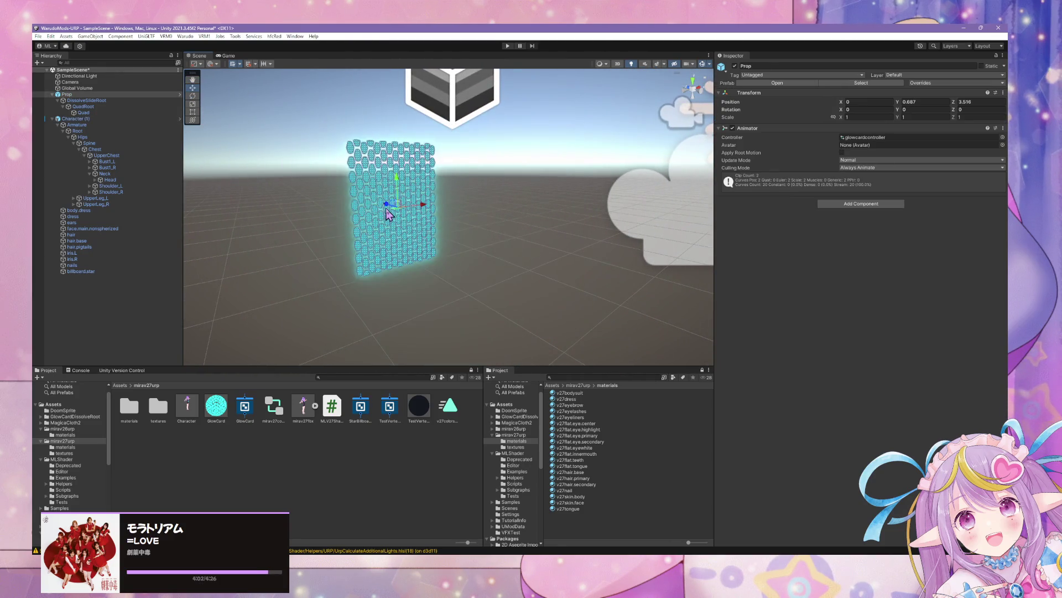
pyautogui.click(735, 66)
# Swing the view close to the character and select the dark billboard quad.
pyautogui.moveTo(684, 124)
pyautogui.mouseDown()
pyautogui.moveTo(626, 216)
pyautogui.moveTo(683, 209)
pyautogui.moveTo(487, 204)
pyautogui.moveTo(454, 254)
pyautogui.mouseUp()
pyautogui.click(453, 254)
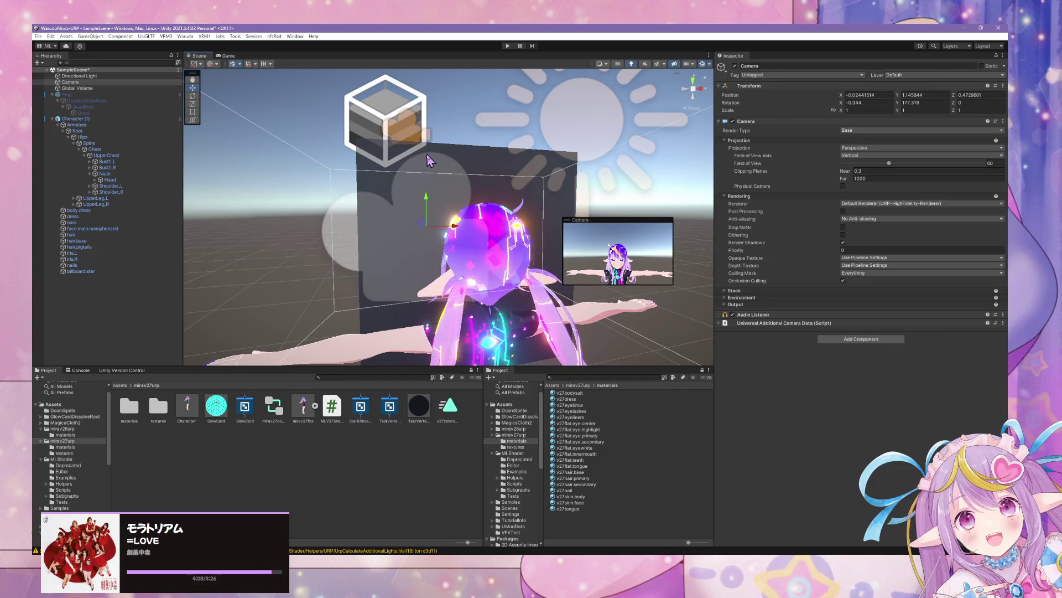
pyautogui.click(423, 192)
pyautogui.moveTo(422, 191)
pyautogui.mouseDown()
pyautogui.moveTo(388, 199)
pyautogui.moveTo(444, 206)
pyautogui.moveTo(394, 208)
pyautogui.mouseUp()
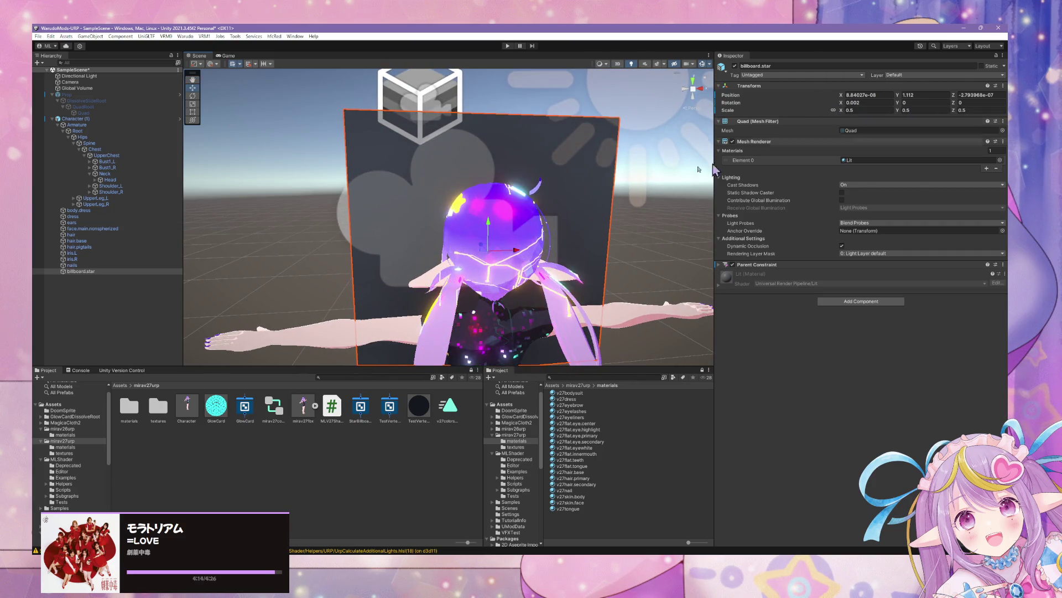
# Drag billboard.star under the avatar's skeleton and dismiss the prefab restructure warning.
pyautogui.rightClick(84, 271)
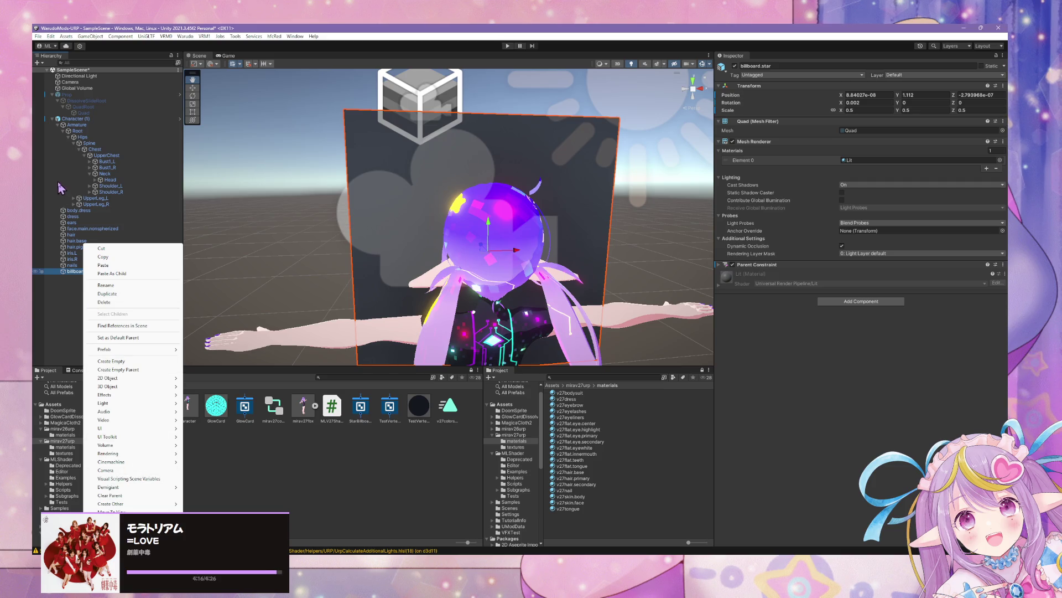
pyautogui.click(53, 124)
pyautogui.moveTo(83, 271)
pyautogui.mouseDown()
pyautogui.moveTo(83, 280)
pyautogui.moveTo(83, 188)
pyautogui.moveTo(66, 124)
pyautogui.moveTo(51, 115)
pyautogui.mouseUp()
pyautogui.click(573, 310)
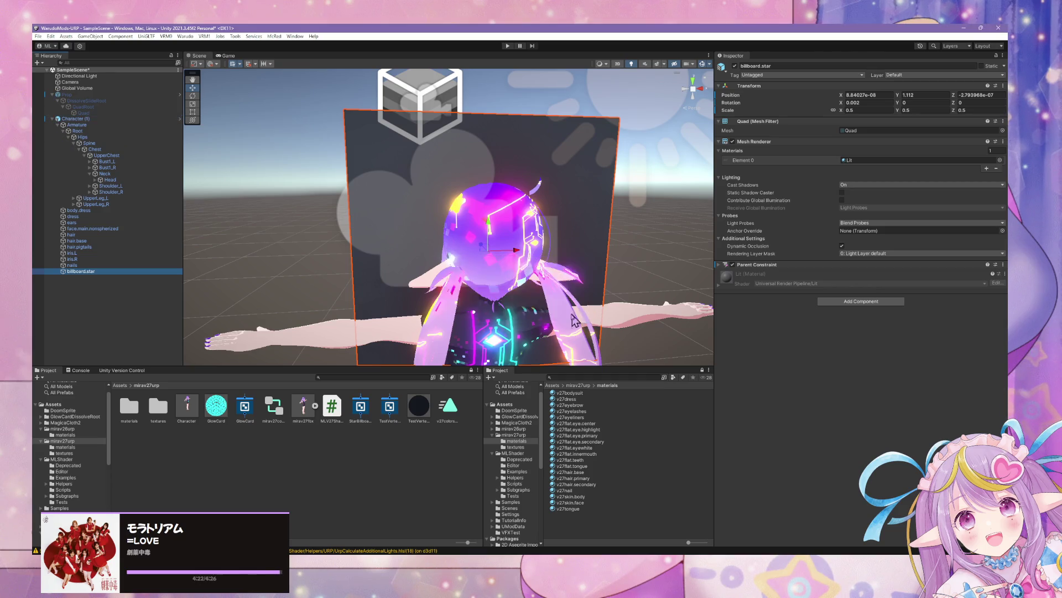
# Open the Character (1) prefab for editing and select billboard.star in it.
pyautogui.click(74, 119)
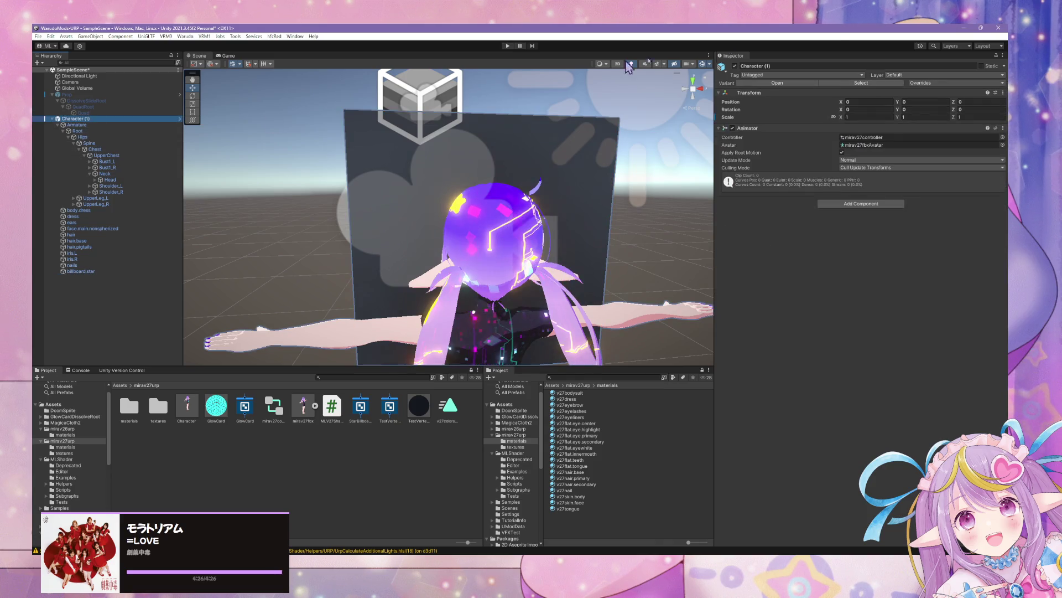
pyautogui.click(808, 83)
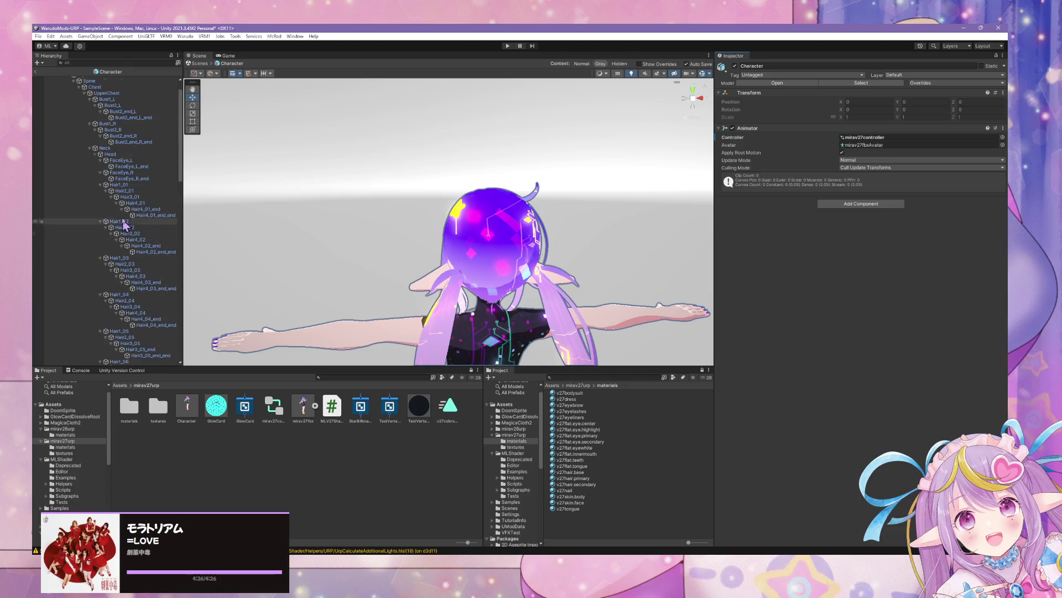
pyautogui.click(65, 79)
pyautogui.click(57, 86)
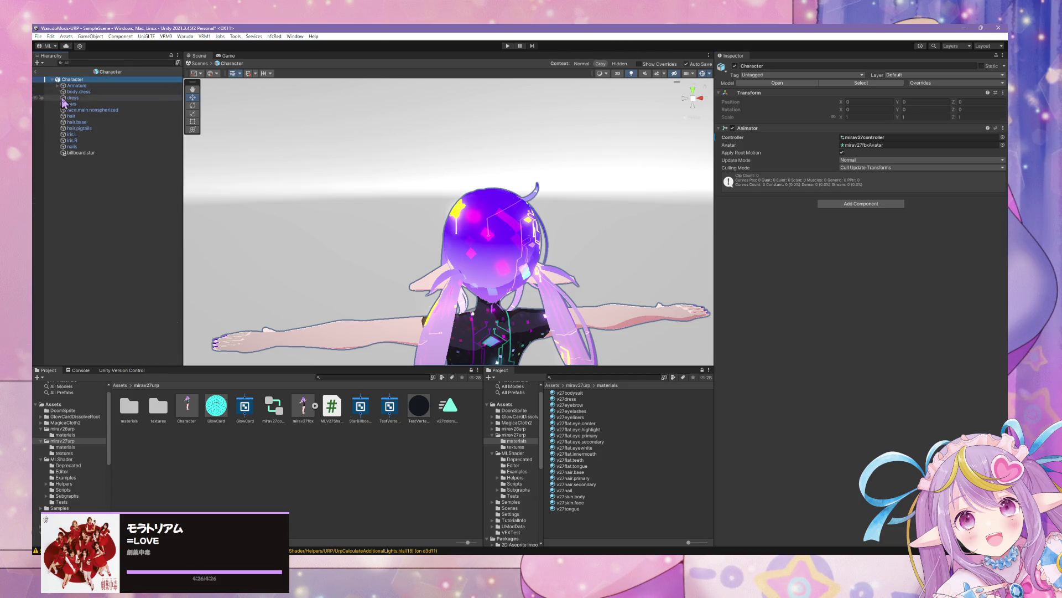
pyautogui.click(84, 153)
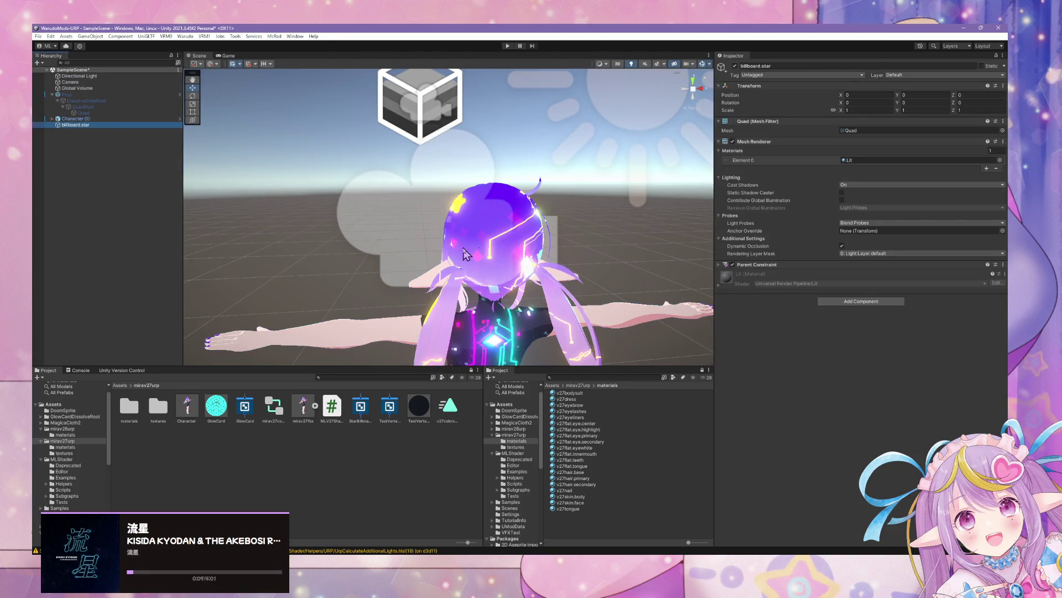
pyautogui.press('f')
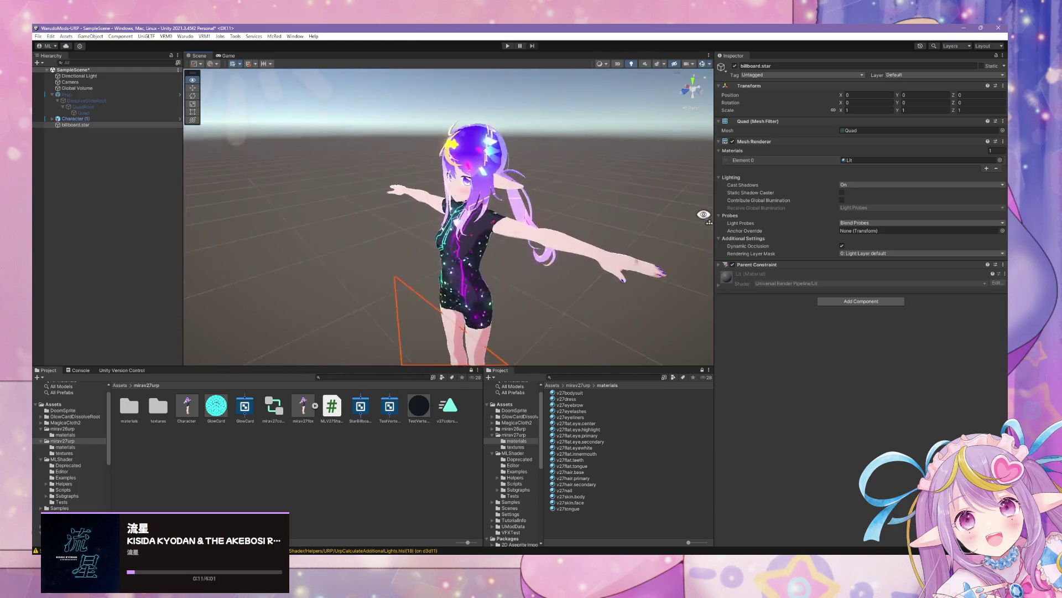
pyautogui.moveTo(719, 244)
pyautogui.mouseDown()
pyautogui.moveTo(445, 238)
pyautogui.moveTo(445, 191)
pyautogui.mouseUp()
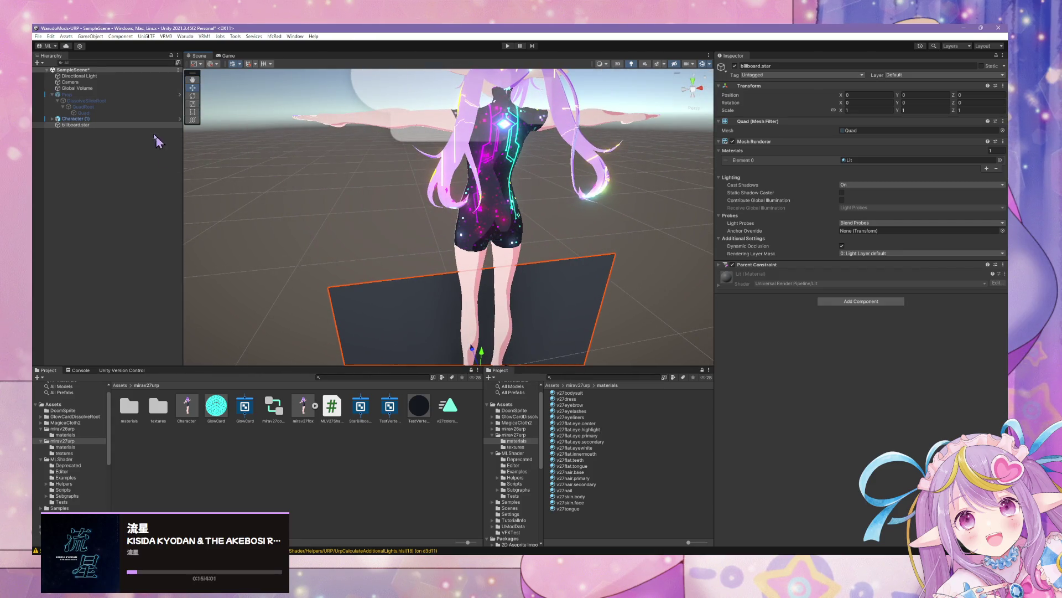
# Wrap billboard.star in a new empty parent named Prop.
pyautogui.rightClick(116, 131)
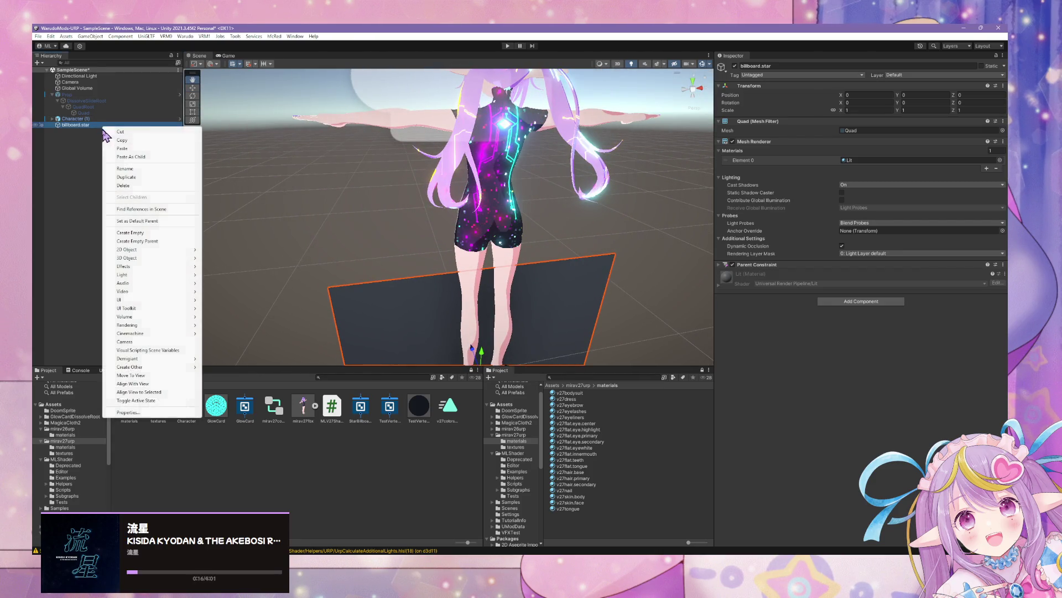
pyautogui.click(172, 241)
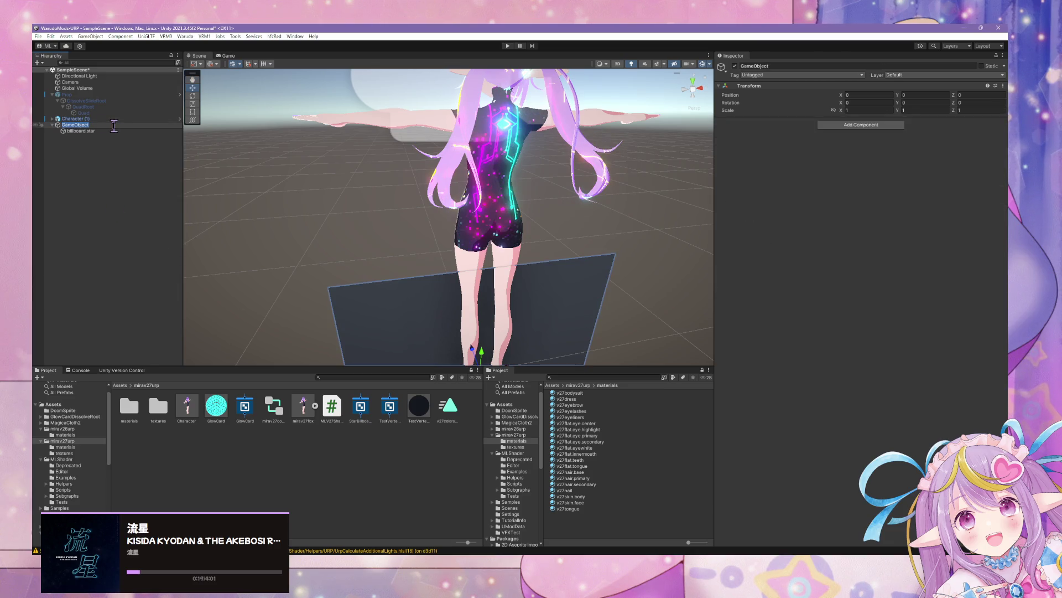
pyautogui.write('Prop')
pyautogui.press('Return')
pyautogui.moveTo(597, 348)
pyautogui.mouseDown()
pyautogui.moveTo(488, 267)
pyautogui.moveTo(531, 275)
pyautogui.moveTo(507, 287)
pyautogui.mouseUp()
# Open the StarBillboard shader graph, then bring up GitHub Desktop's repository list.
pyautogui.click(357, 418)
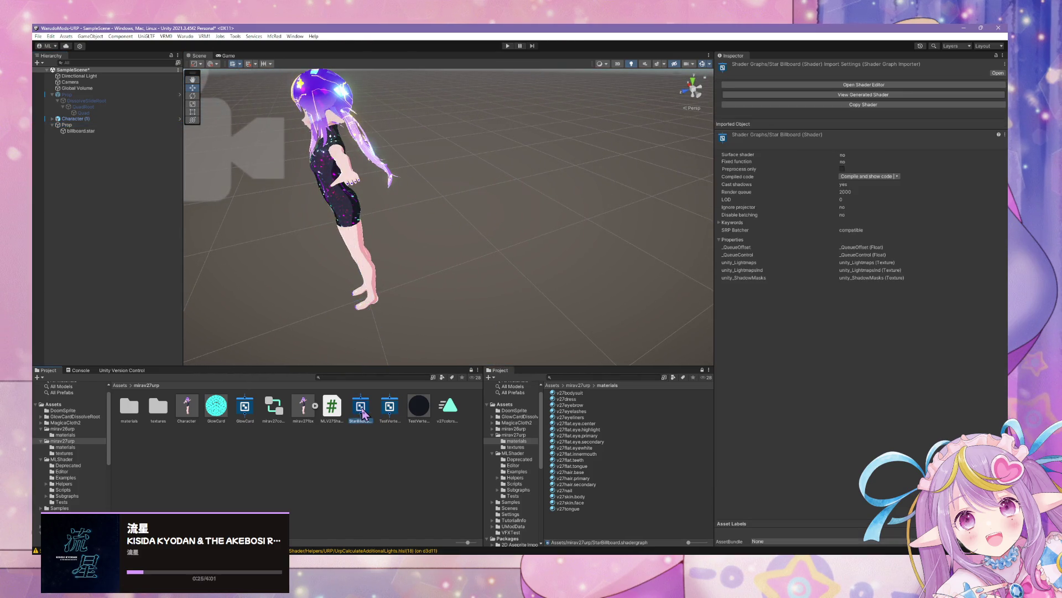
pyautogui.doubleClick(357, 408)
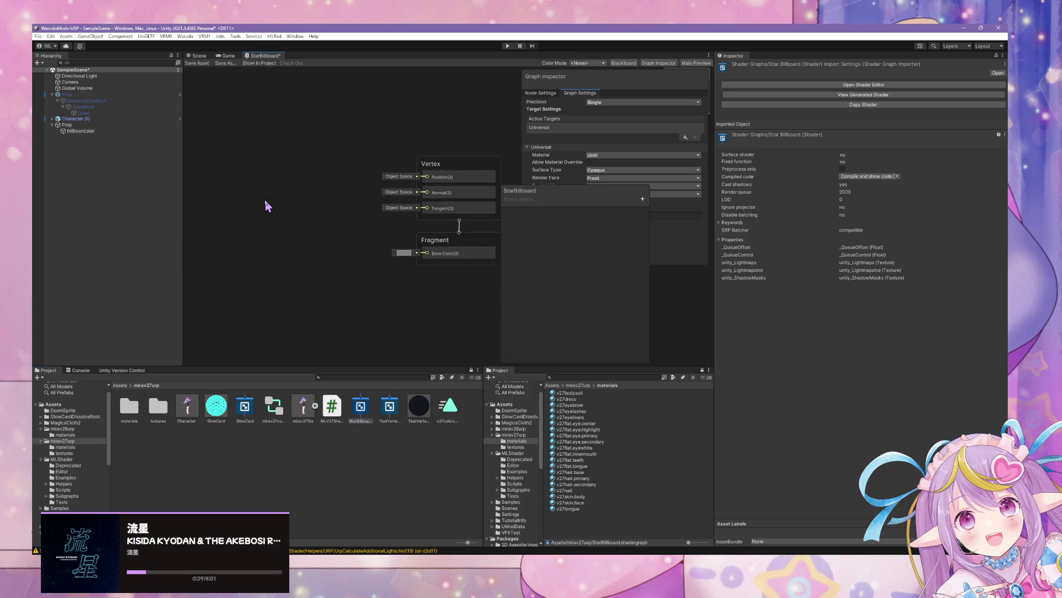
pyautogui.press('space')
pyautogui.write('billb')
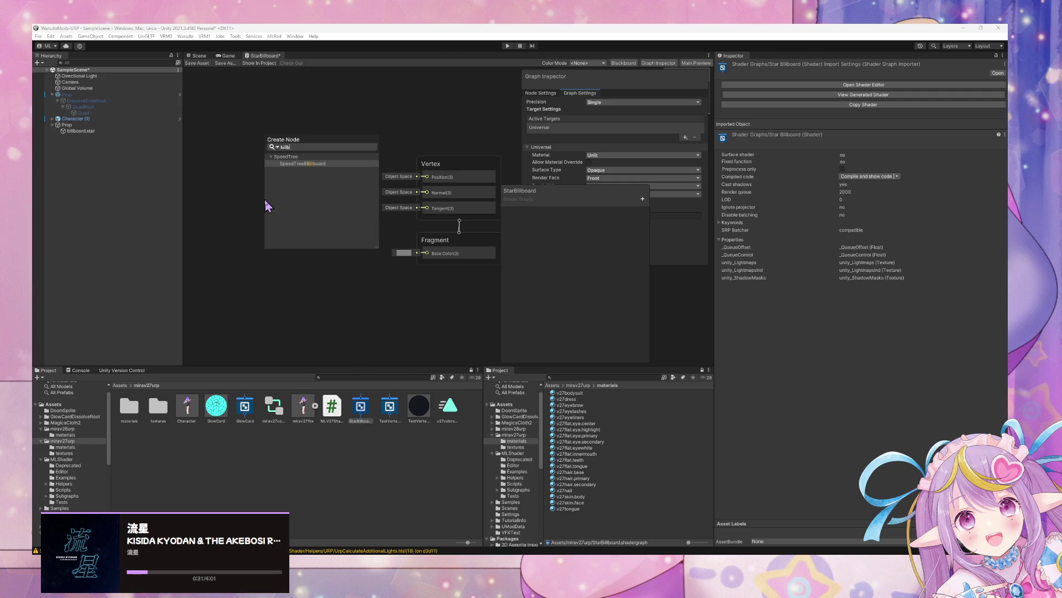
pyautogui.press('Escape')
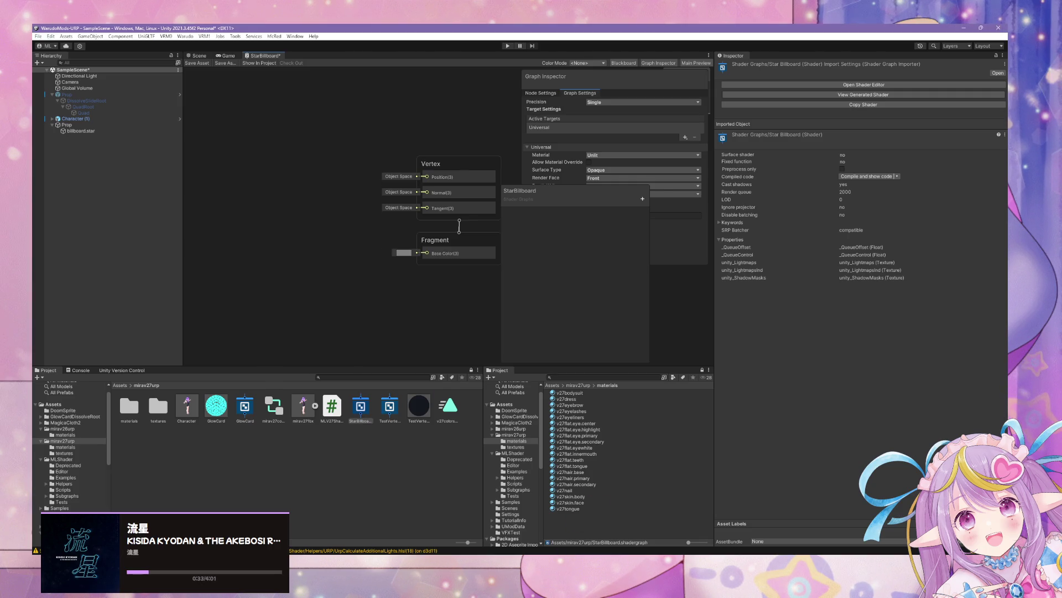
pyautogui.hotkey('alt', 'Tab')
pyautogui.click(535, 193)
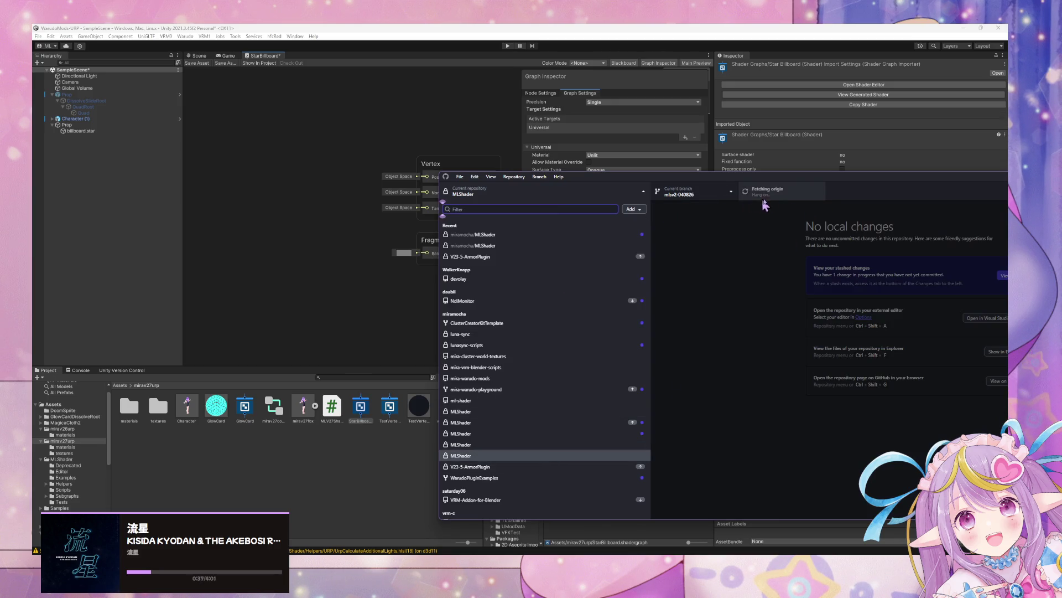
# Switch to MLShader and inspect the Add new UV Index commit in History.
pyautogui.click(578, 430)
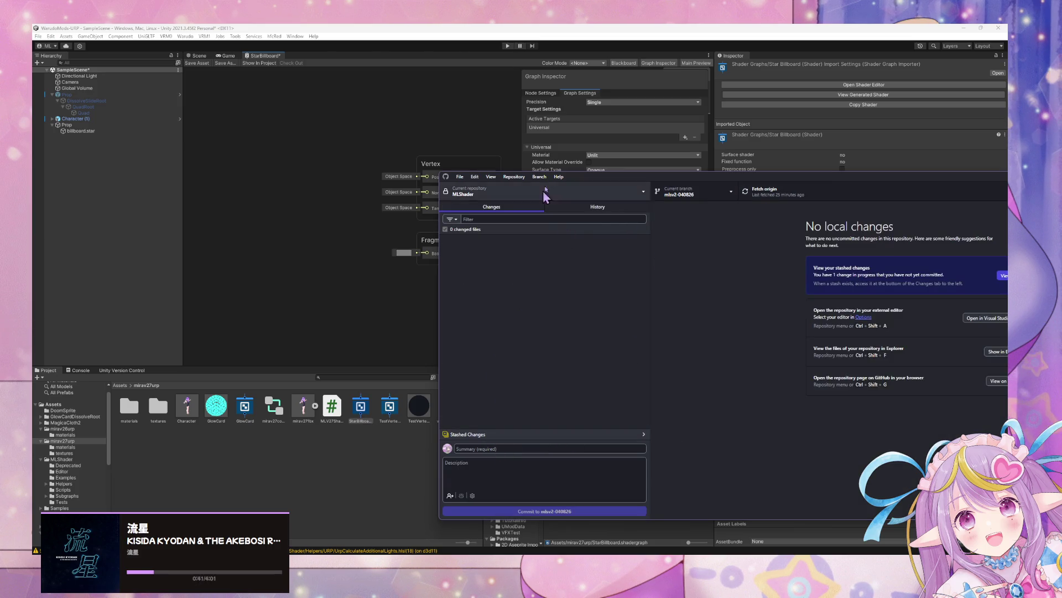
pyautogui.click(585, 207)
pyautogui.click(523, 237)
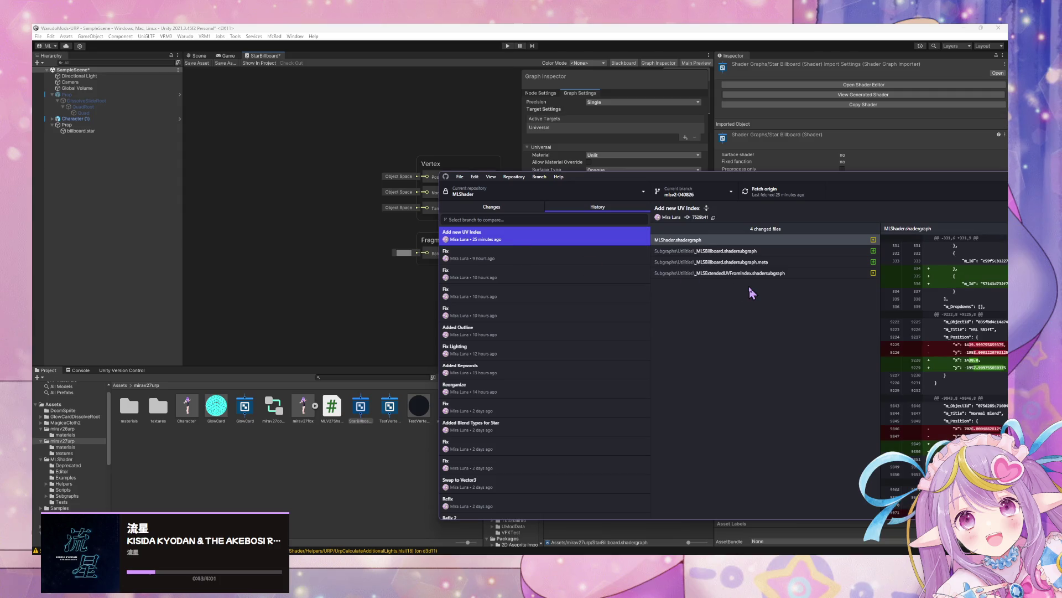
# Back in Unity's shader graph, start a node search for '_mi'.
pyautogui.click(357, 429)
pyautogui.click(340, 301)
pyautogui.press('space')
pyautogui.write('_mi')
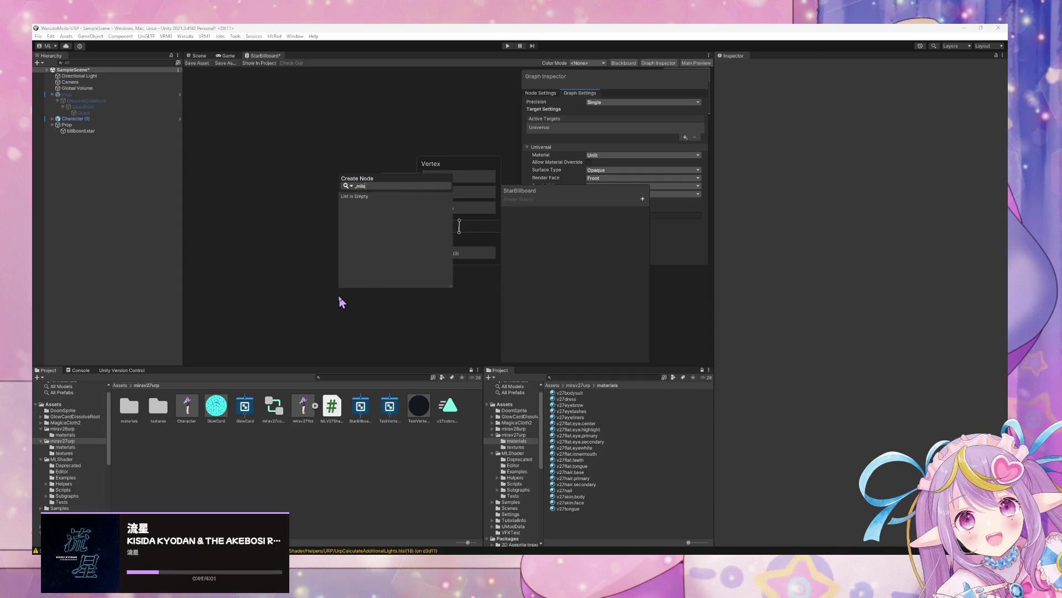
# Add an _MLSBillboard node from the search and place it left of the Vertex block.
pyautogui.press('BackSpace')
pyautogui.write('b')
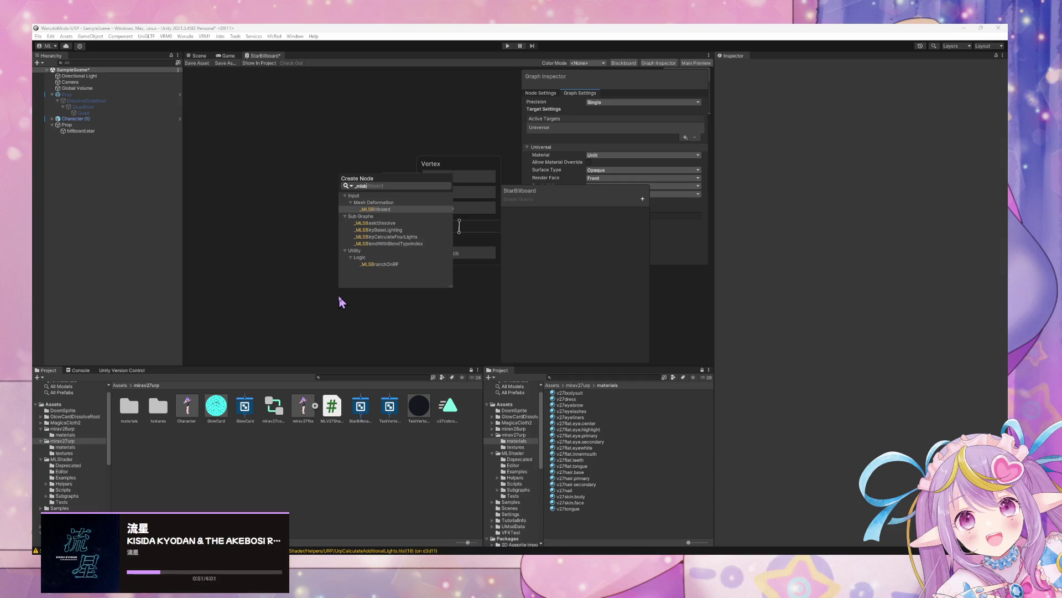
pyautogui.press('Return')
pyautogui.moveTo(388, 311); pyautogui.dragTo(334, 206)
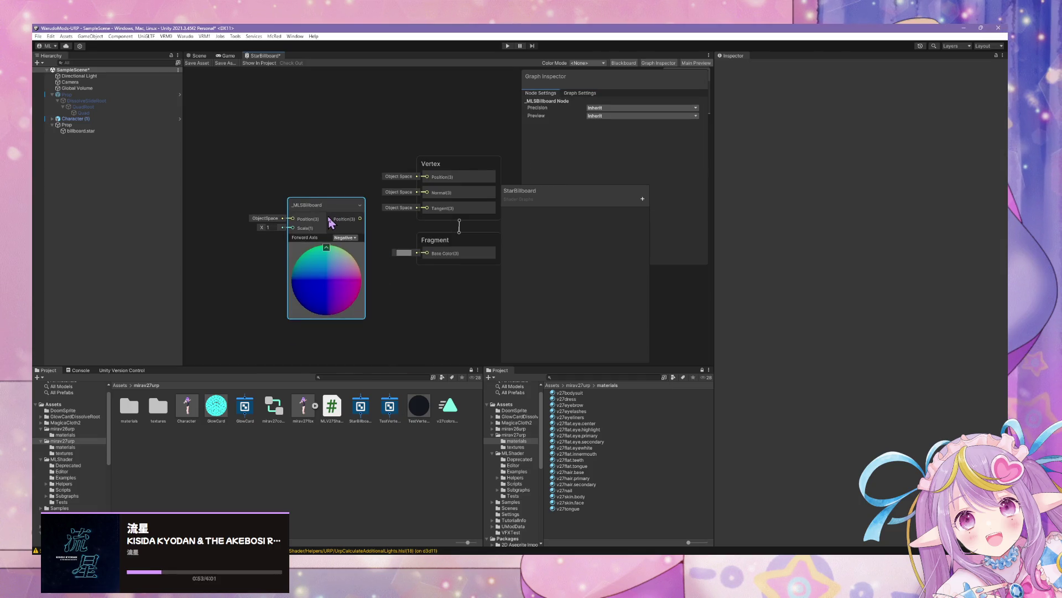
pyautogui.click(579, 94)
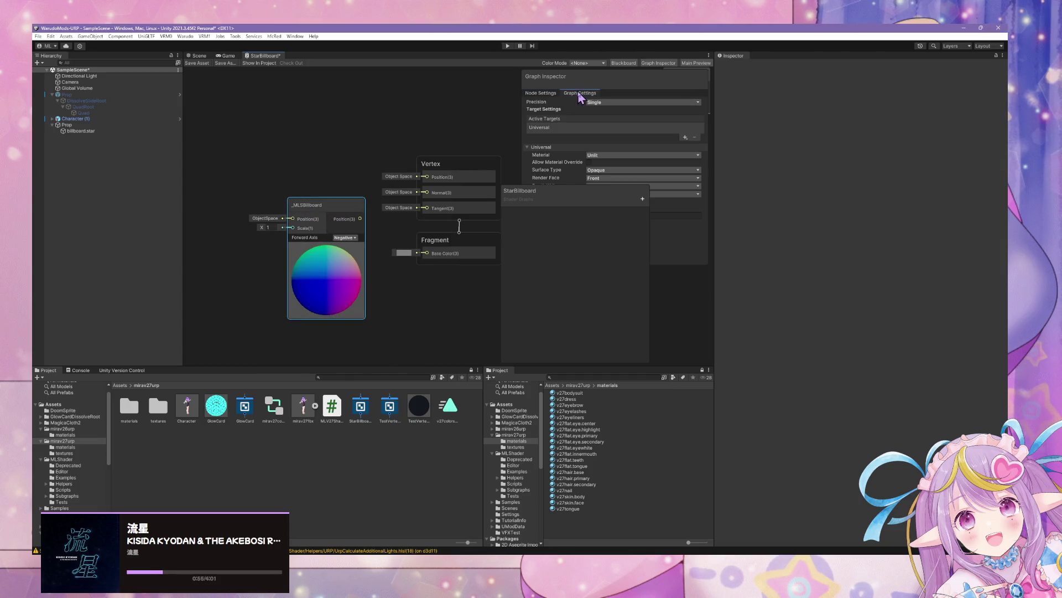
pyautogui.moveTo(578, 196)
pyautogui.mouseDown()
pyautogui.moveTo(495, 185)
pyautogui.moveTo(398, 99)
pyautogui.moveTo(640, 237)
pyautogui.moveTo(573, 190)
pyautogui.moveTo(614, 140)
pyautogui.mouseUp()
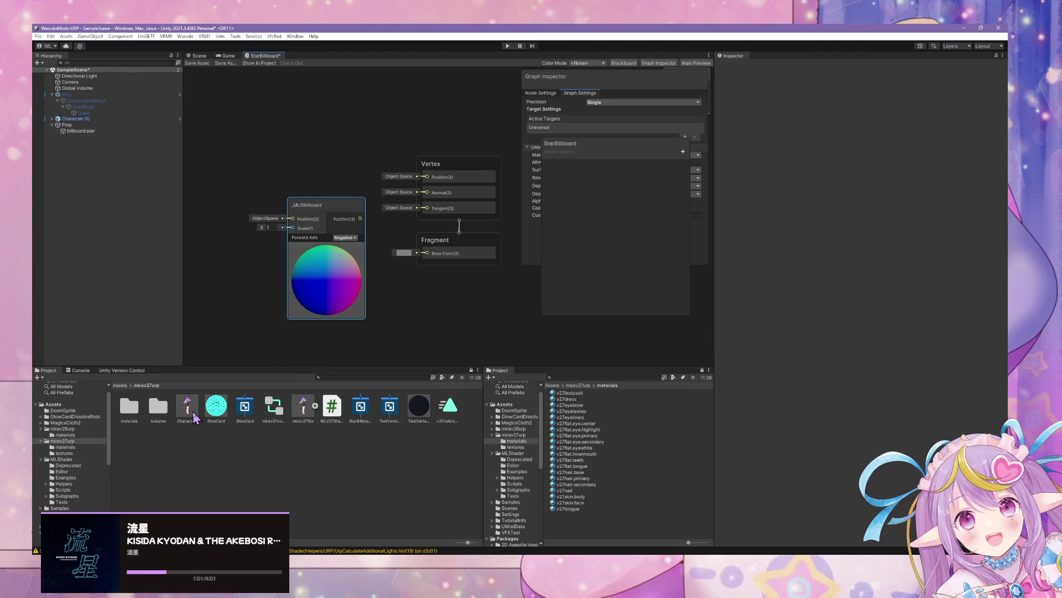
# Browse the MLShader Examples and Subgraphs folders in the Project window.
pyautogui.click(83, 477)
pyautogui.click(183, 412)
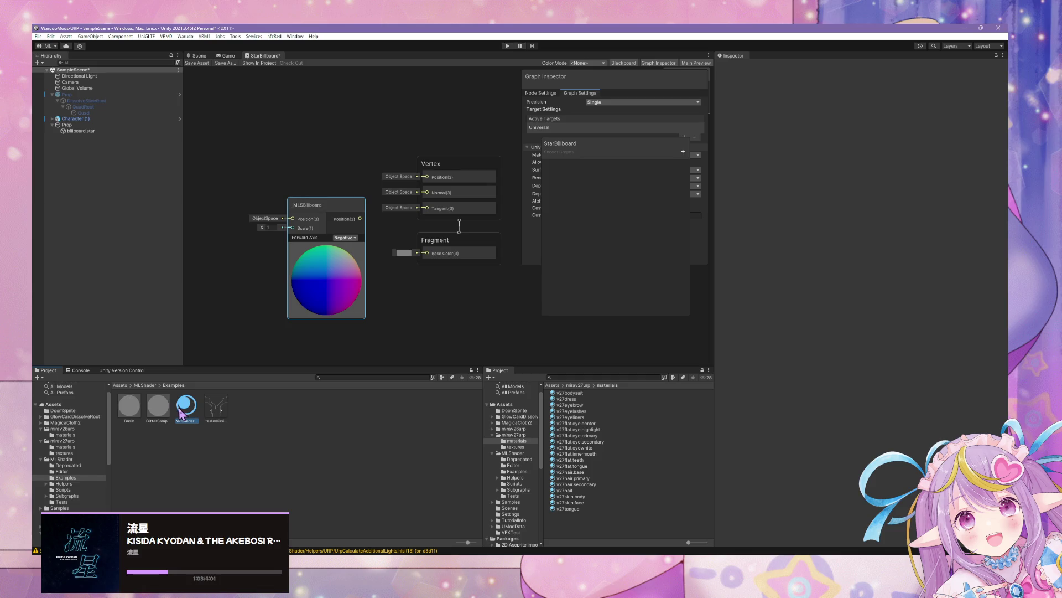
pyautogui.click(216, 407)
pyautogui.click(67, 495)
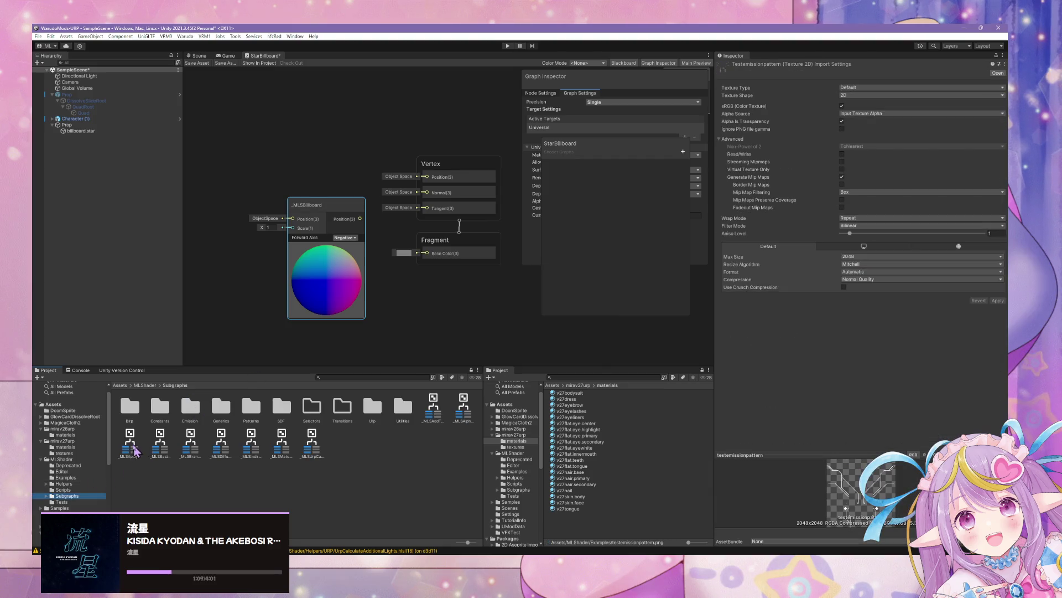
pyautogui.click(129, 441)
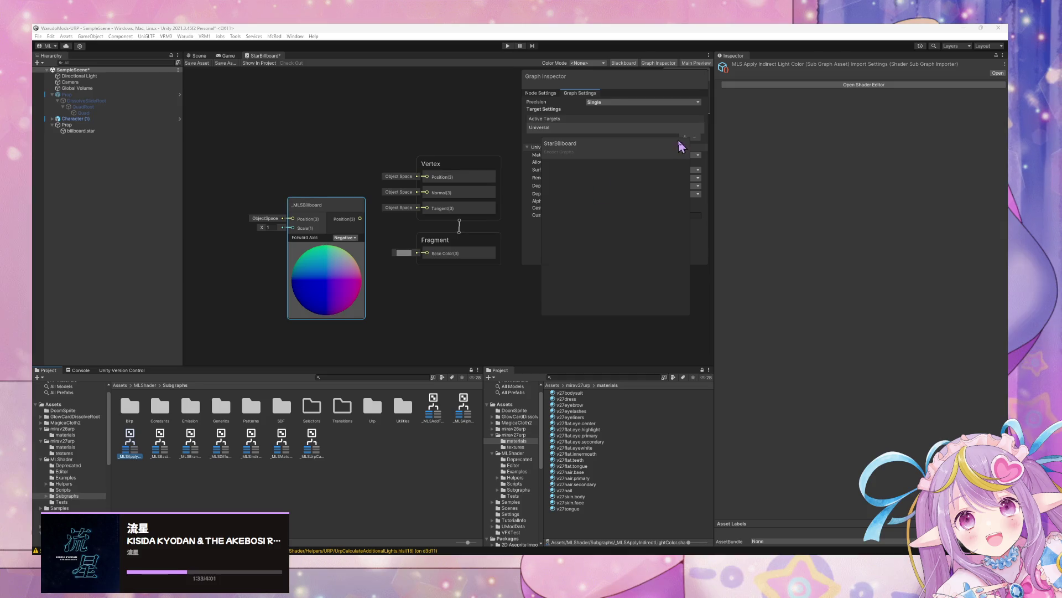
# Check the billboard node's Forward Axis and wire its Position output into Vertex Position.
pyautogui.moveTo(636, 148); pyautogui.dragTo(398, 103)
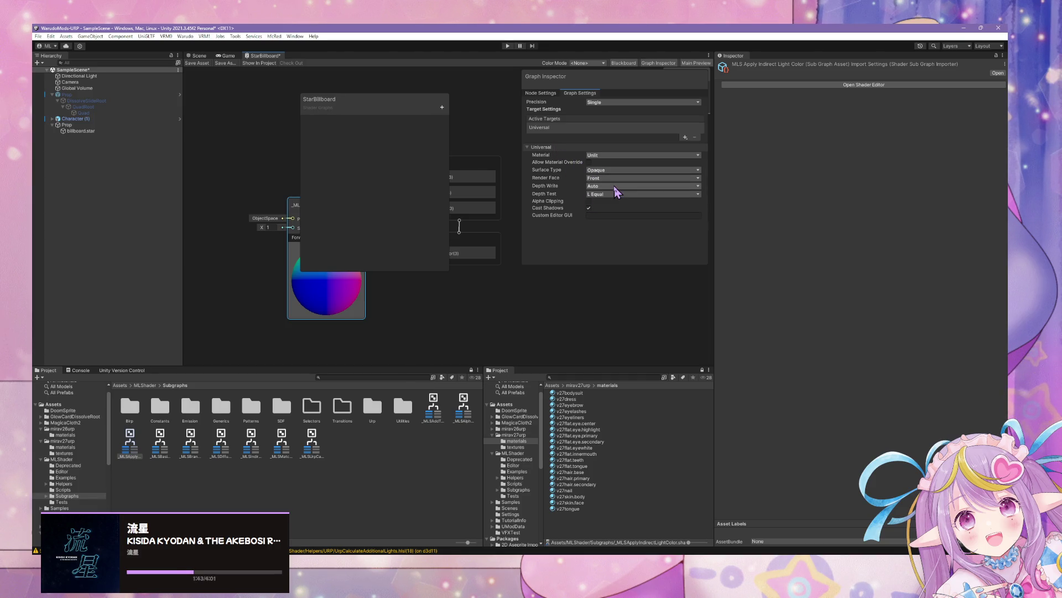
pyautogui.click(546, 94)
pyautogui.click(578, 94)
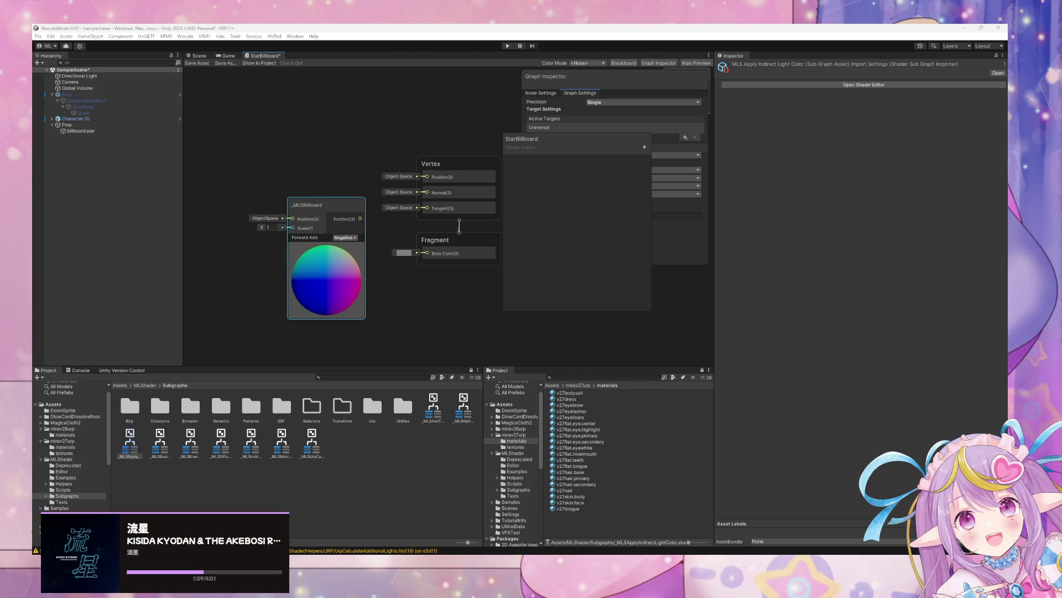
pyautogui.click(346, 237)
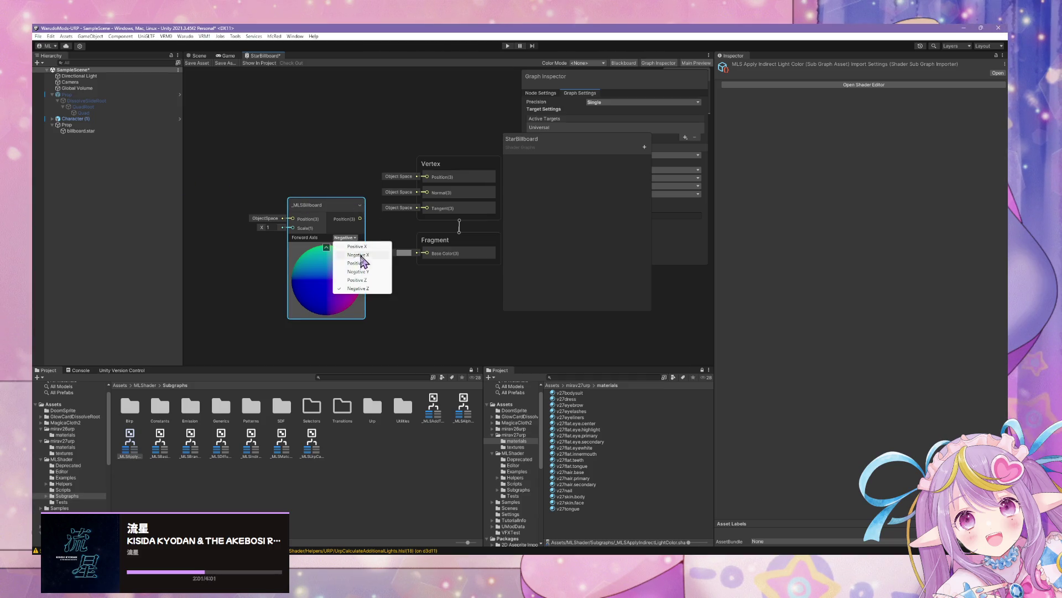
pyautogui.click(379, 232)
pyautogui.moveTo(360, 219); pyautogui.dragTo(427, 177)
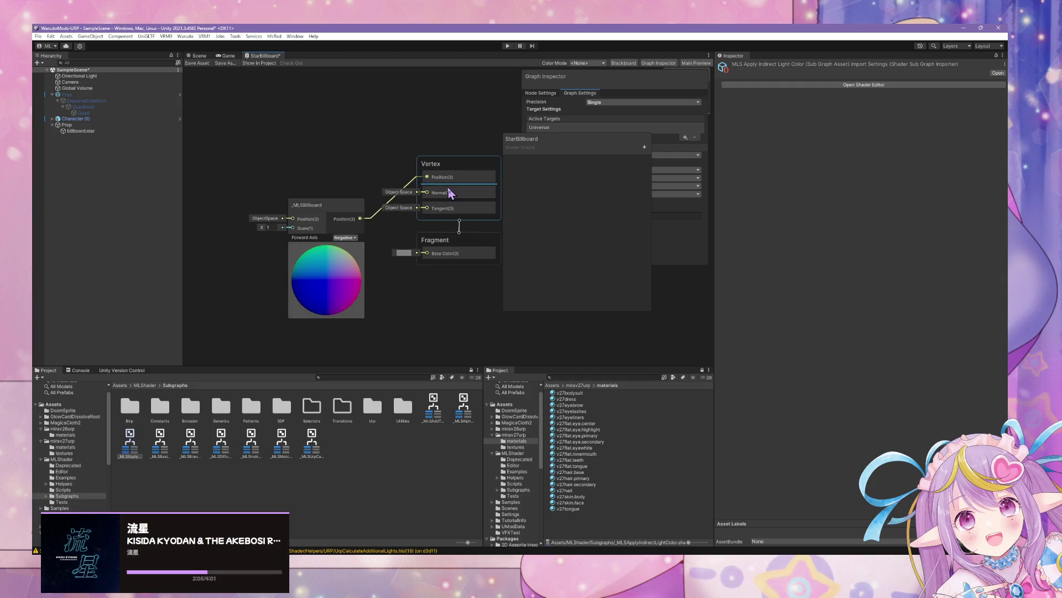
# Float the StarBillboard graph in its own window at the lower right.
pyautogui.moveTo(276, 57)
pyautogui.mouseDown()
pyautogui.moveTo(438, 202)
pyautogui.moveTo(432, 210)
pyautogui.mouseUp()
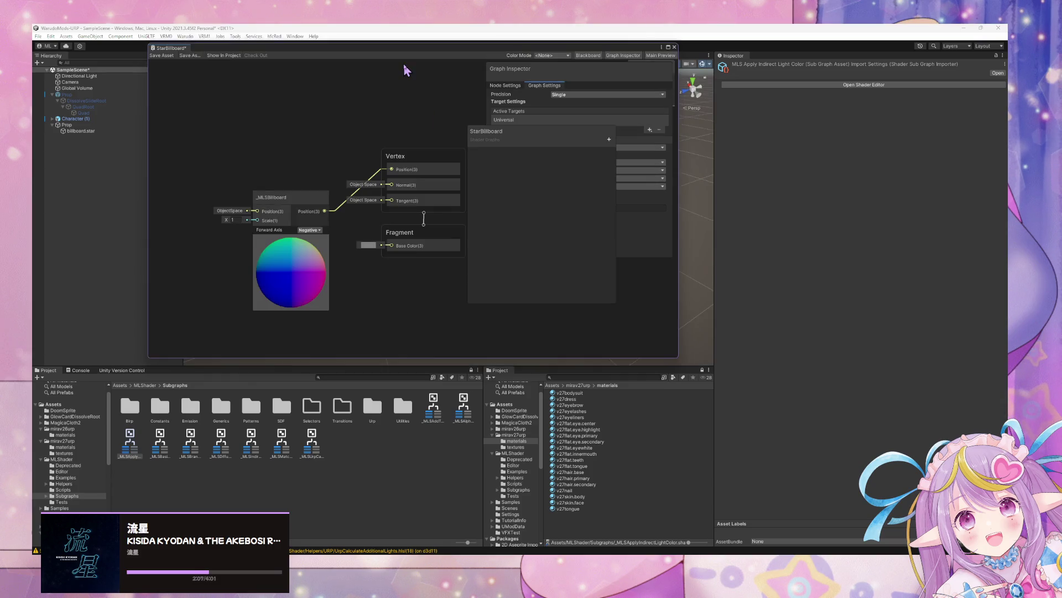
pyautogui.moveTo(420, 63); pyautogui.dragTo(766, 230)
pyautogui.rightClick(429, 222)
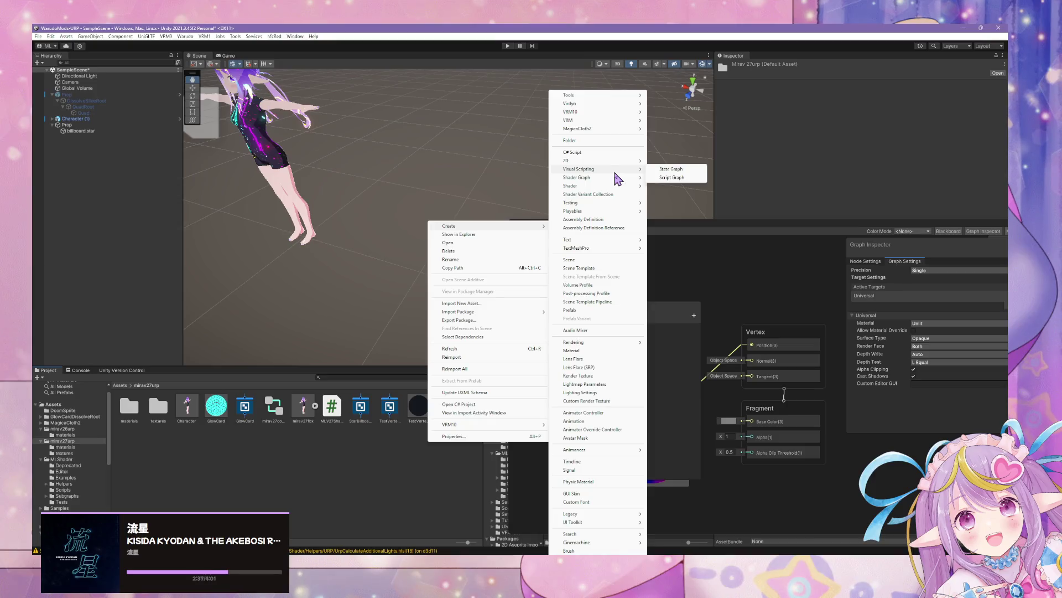
# Create a new material named EmoteBillboard in the mirav27urp folder.
pyautogui.moveTo(620, 163)
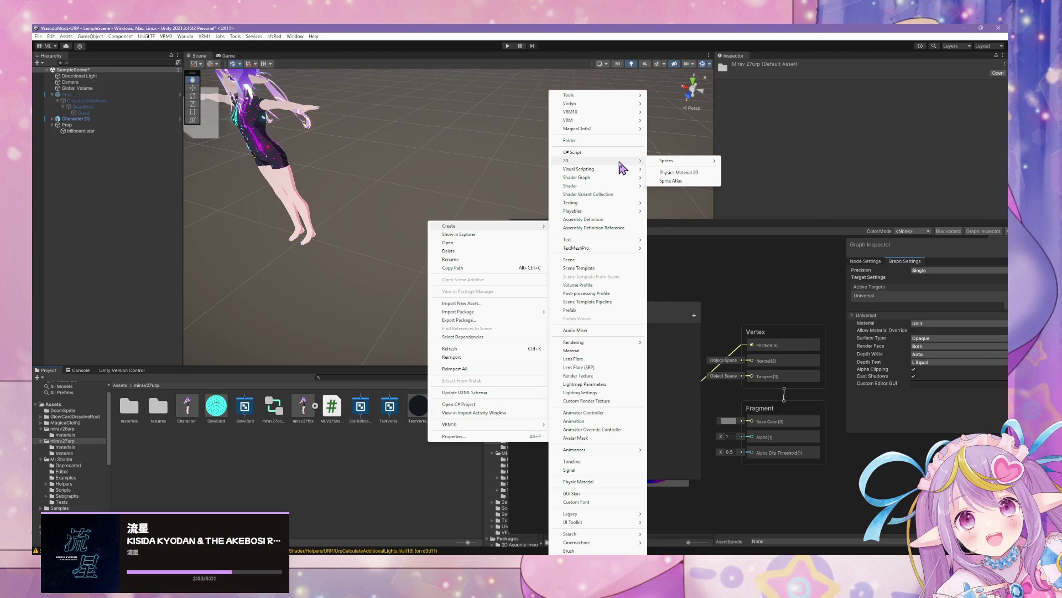
pyautogui.click(611, 351)
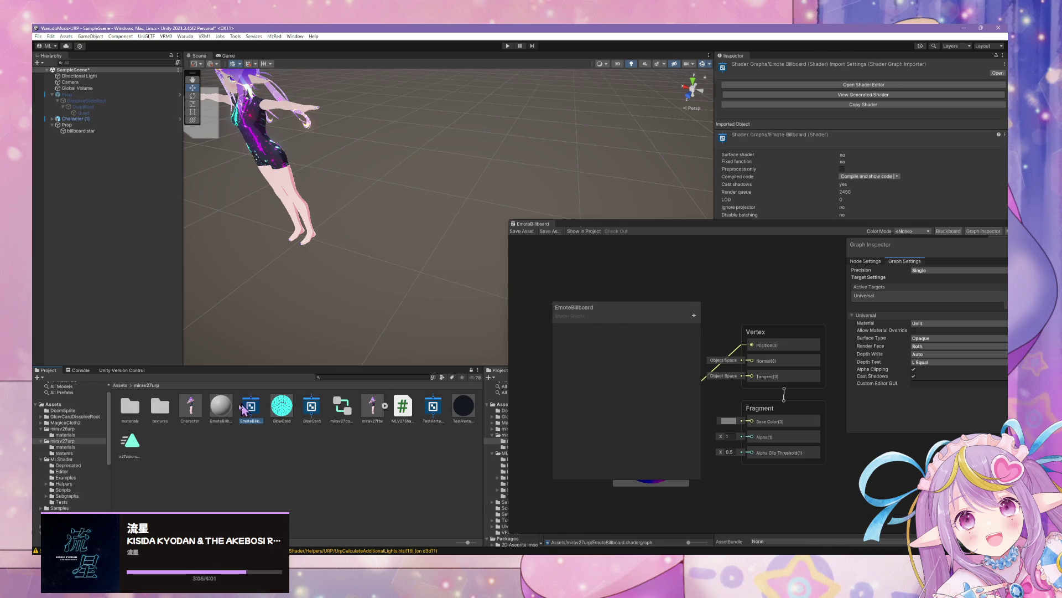
# Set the EmoteBillboard material's shader to Shader Graphs/EmoteBillboard.
pyautogui.click(222, 406)
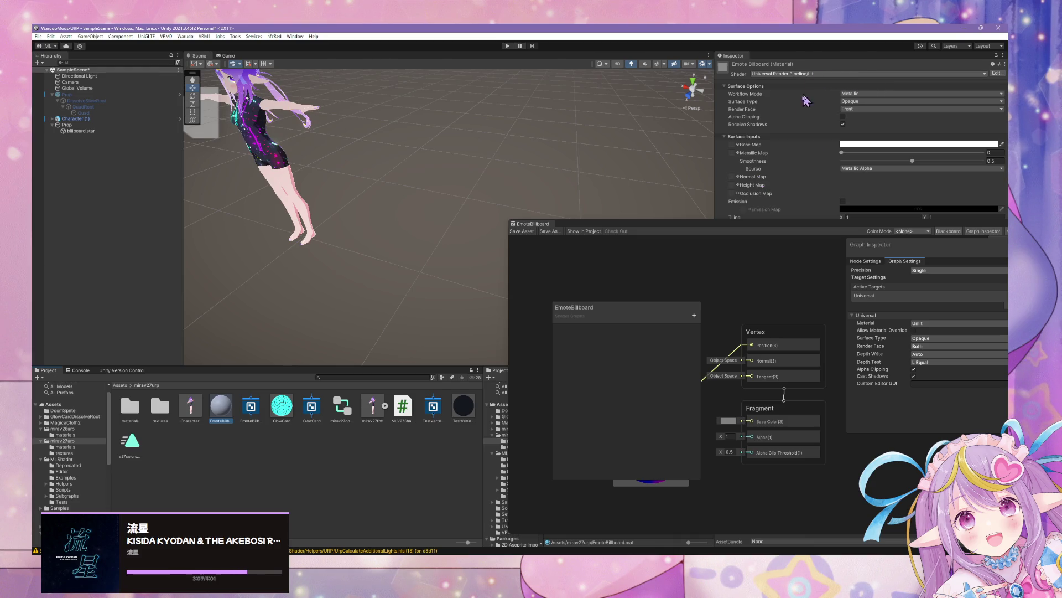
pyautogui.click(797, 74)
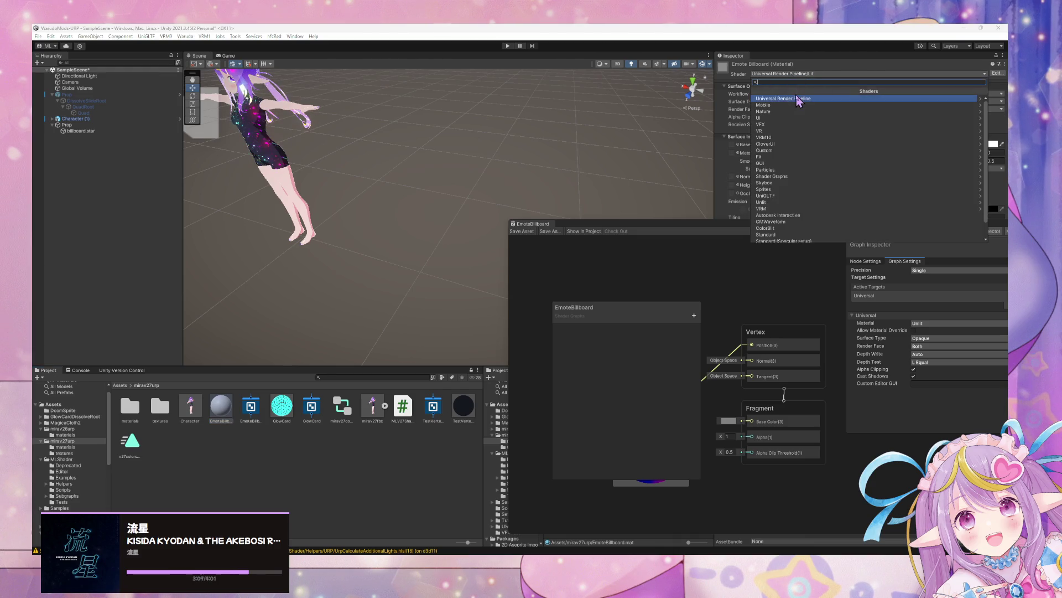
pyautogui.write('emote')
pyautogui.click(799, 101)
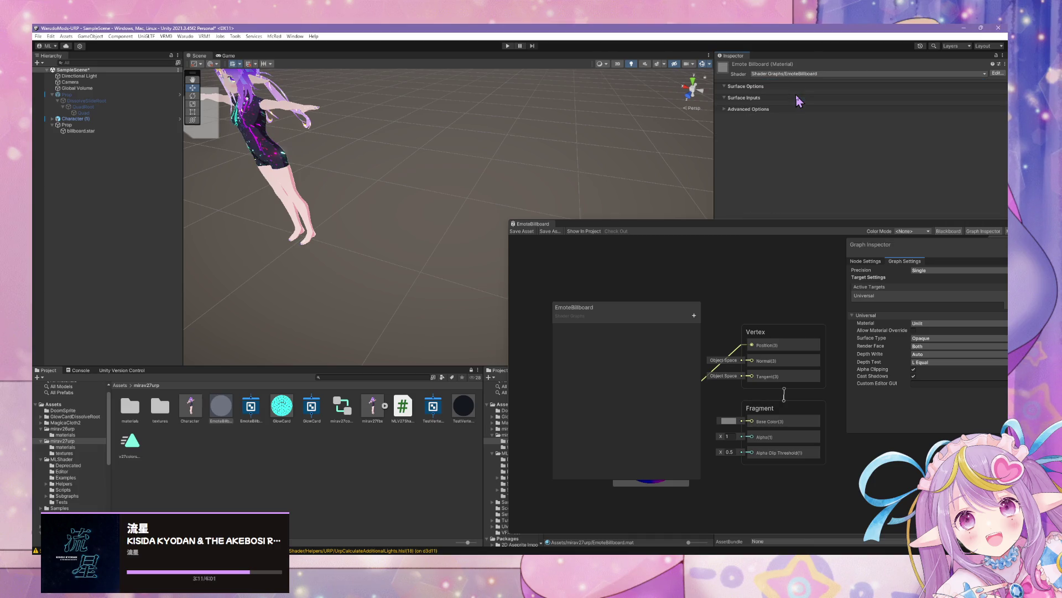
# Drag the EmoteBillboard material onto the grey quad in front of the avatar.
pyautogui.moveTo(542, 177)
pyautogui.mouseDown()
pyautogui.moveTo(470, 161)
pyautogui.moveTo(506, 145)
pyautogui.moveTo(287, 145)
pyautogui.mouseUp()
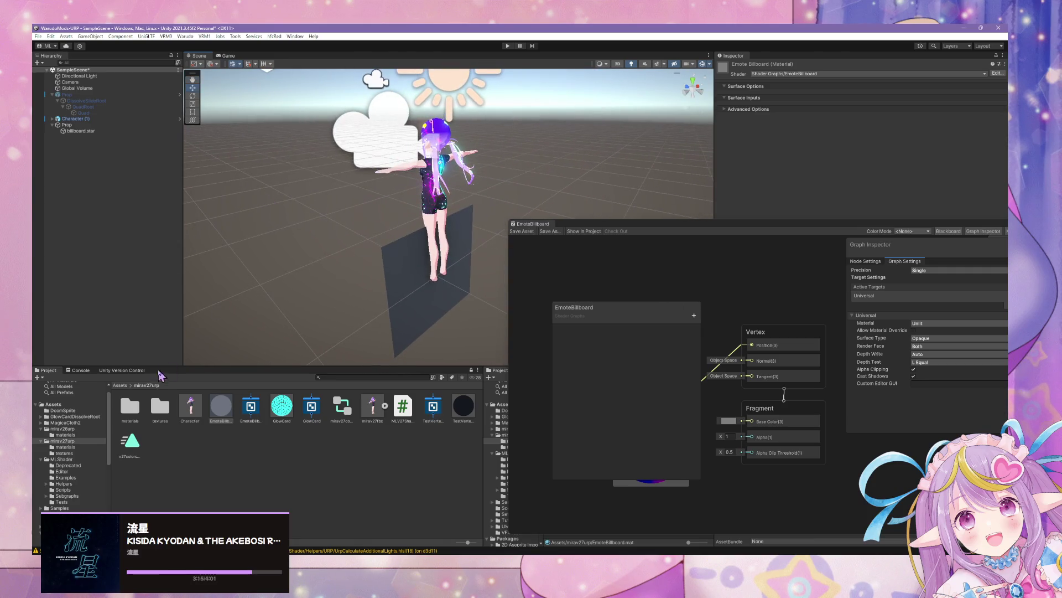
pyautogui.moveTo(261, 381); pyautogui.dragTo(412, 288)
pyautogui.moveTo(412, 289)
pyautogui.mouseDown()
pyautogui.moveTo(671, 260)
pyautogui.moveTo(688, 296)
pyautogui.moveTo(674, 312)
pyautogui.moveTo(608, 242)
pyautogui.mouseUp()
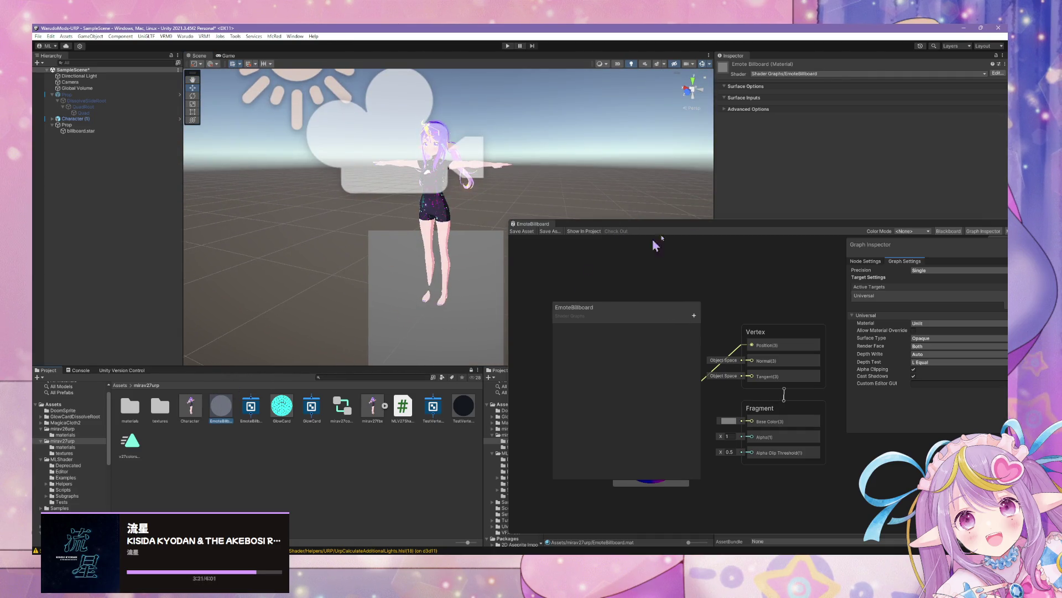
# Try Never as the graph's Depth Test and view the character from the side.
pyautogui.moveTo(695, 228)
pyautogui.mouseDown()
pyautogui.moveTo(612, 311)
pyautogui.moveTo(523, 191)
pyautogui.mouseUp()
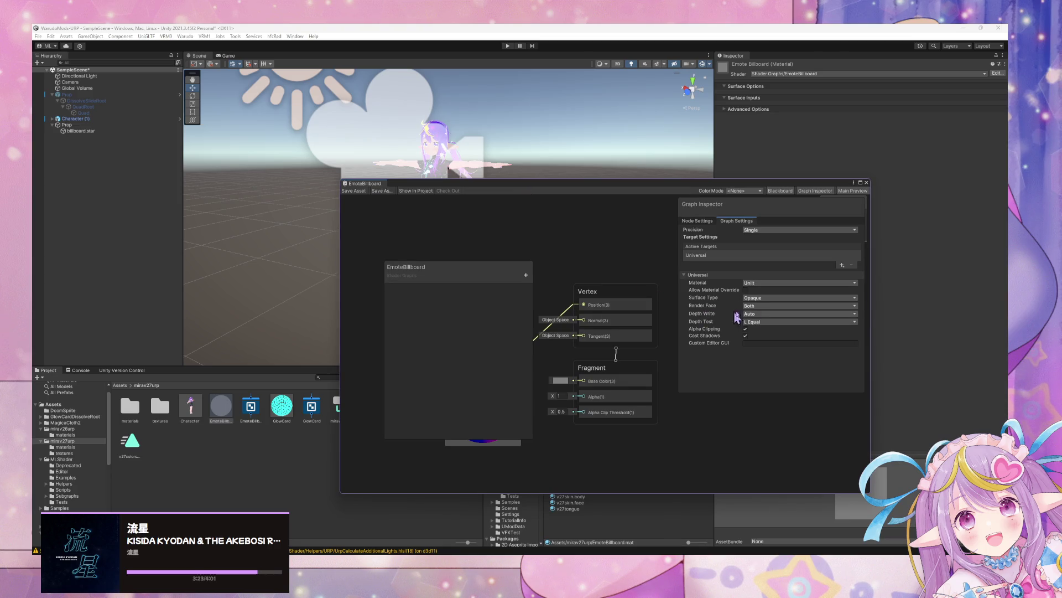
pyautogui.click(766, 322)
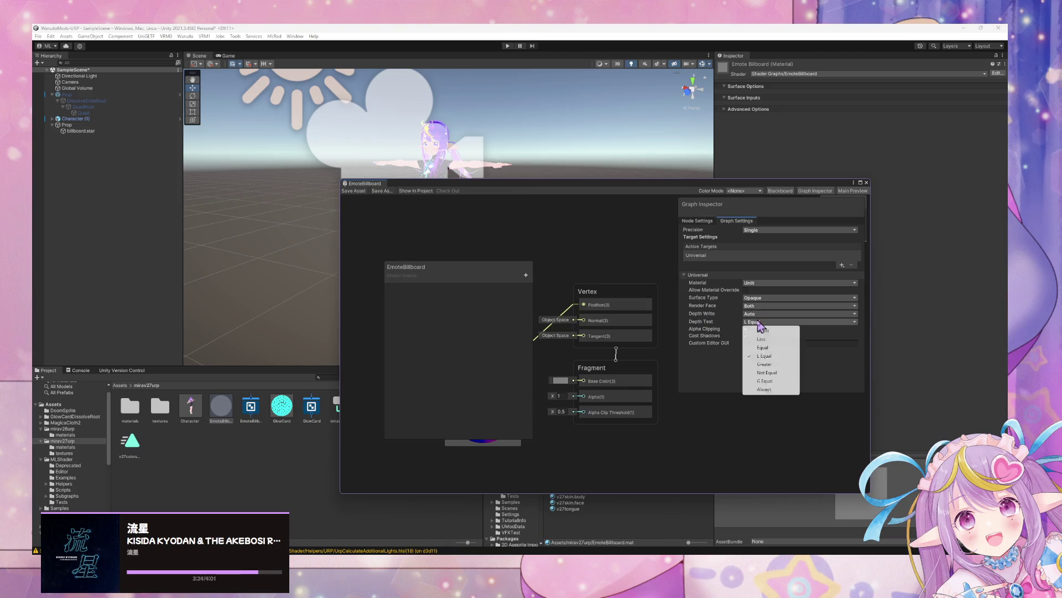
pyautogui.click(778, 331)
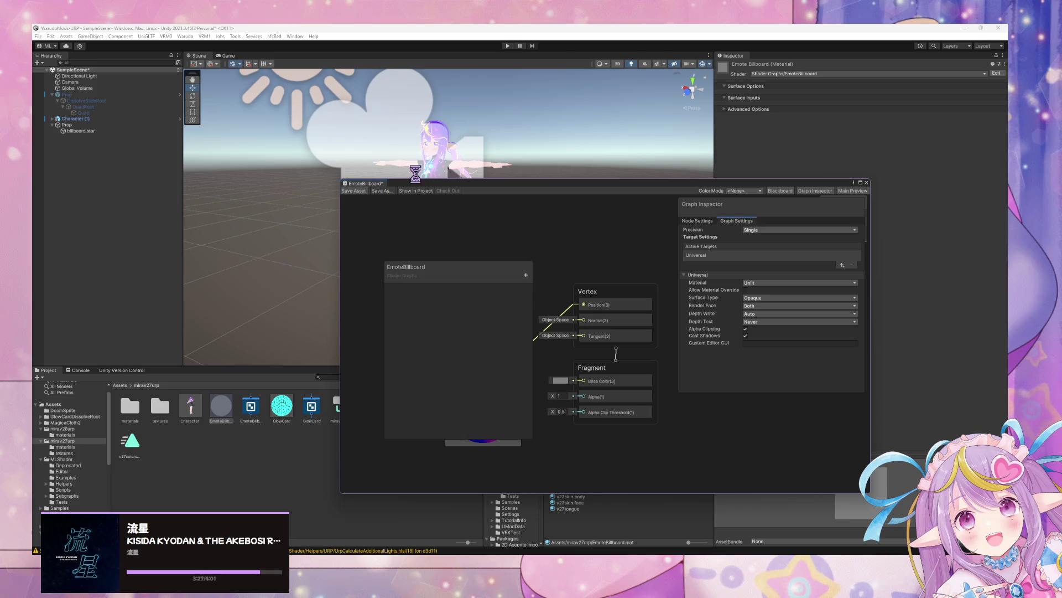
pyautogui.moveTo(414, 183); pyautogui.dragTo(632, 216)
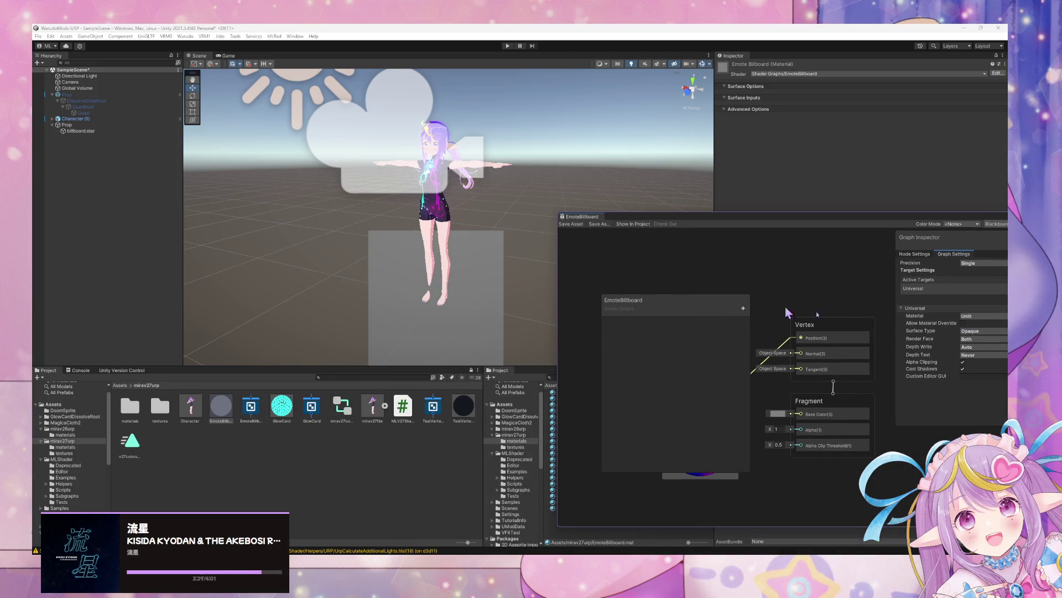
pyautogui.moveTo(432, 213)
pyautogui.mouseDown()
pyautogui.moveTo(435, 237)
pyautogui.moveTo(388, 249)
pyautogui.mouseUp()
# Switch Depth Test to Always and set Depth Write to Force Disabled.
pyautogui.click(974, 356)
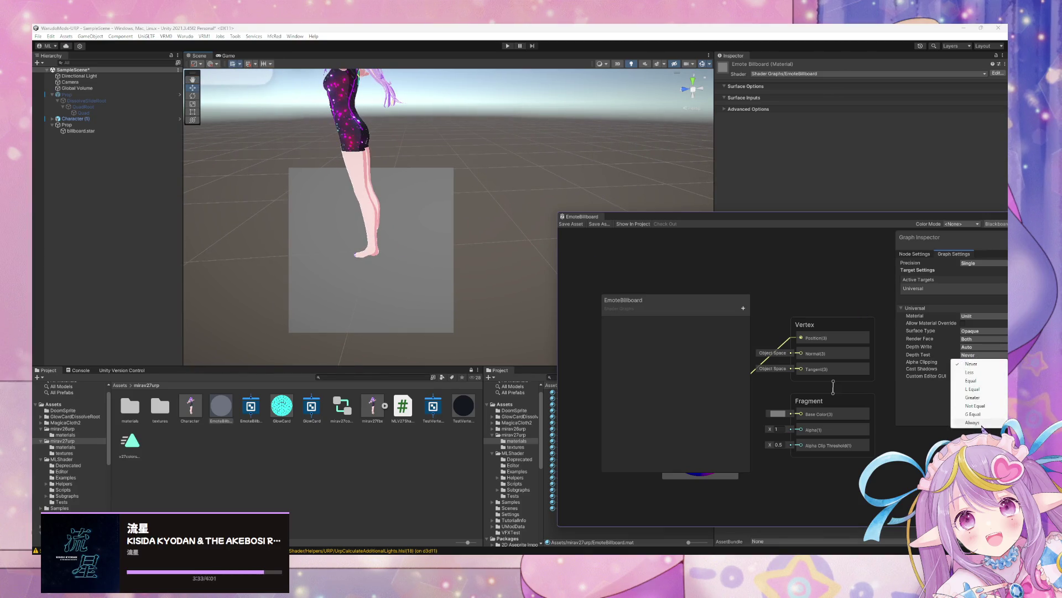
pyautogui.click(979, 424)
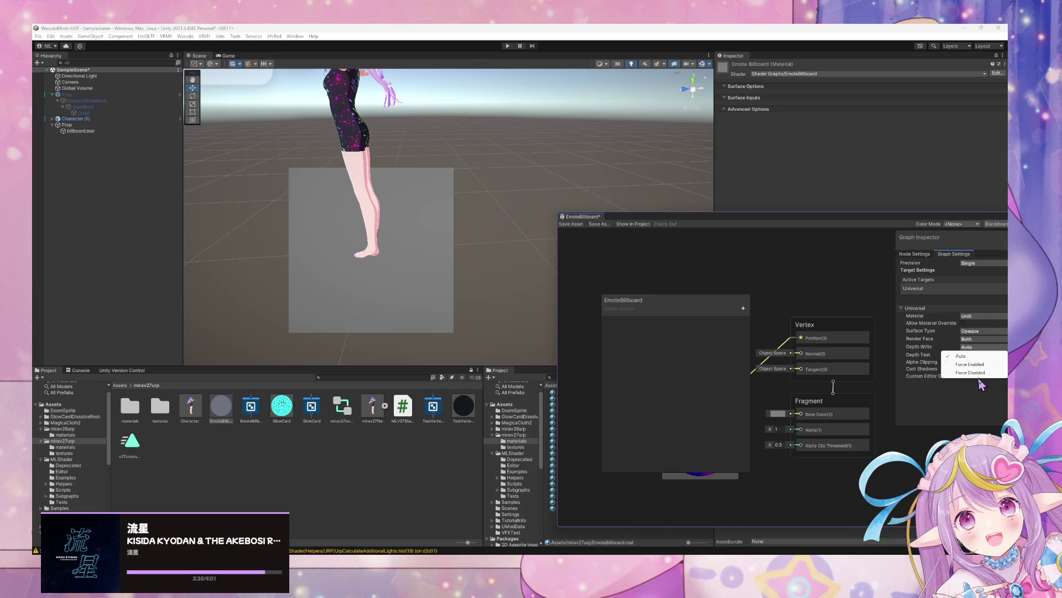
pyautogui.click(980, 375)
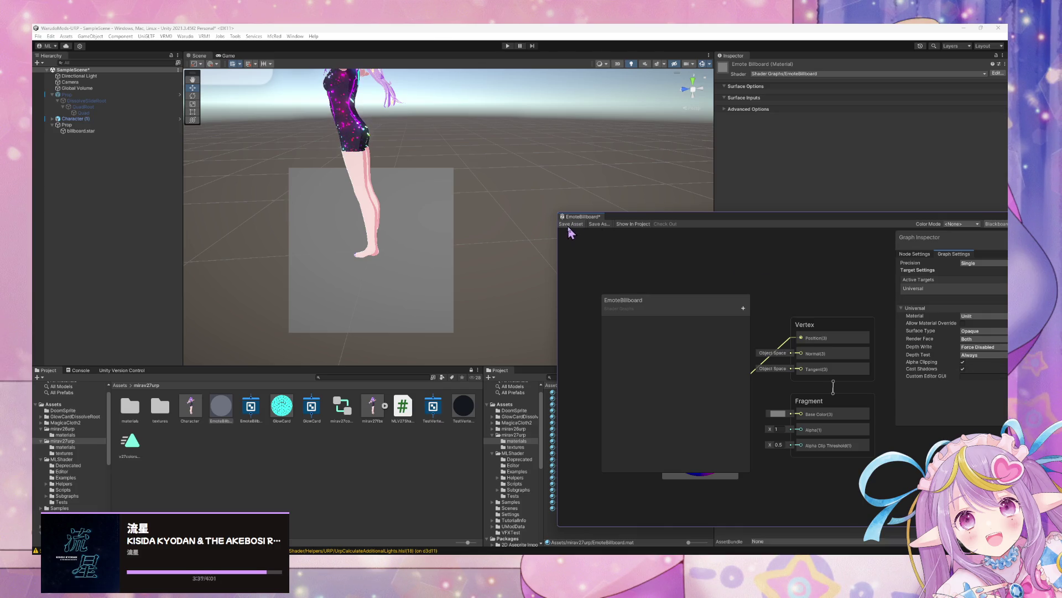
pyautogui.moveTo(429, 166)
pyautogui.mouseDown()
pyautogui.moveTo(437, 148)
pyautogui.moveTo(628, 118)
pyautogui.mouseUp()
pyautogui.scroll(-3, 628, 118)
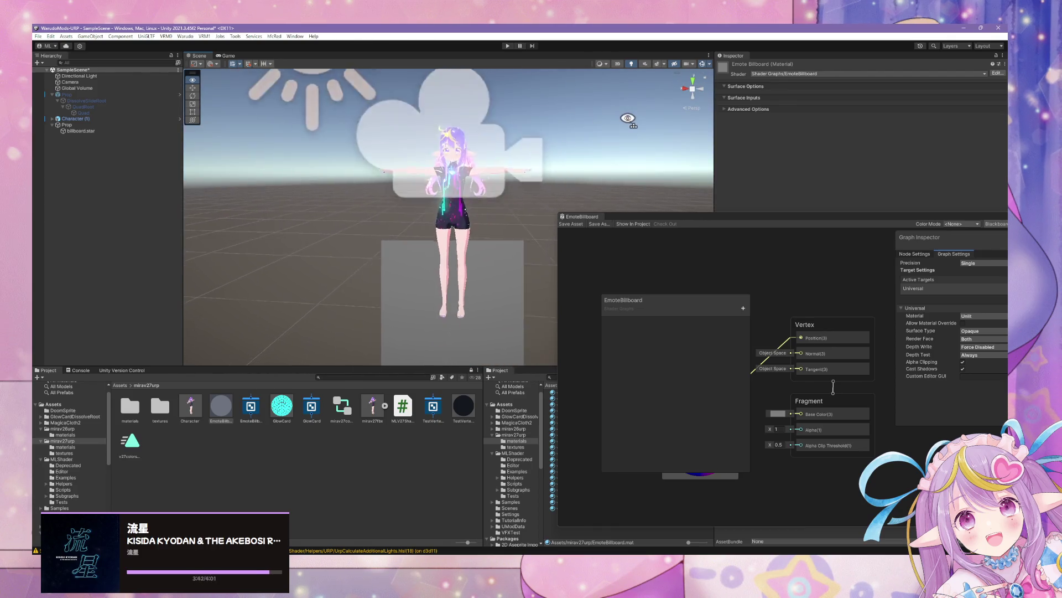
# Compare Depth Test Never against the legs behind the quad, then settle on Greater.
pyautogui.click(968, 356)
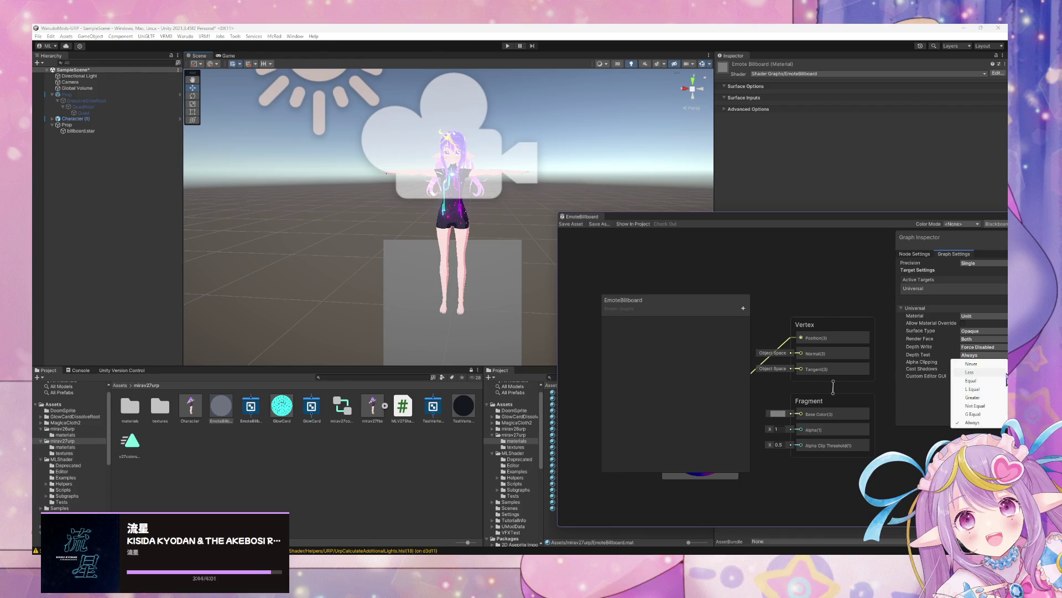
pyautogui.click(986, 365)
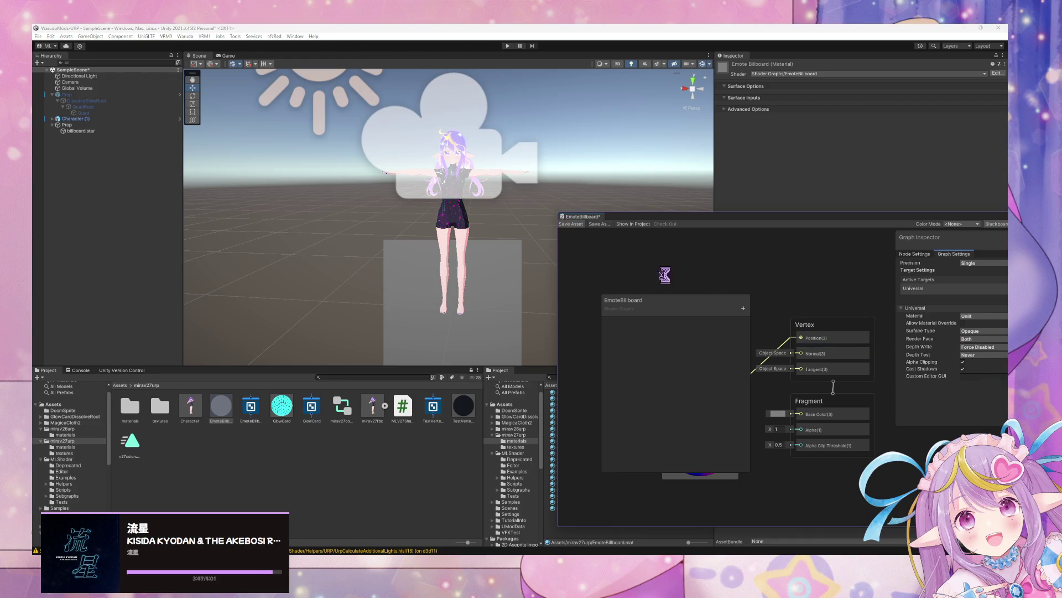
pyautogui.moveTo(553, 238)
pyautogui.mouseDown()
pyautogui.moveTo(513, 270)
pyautogui.moveTo(445, 251)
pyautogui.moveTo(384, 254)
pyautogui.moveTo(380, 237)
pyautogui.moveTo(249, 231)
pyautogui.moveTo(503, 228)
pyautogui.mouseUp()
pyautogui.click(966, 356)
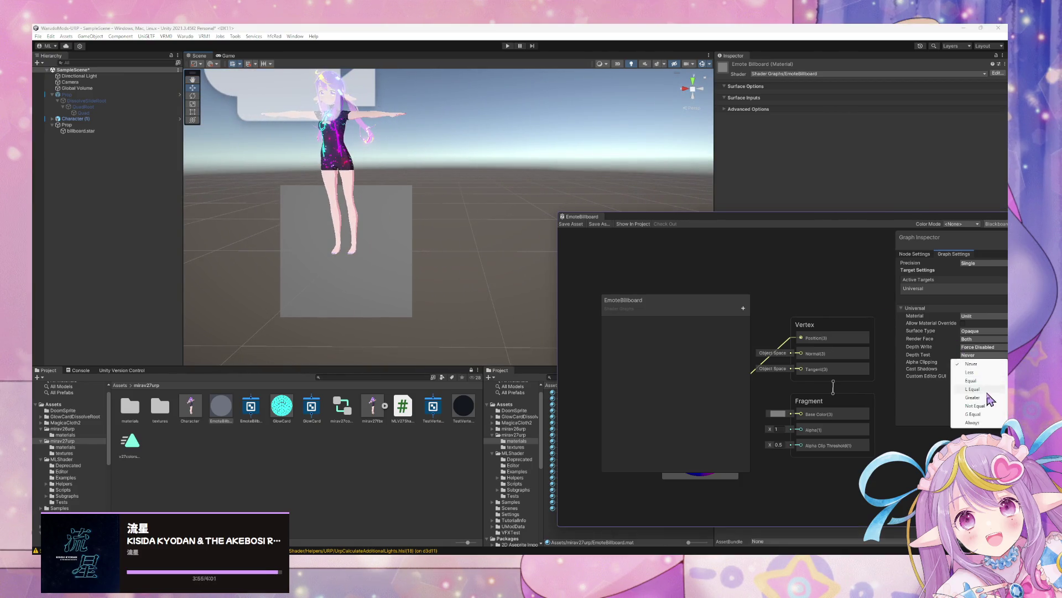
pyautogui.click(974, 397)
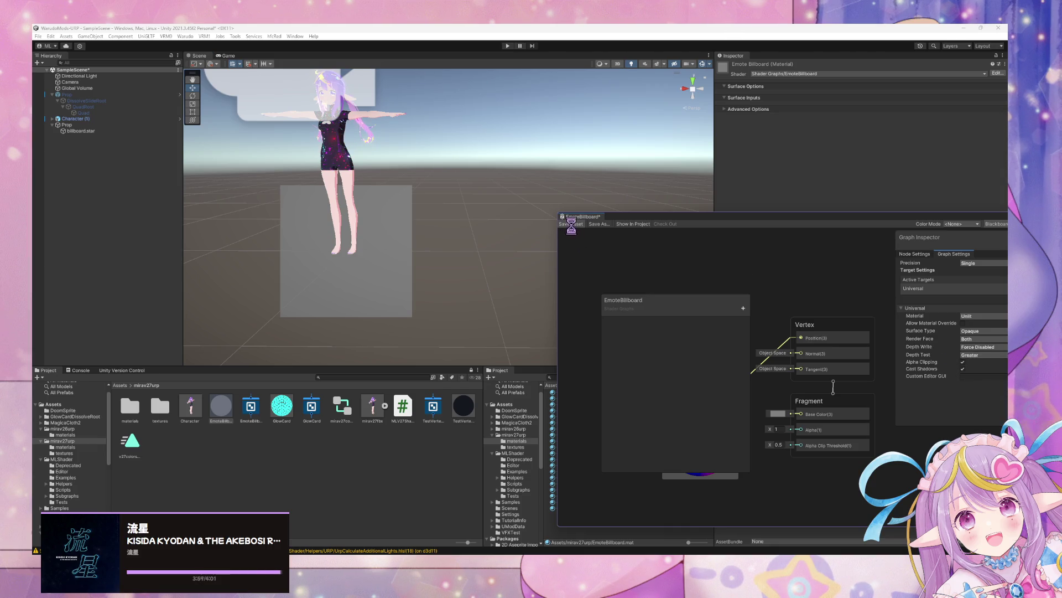
# Orbit around the character's legs and select the billboard.star quad.
pyautogui.moveTo(458, 184)
pyautogui.mouseDown()
pyautogui.moveTo(380, 245)
pyautogui.moveTo(361, 177)
pyautogui.moveTo(268, 170)
pyautogui.mouseUp()
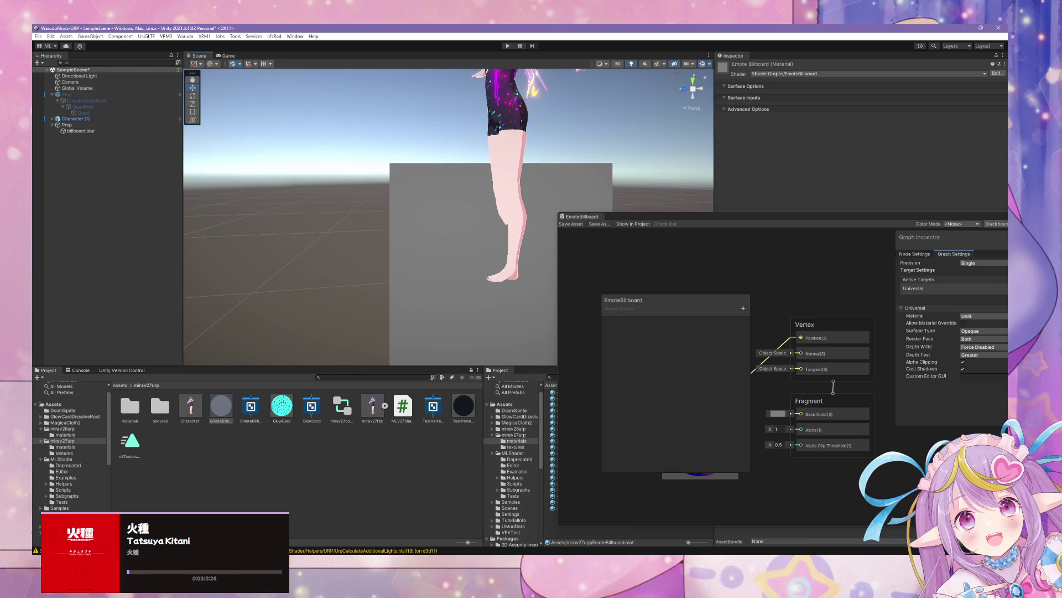
pyautogui.moveTo(534, 246)
pyautogui.mouseDown()
pyautogui.moveTo(384, 211)
pyautogui.moveTo(303, 206)
pyautogui.moveTo(459, 241)
pyautogui.moveTo(379, 244)
pyautogui.moveTo(726, 256)
pyautogui.moveTo(221, 113)
pyautogui.mouseUp()
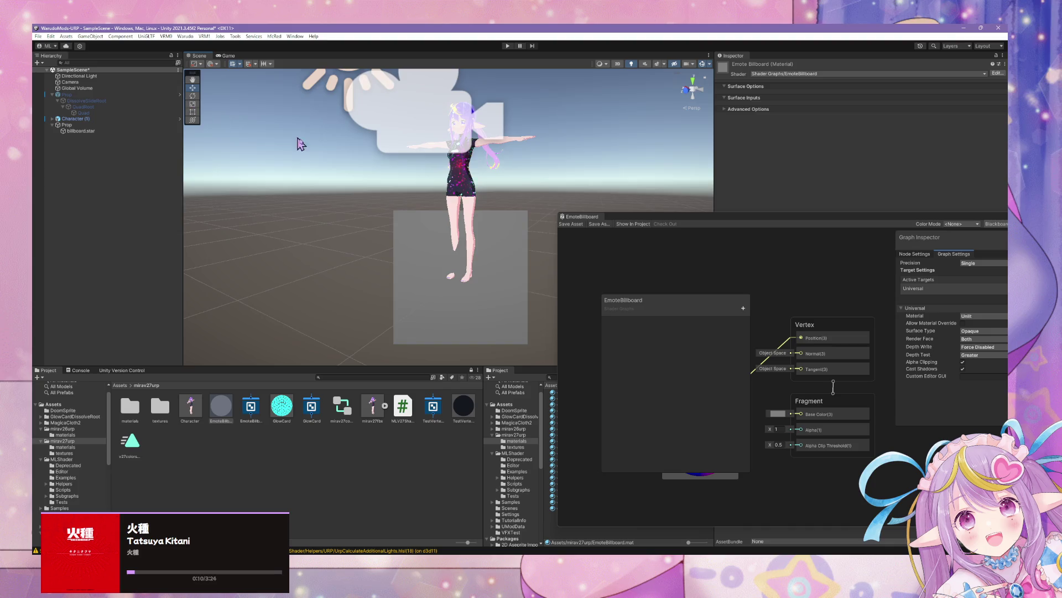
pyautogui.moveTo(300, 144)
pyautogui.mouseDown()
pyautogui.moveTo(506, 197)
pyautogui.moveTo(377, 256)
pyautogui.moveTo(384, 164)
pyautogui.moveTo(379, 273)
pyautogui.moveTo(380, 226)
pyautogui.moveTo(354, 166)
pyautogui.moveTo(363, 147)
pyautogui.mouseUp()
pyautogui.click(597, 178)
pyautogui.keyDown('alt'); pyautogui.moveTo(598, 178); pyautogui.dragTo(524, 151); pyautogui.keyUp('alt')
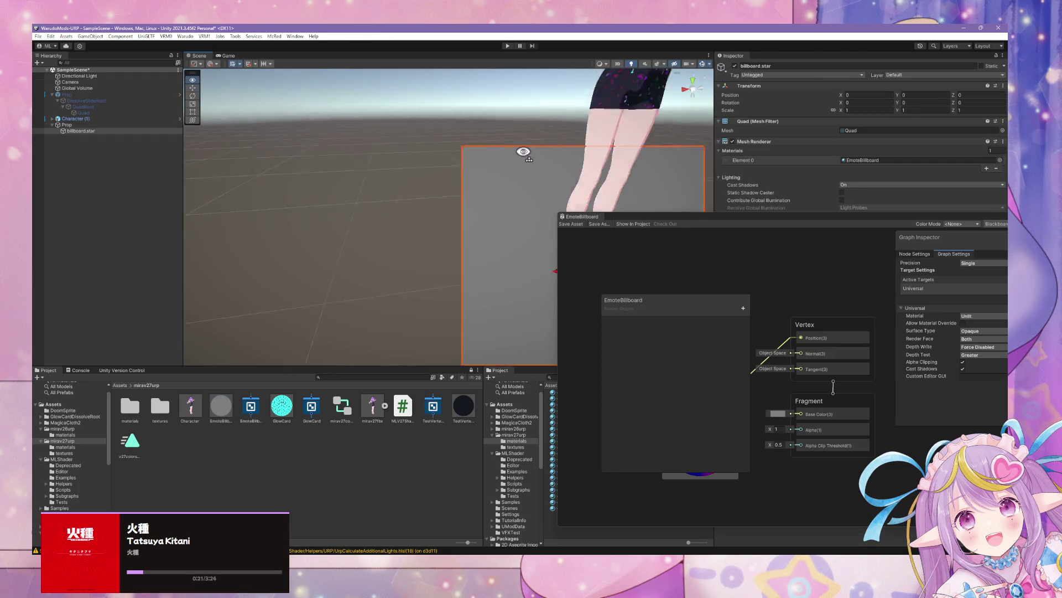
# Remove the Parent Constraint component from the billboard quad.
pyautogui.press('f')
pyautogui.moveTo(793, 217); pyautogui.dragTo(500, 323)
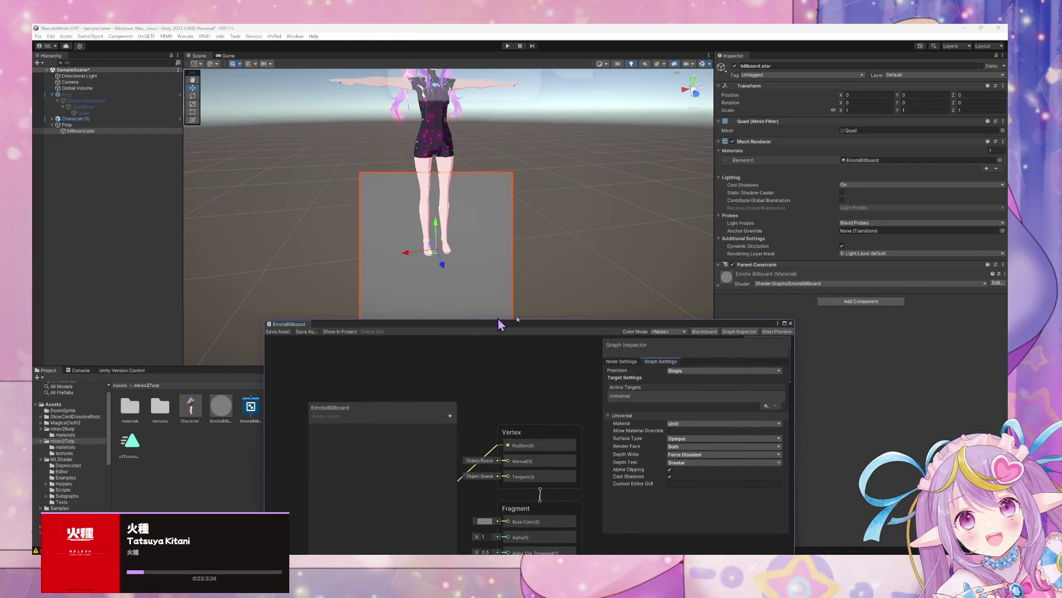
pyautogui.click(1002, 265)
pyautogui.click(984, 303)
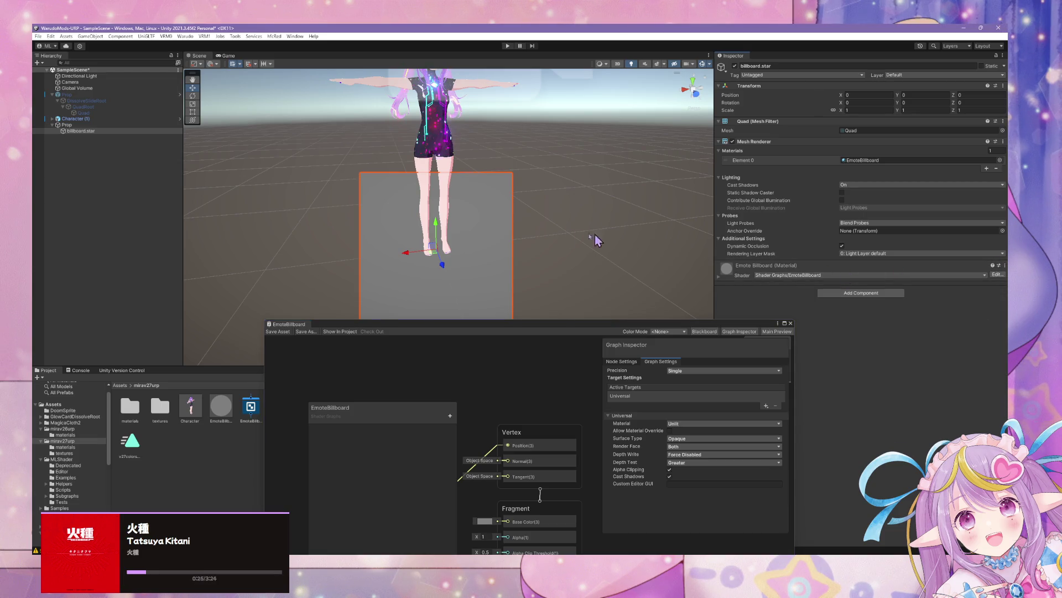
# Raise the Prop parent object to Position Y 1.152 and frame it in the Scene view.
pyautogui.scroll(5, 581, 222)
pyautogui.moveTo(518, 227)
pyautogui.mouseDown()
pyautogui.moveTo(518, 138)
pyautogui.moveTo(568, 140)
pyautogui.mouseUp()
pyautogui.press('f')
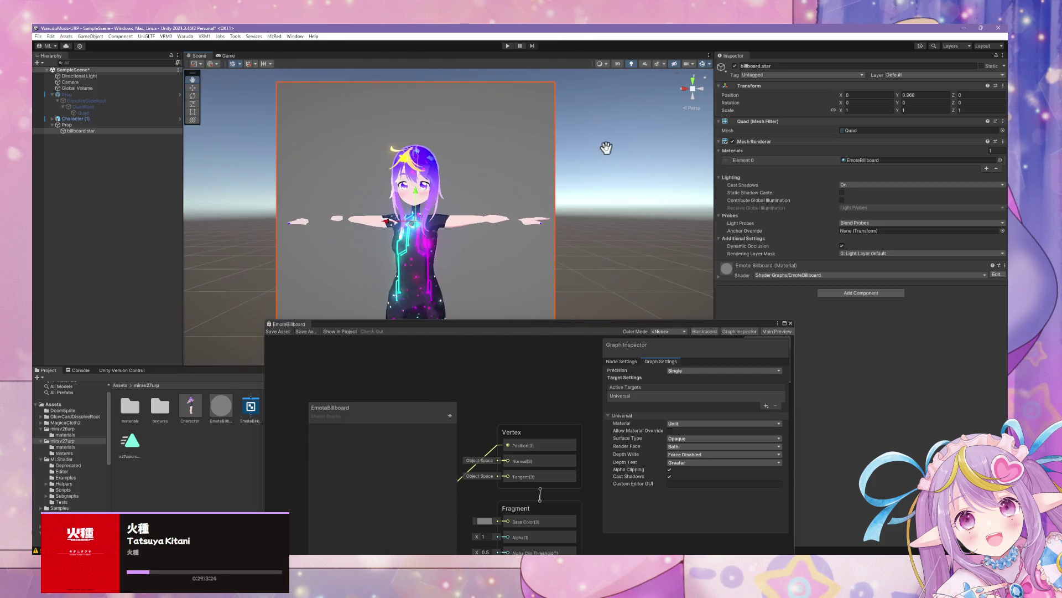
pyautogui.moveTo(418, 141)
pyautogui.mouseDown()
pyautogui.moveTo(452, 130)
pyautogui.moveTo(469, 164)
pyautogui.mouseUp()
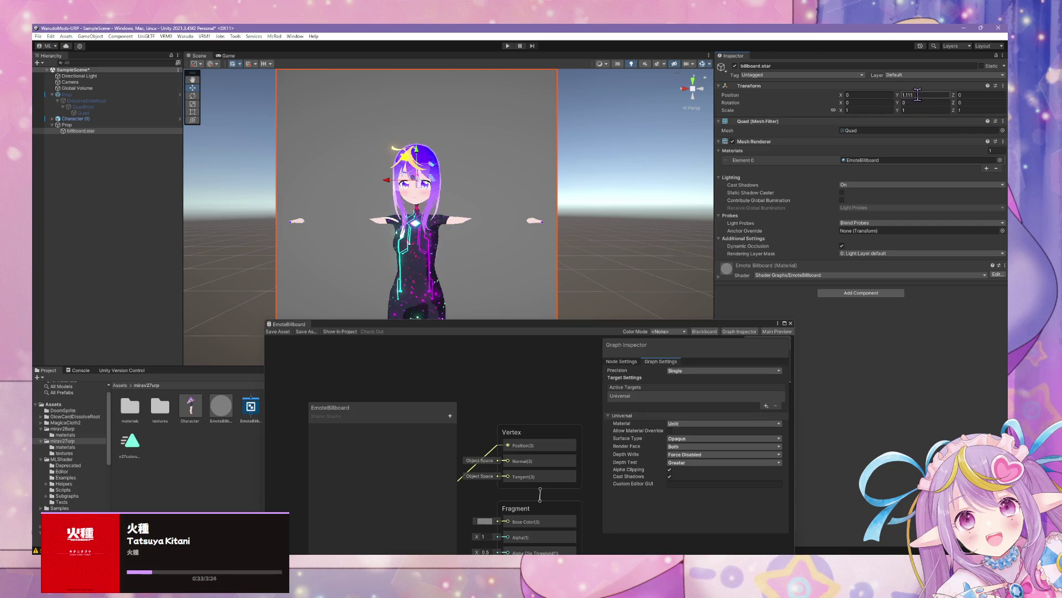
pyautogui.hotkey('ctrl', 'z')
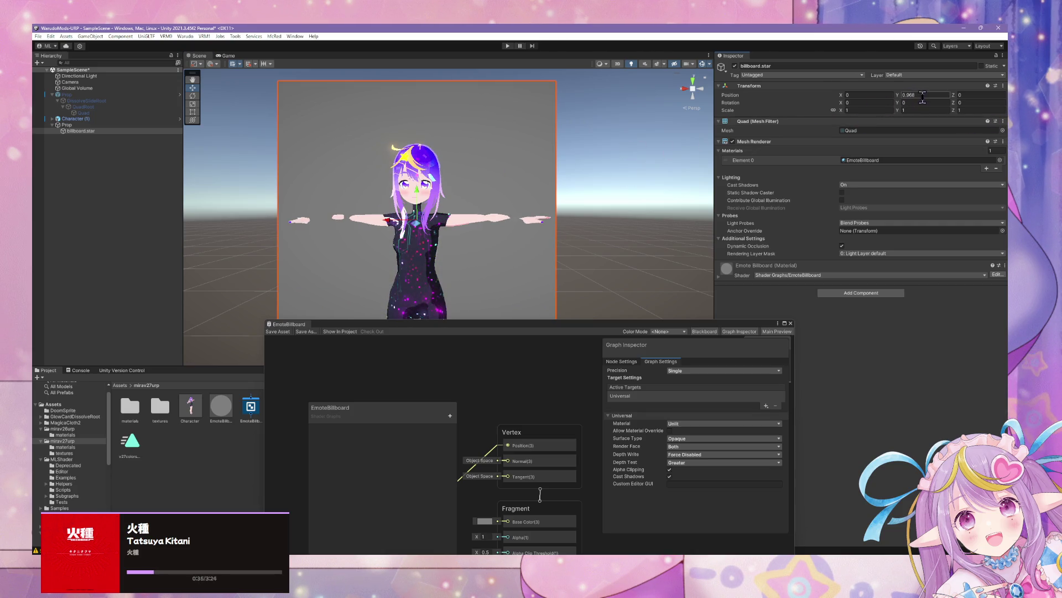
pyautogui.write('0')
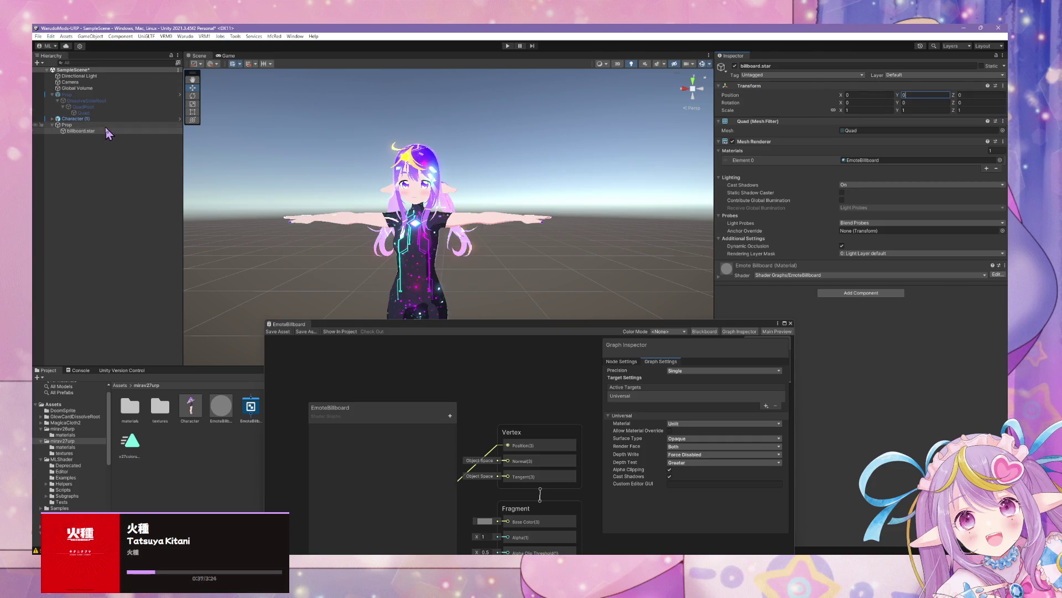
pyautogui.doubleClick(106, 125)
pyautogui.moveTo(409, 133)
pyautogui.mouseDown()
pyautogui.moveTo(517, 178)
pyautogui.moveTo(438, 121)
pyautogui.moveTo(342, 121)
pyautogui.moveTo(533, 118)
pyautogui.moveTo(493, 116)
pyautogui.moveTo(507, 205)
pyautogui.moveTo(498, 109)
pyautogui.moveTo(487, 111)
pyautogui.moveTo(498, 149)
pyautogui.moveTo(414, 149)
pyautogui.moveTo(509, 154)
pyautogui.moveTo(425, 147)
pyautogui.mouseUp()
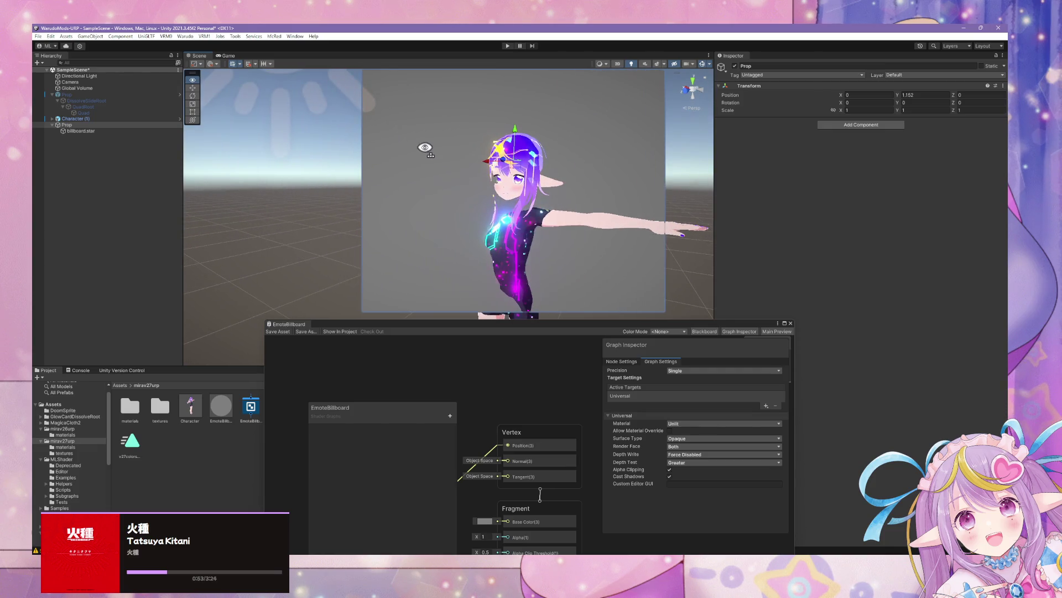
# In Graph Settings, enable Allow Material Override, set Depth Write Auto and Depth Test LEqual, and disable Cast Shadows.
pyautogui.click(83, 131)
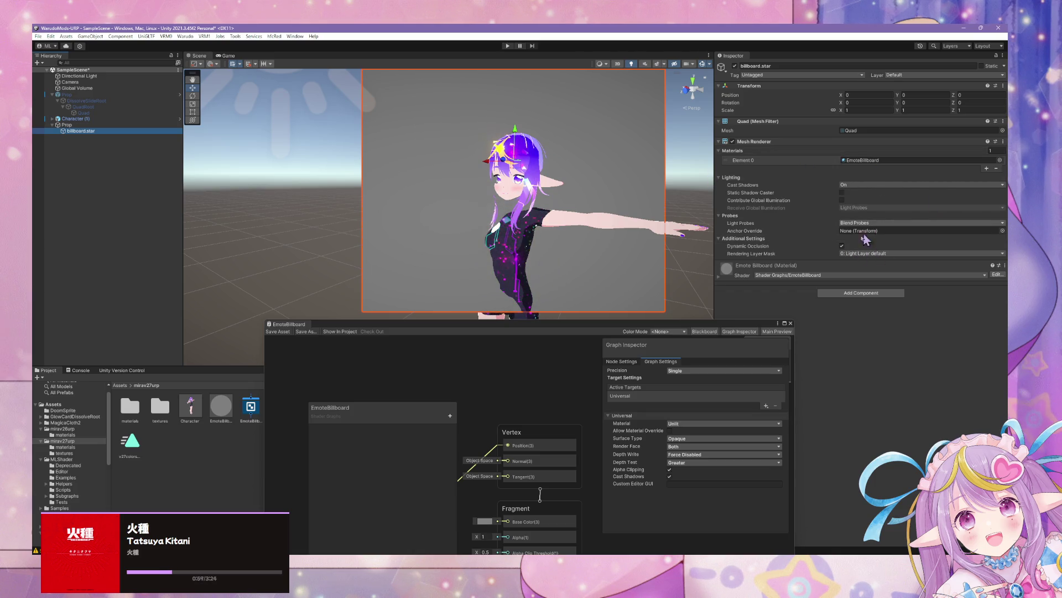
pyautogui.click(670, 431)
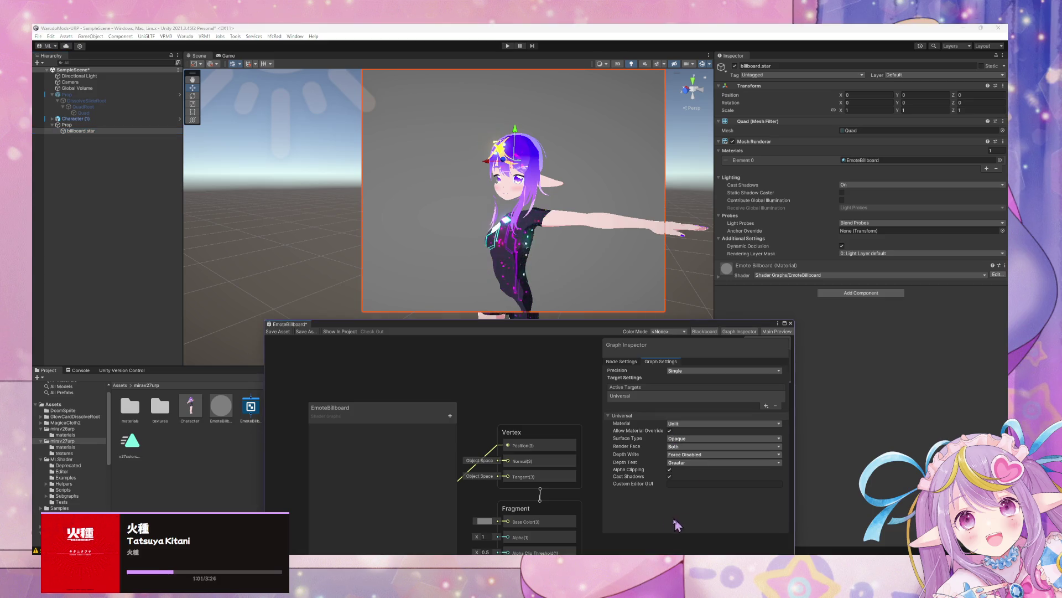
pyautogui.click(280, 333)
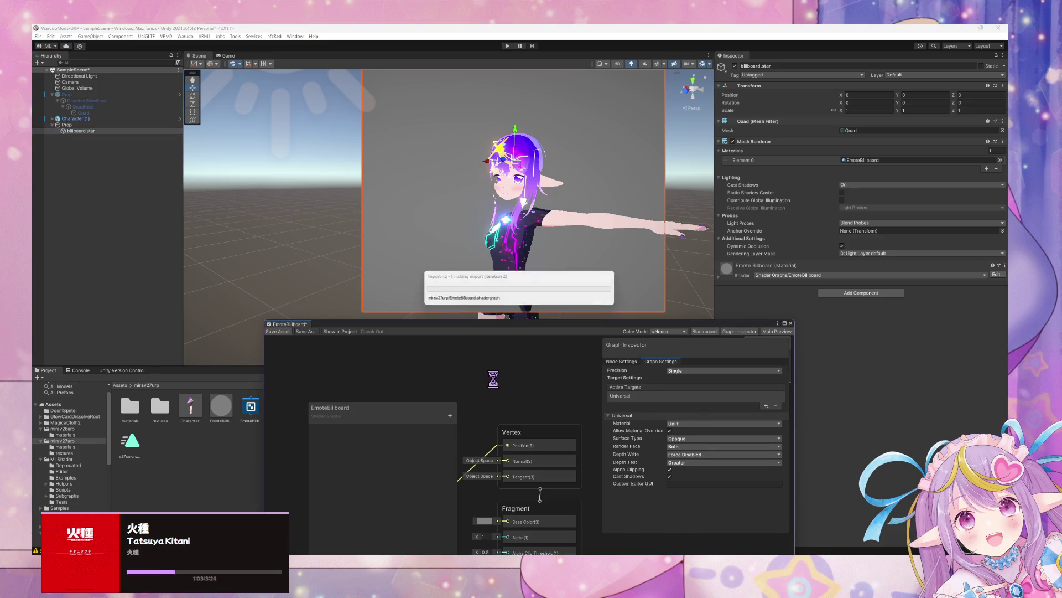
pyautogui.click(701, 454)
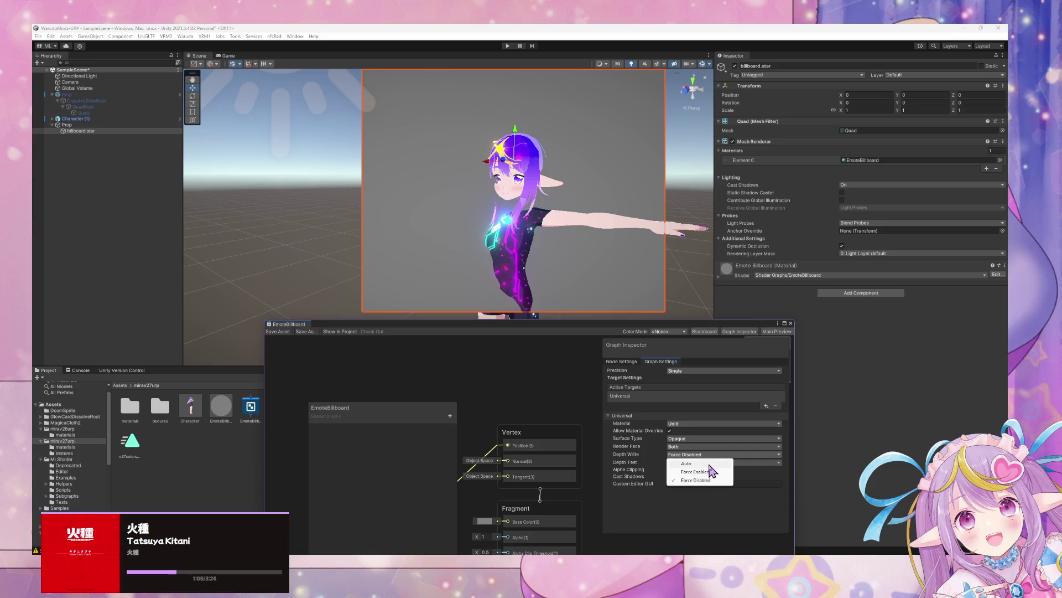
pyautogui.click(709, 463)
pyautogui.click(686, 462)
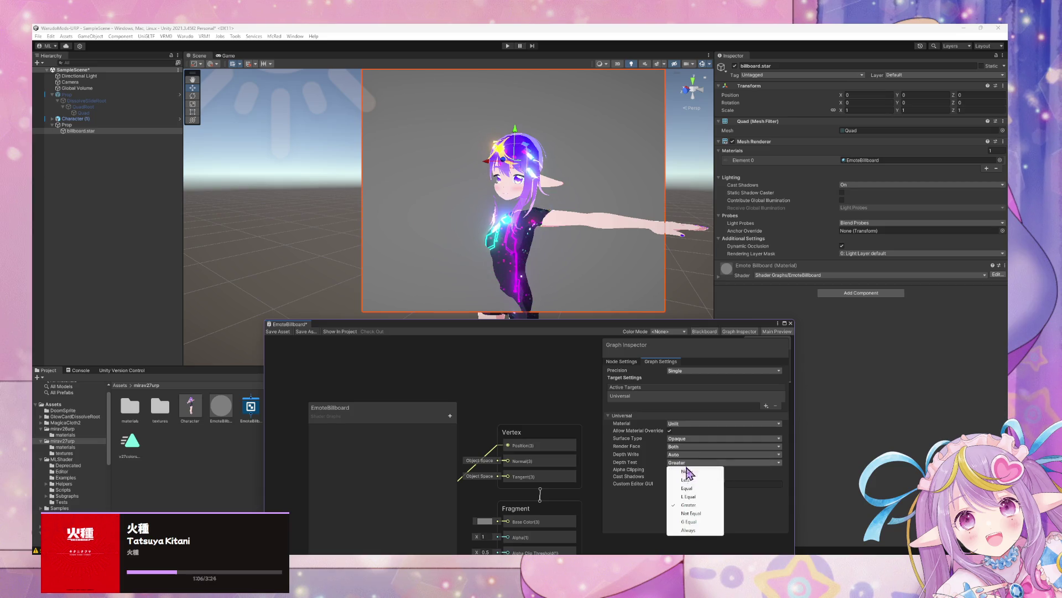
pyautogui.click(701, 497)
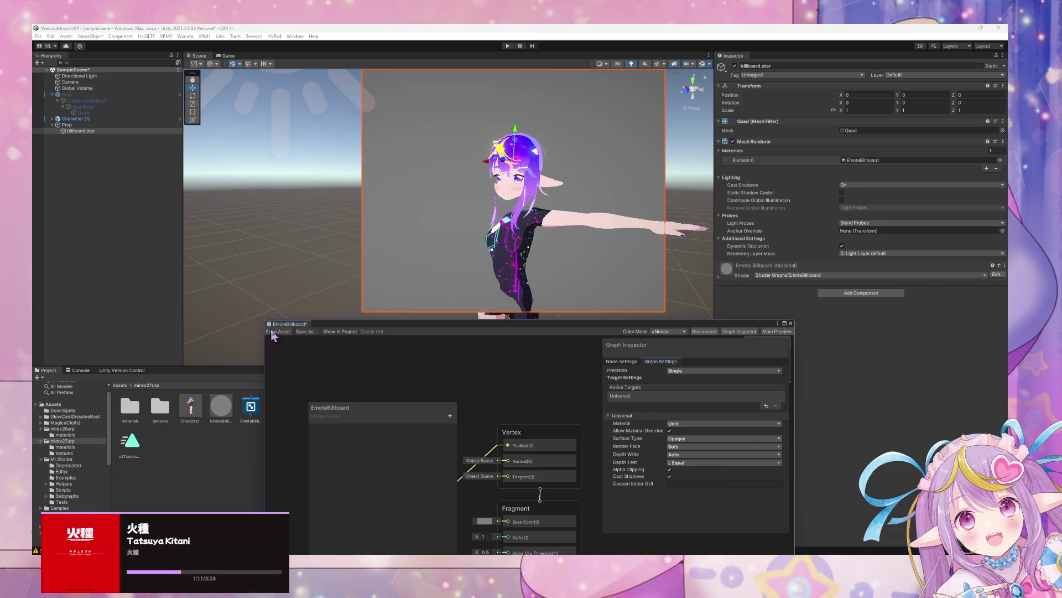
pyautogui.click(669, 476)
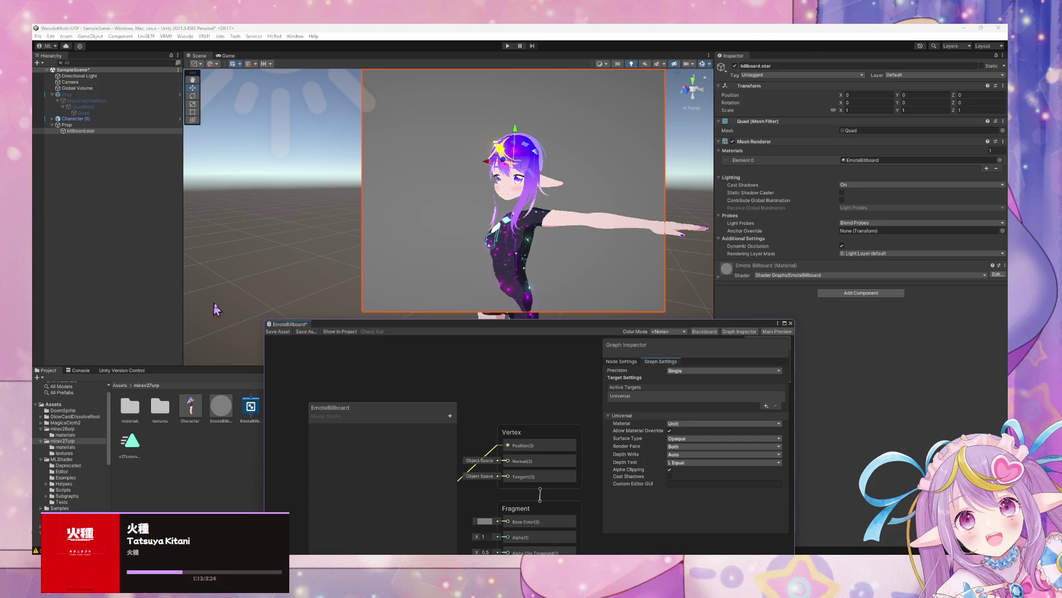
# Set the Emote Billboard material's Surface Options to Depth Write Auto, Depth Test LEqual, Render Face Both.
pyautogui.press('f')
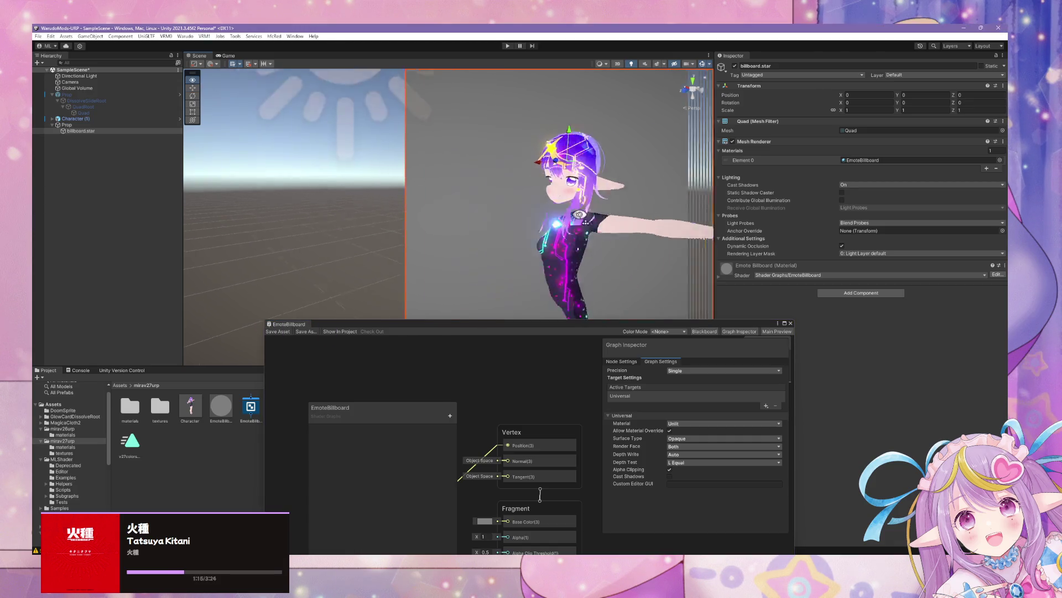
pyautogui.moveTo(572, 205)
pyautogui.mouseDown()
pyautogui.moveTo(614, 221)
pyautogui.moveTo(553, 197)
pyautogui.moveTo(646, 201)
pyautogui.moveTo(598, 211)
pyautogui.moveTo(664, 208)
pyautogui.moveTo(898, 248)
pyautogui.mouseUp()
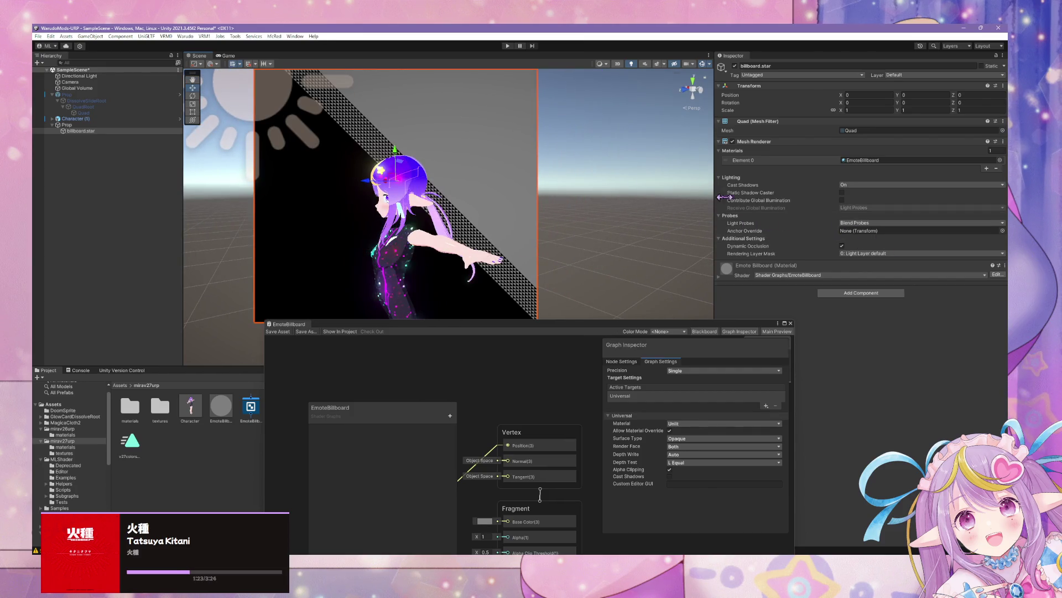
pyautogui.click(722, 279)
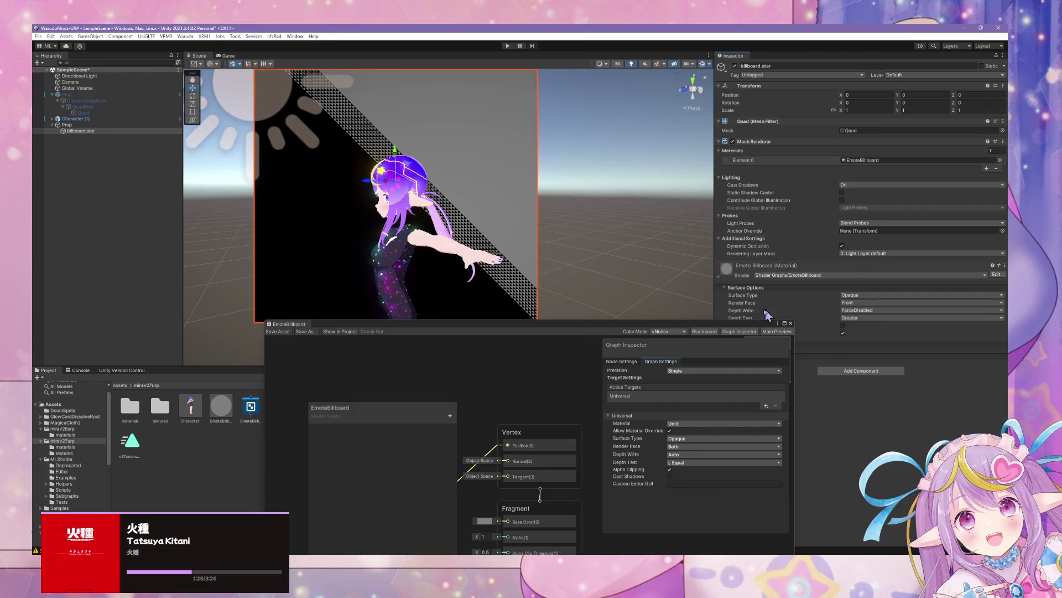
pyautogui.click(886, 310)
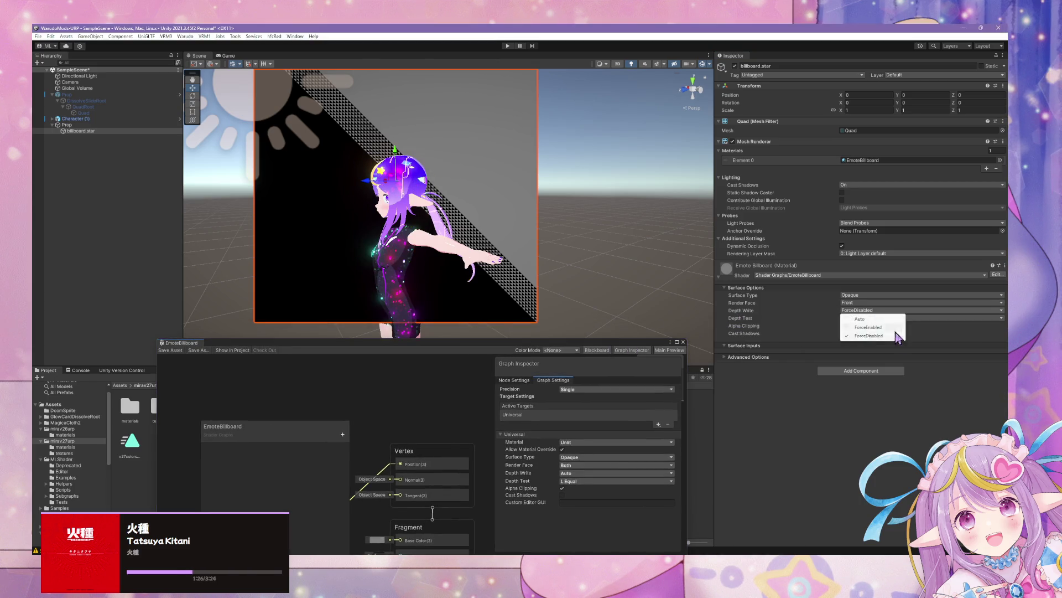
pyautogui.click(859, 319)
pyautogui.click(863, 319)
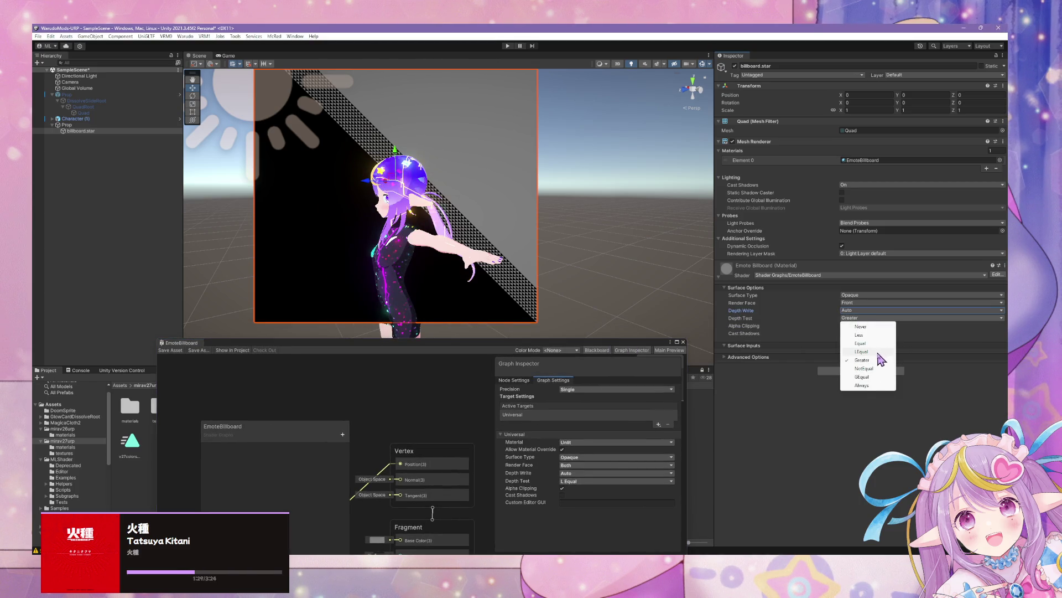
pyautogui.click(862, 352)
pyautogui.click(852, 303)
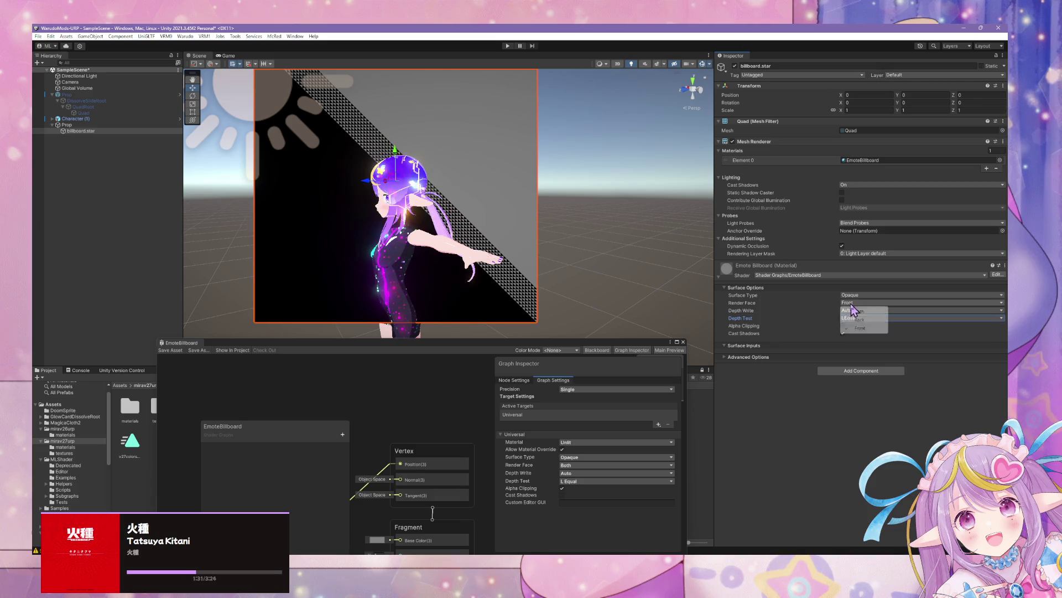
pyautogui.click(862, 328)
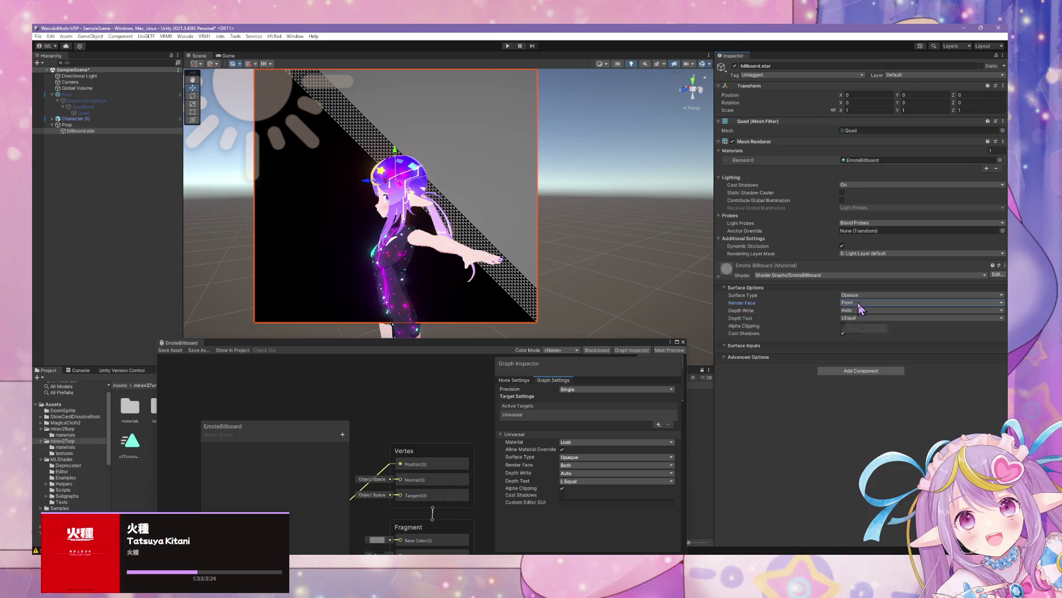
pyautogui.click(860, 312)
pyautogui.moveTo(633, 256)
pyautogui.mouseDown()
pyautogui.moveTo(564, 218)
pyautogui.moveTo(620, 195)
pyautogui.moveTo(547, 193)
pyautogui.moveTo(623, 185)
pyautogui.moveTo(545, 188)
pyautogui.mouseUp()
# In Advanced Options, return Queue Control to Auto after trying Transparent, and set Sorting Priority to 50.
pyautogui.click(855, 317)
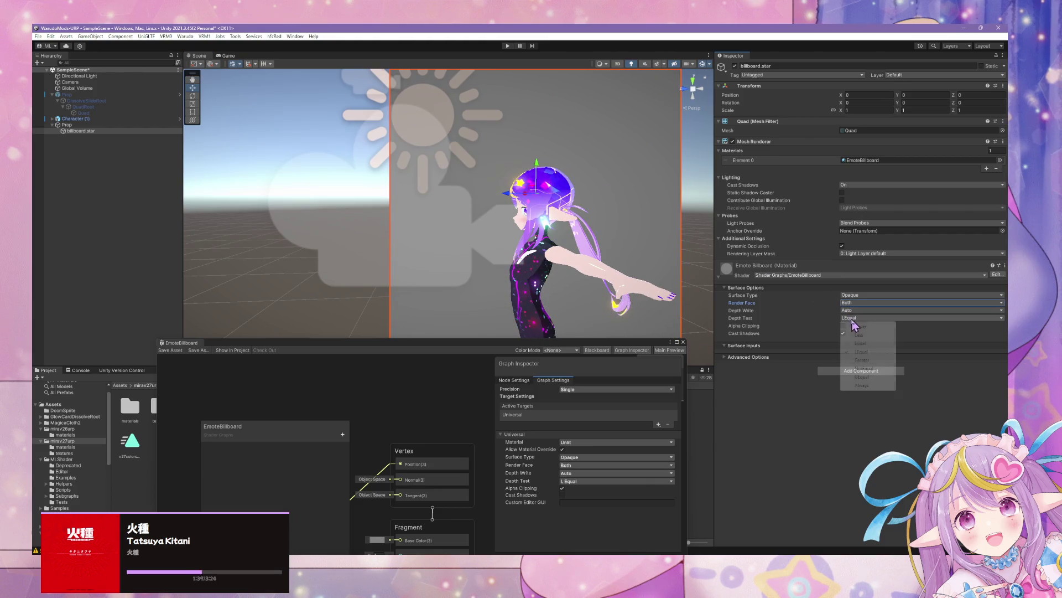
pyautogui.click(752, 357)
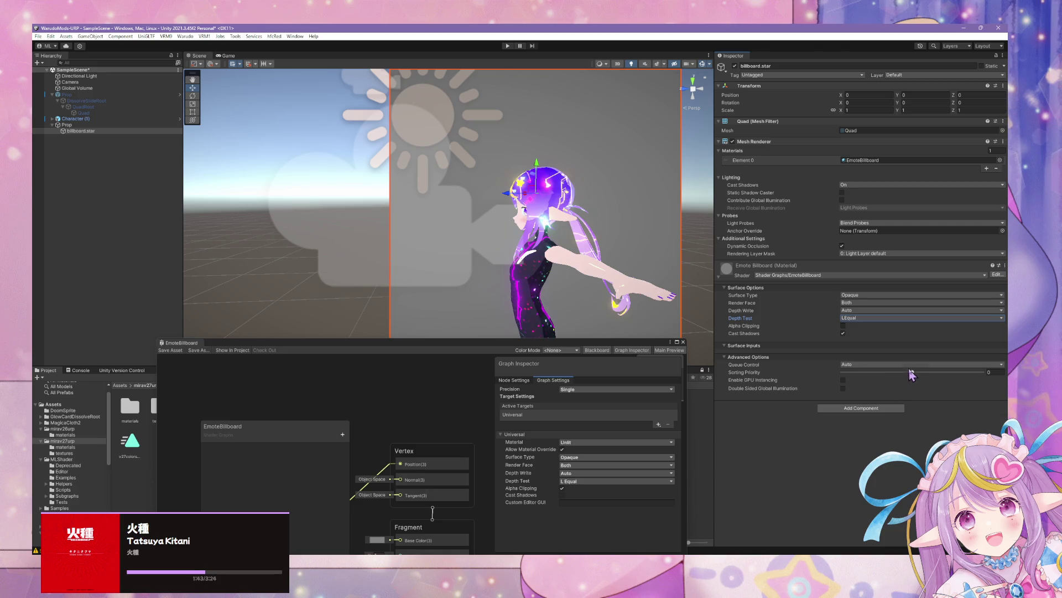
pyautogui.click(911, 365)
pyautogui.click(869, 381)
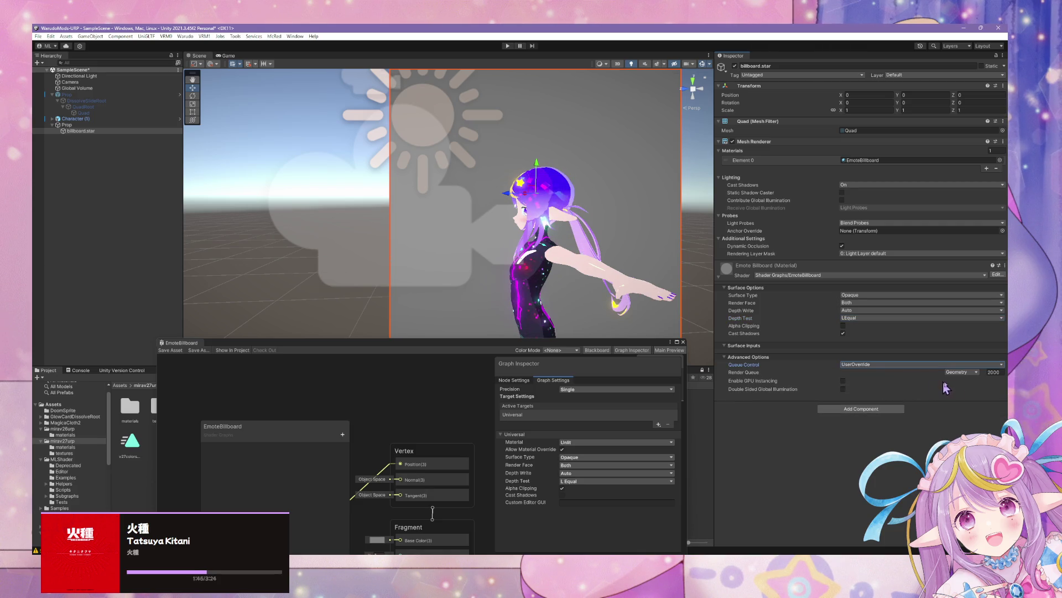
pyautogui.click(976, 373)
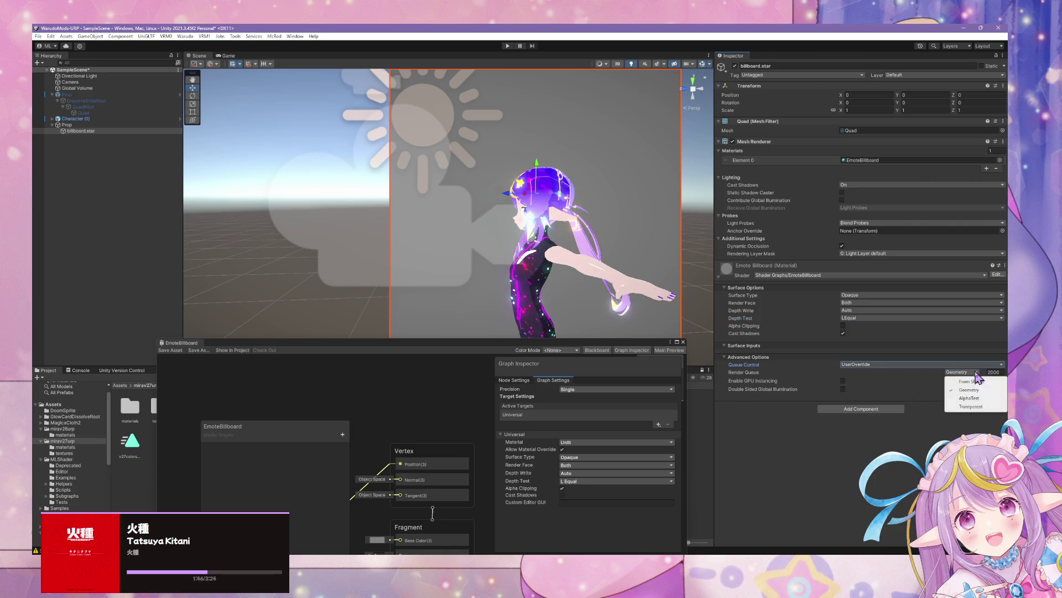
pyautogui.click(981, 407)
pyautogui.moveTo(548, 193)
pyautogui.mouseDown()
pyautogui.moveTo(607, 236)
pyautogui.moveTo(498, 233)
pyautogui.moveTo(609, 236)
pyautogui.mouseUp()
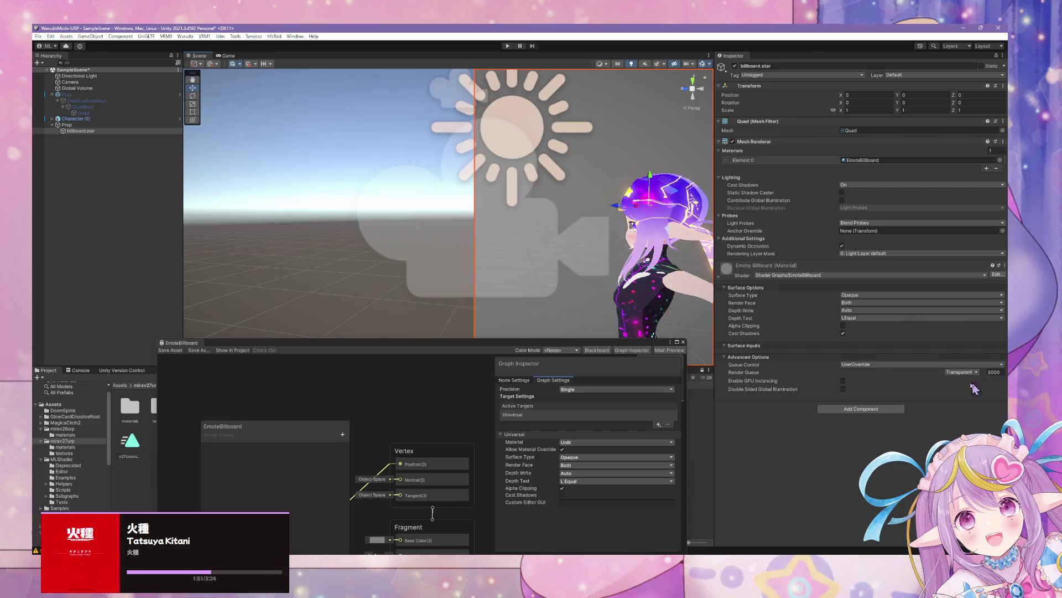
pyautogui.click(885, 364)
pyautogui.click(874, 372)
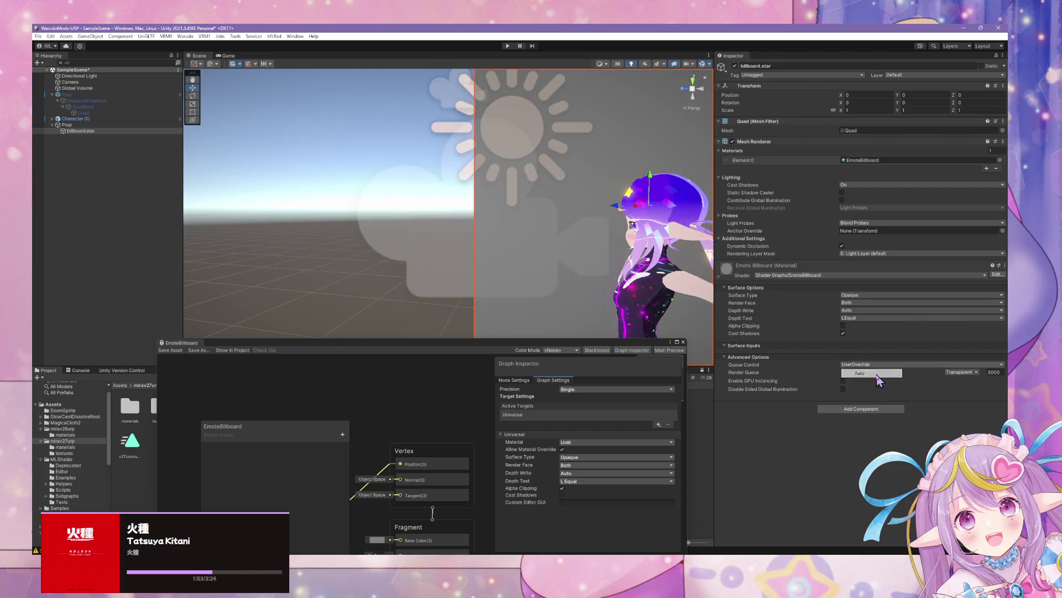
pyautogui.moveTo(912, 372)
pyautogui.mouseDown()
pyautogui.moveTo(843, 371)
pyautogui.moveTo(868, 380)
pyautogui.moveTo(964, 366)
pyautogui.mouseUp()
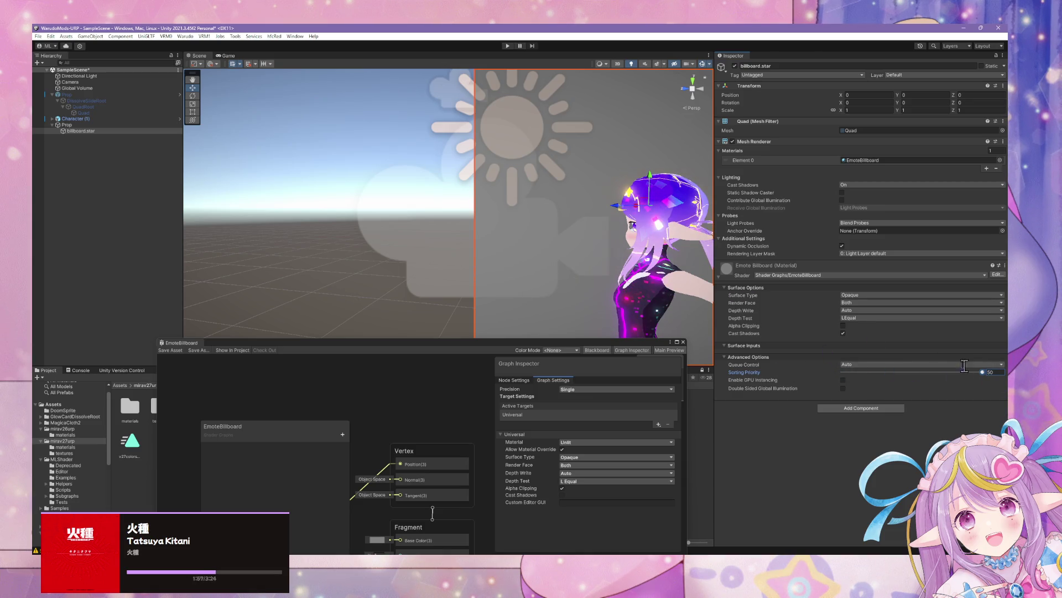
# Set the material's Depth Test to Always after trying Equal, LEqual, Greater and GEqual.
pyautogui.click(863, 318)
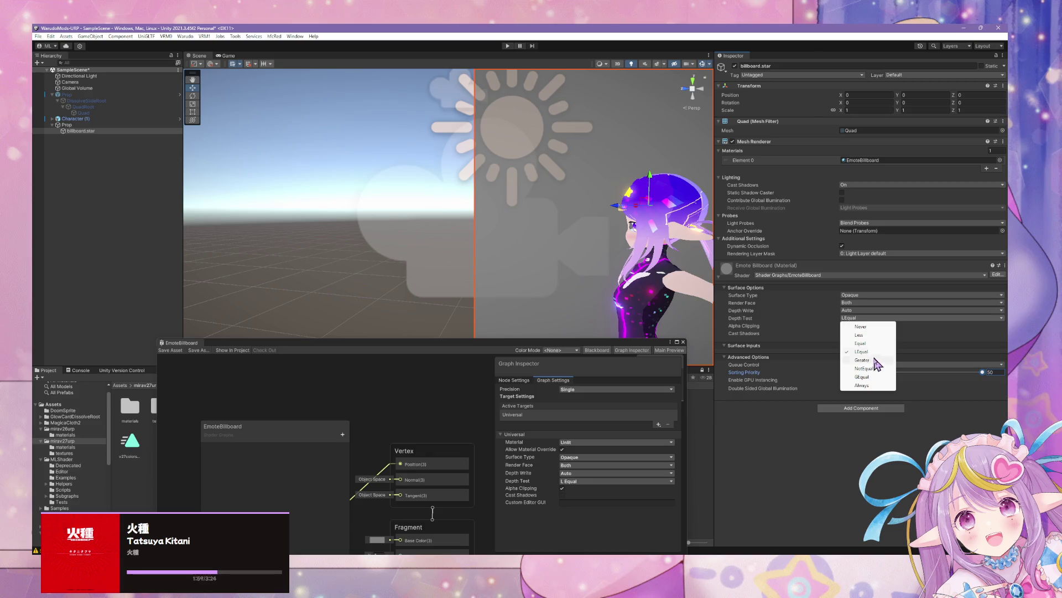
pyautogui.click(877, 360)
pyautogui.click(858, 317)
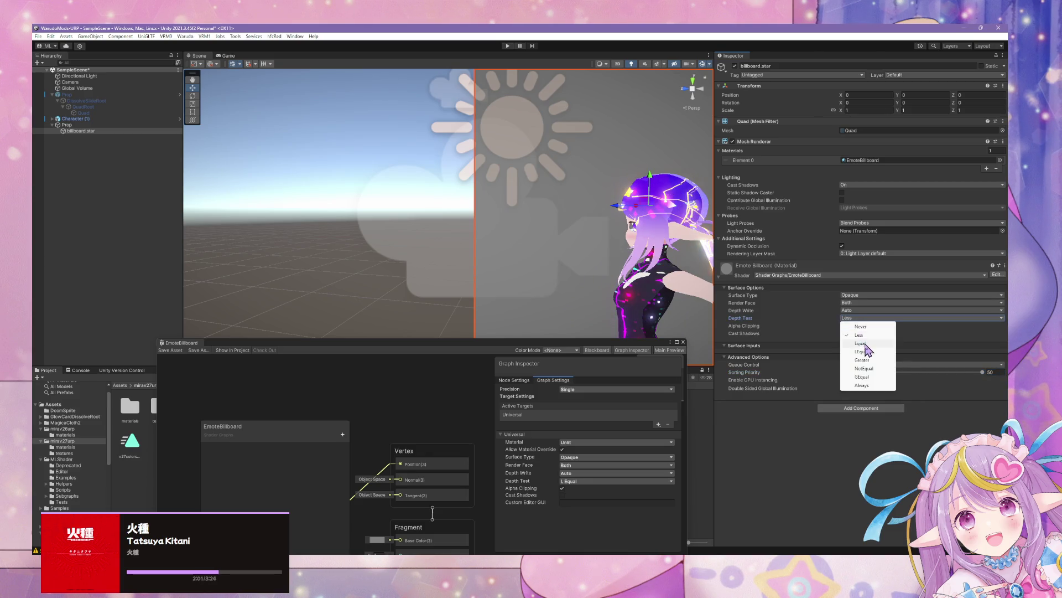
pyautogui.click(861, 343)
pyautogui.click(861, 318)
pyautogui.click(864, 352)
pyautogui.click(866, 318)
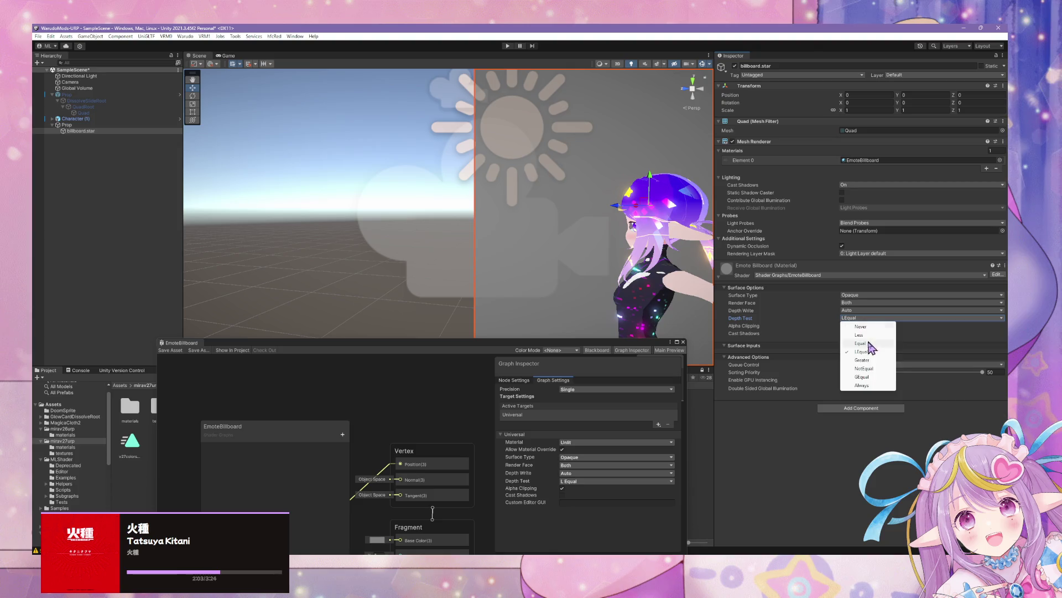
pyautogui.click(862, 360)
pyautogui.click(863, 318)
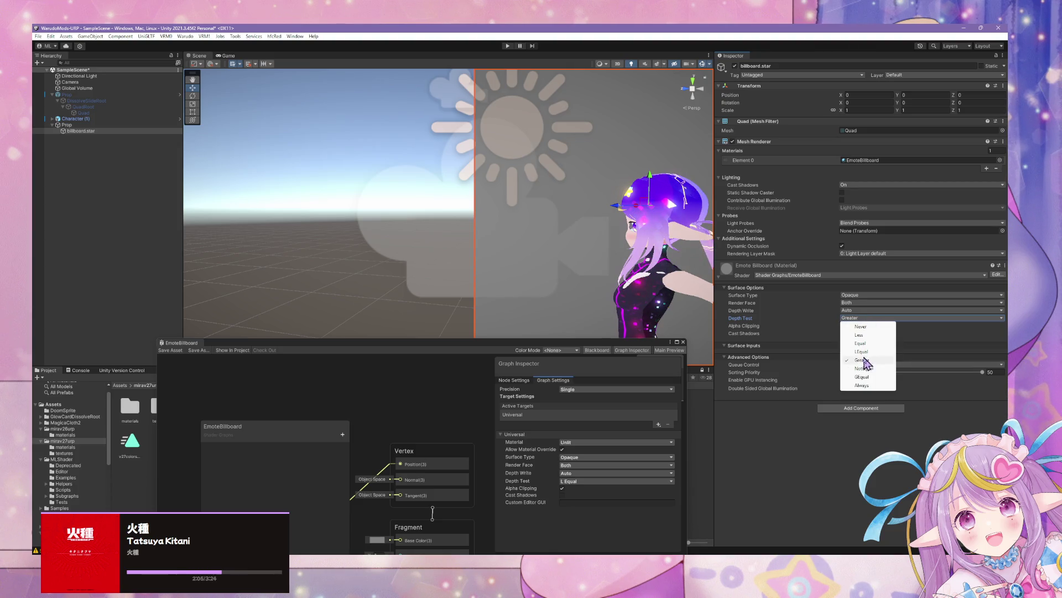
pyautogui.click(864, 376)
pyautogui.click(863, 317)
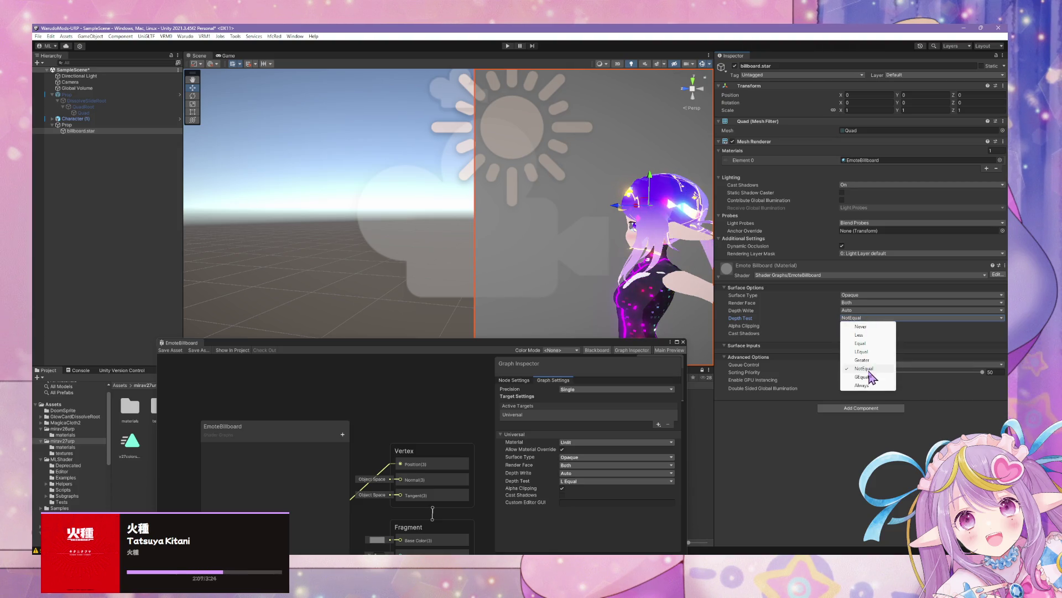
pyautogui.click(863, 377)
pyautogui.click(866, 318)
pyautogui.click(863, 385)
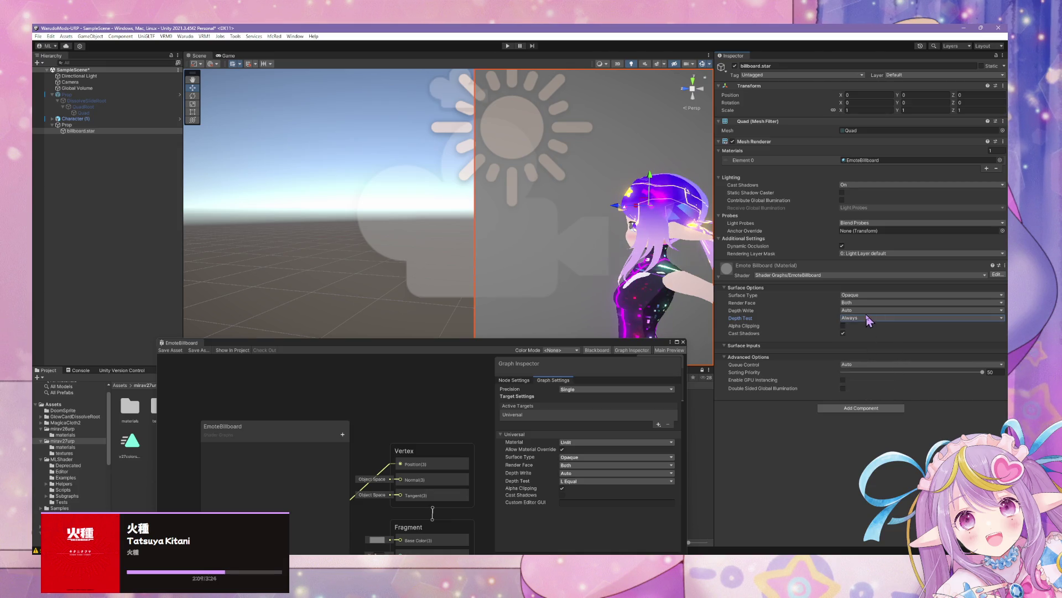
# Switch the material's Surface Type to Transparent.
pyautogui.click(862, 288)
pyautogui.click(830, 288)
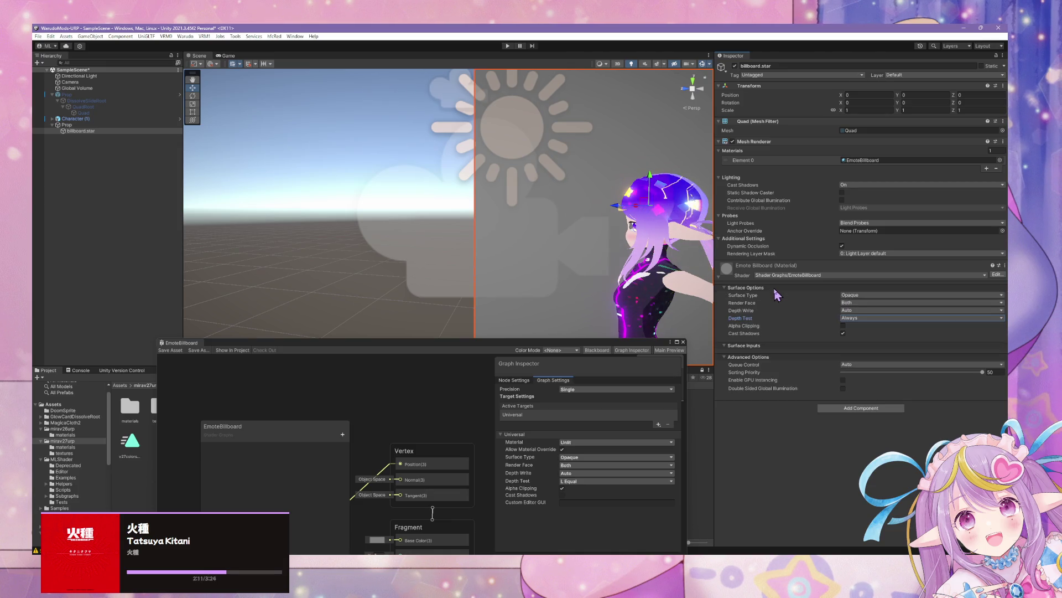
pyautogui.click(863, 295)
pyautogui.click(861, 311)
pyautogui.moveTo(540, 237); pyautogui.dragTo(719, 241)
pyautogui.moveTo(553, 226); pyautogui.dragTo(555, 150)
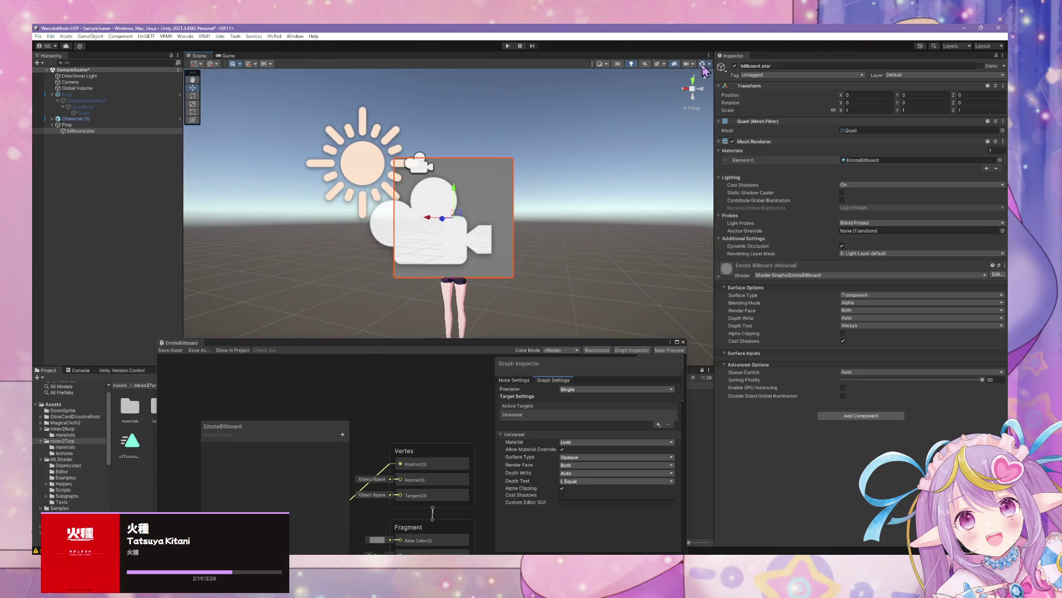
pyautogui.click(706, 67)
pyautogui.moveTo(542, 229)
pyautogui.mouseDown()
pyautogui.moveTo(630, 220)
pyautogui.moveTo(797, 237)
pyautogui.moveTo(702, 209)
pyautogui.moveTo(569, 204)
pyautogui.mouseUp()
pyautogui.scroll(-3, 569, 204)
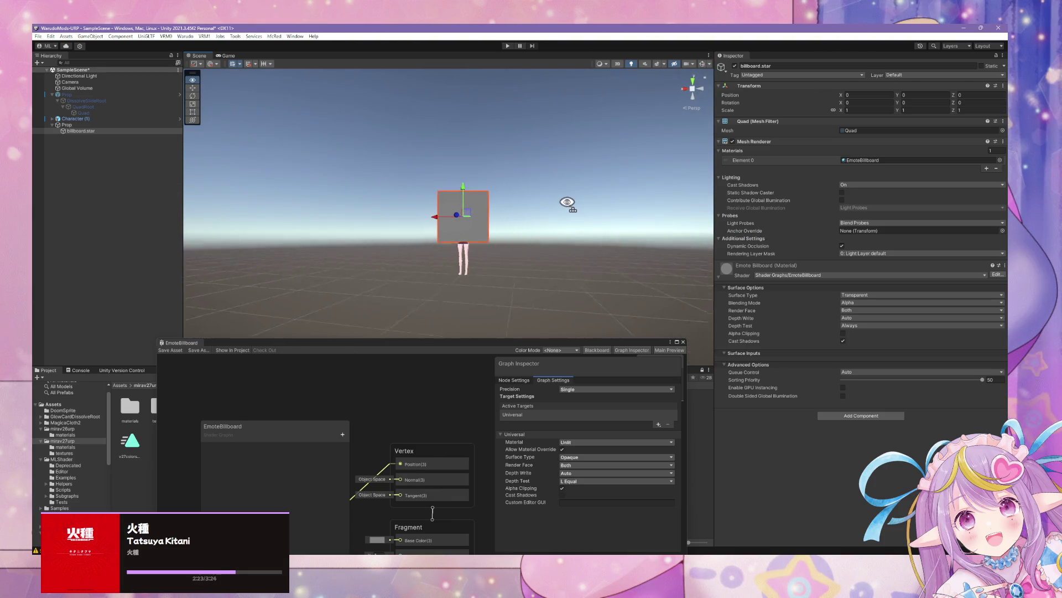
pyautogui.scroll(5, 579, 219)
pyautogui.scroll(-5, 579, 219)
pyautogui.scroll(8, 579, 219)
pyautogui.scroll(-6, 579, 219)
pyautogui.scroll(6, 560, 214)
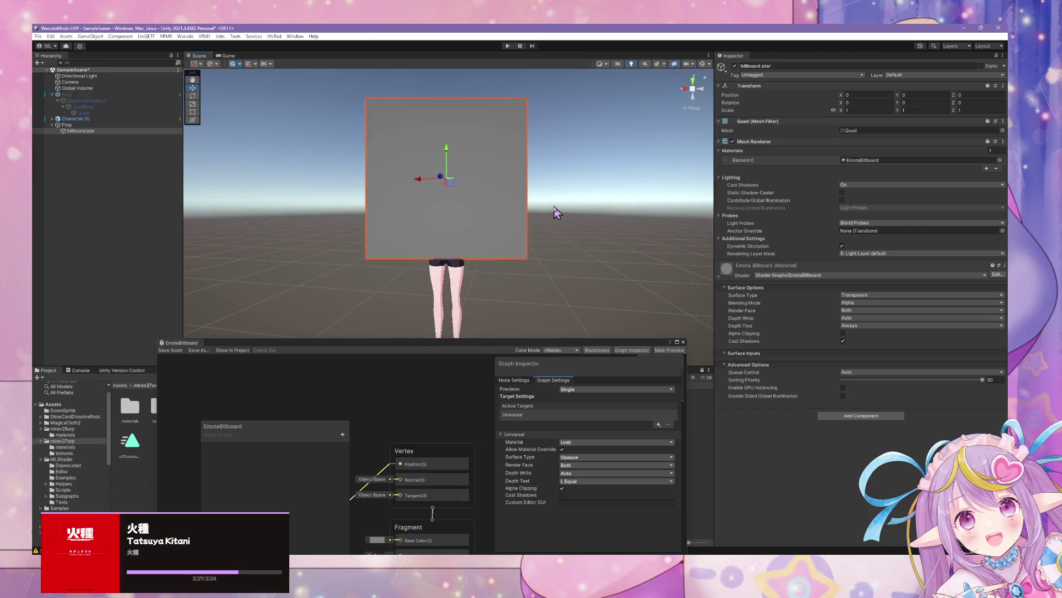
pyautogui.moveTo(450, 206)
pyautogui.mouseDown()
pyautogui.moveTo(650, 206)
pyautogui.moveTo(571, 197)
pyautogui.mouseUp()
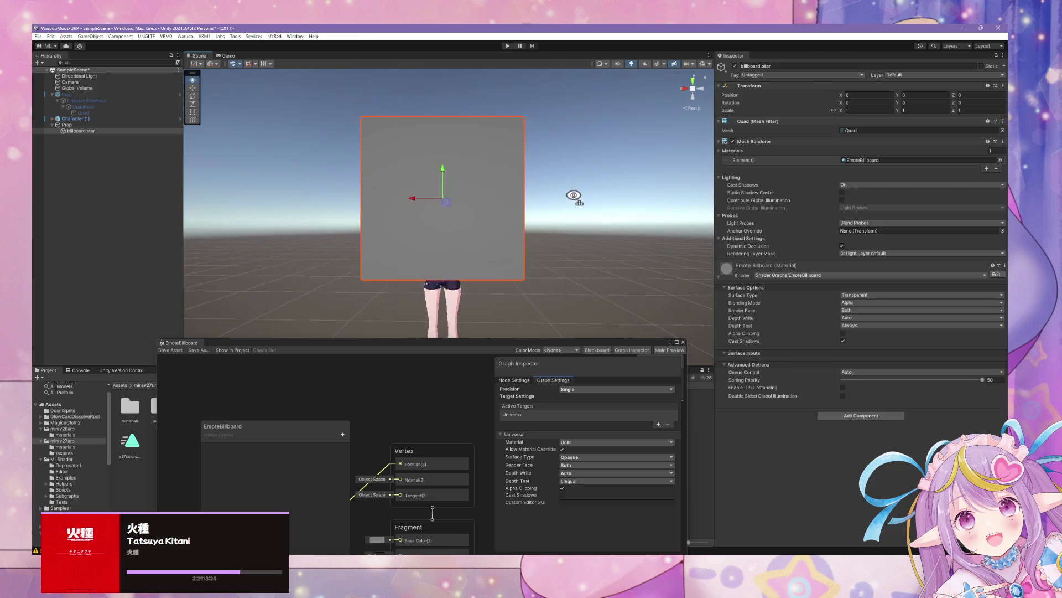
pyautogui.scroll(4, 574, 194)
pyautogui.scroll(-3, 573, 195)
pyautogui.click(83, 131)
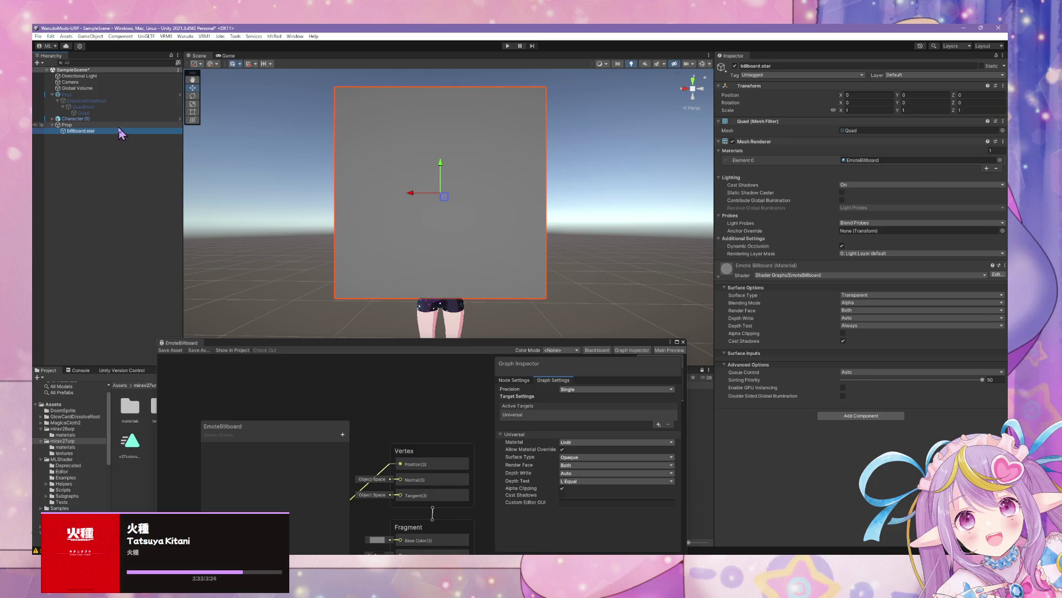
# Set the billboard.star quad's scale to 0.15 after trying 0.5, 0.25 and 0.1.
pyautogui.click(856, 111)
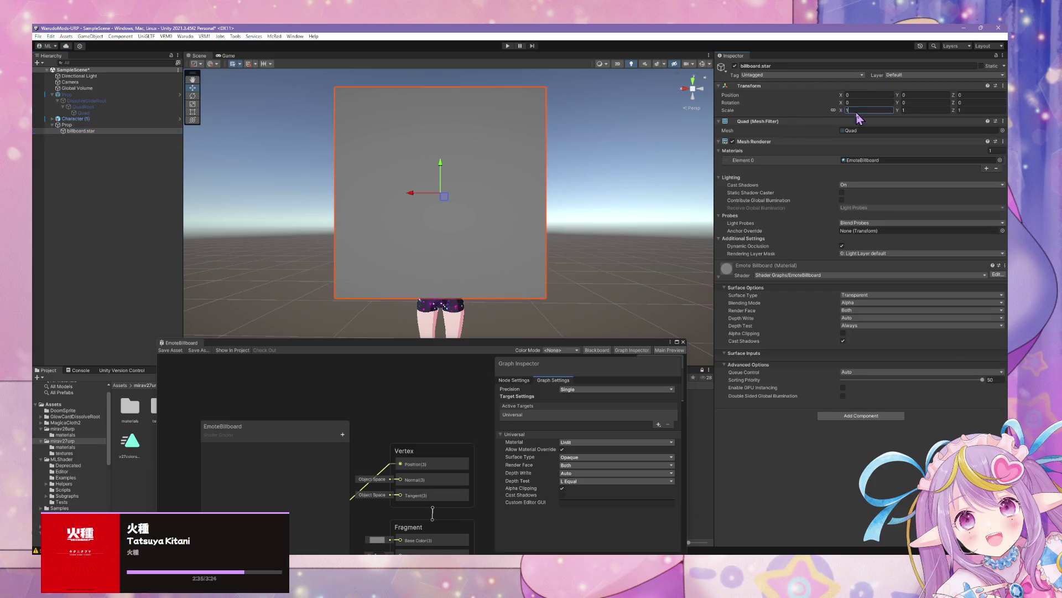
pyautogui.write('0')
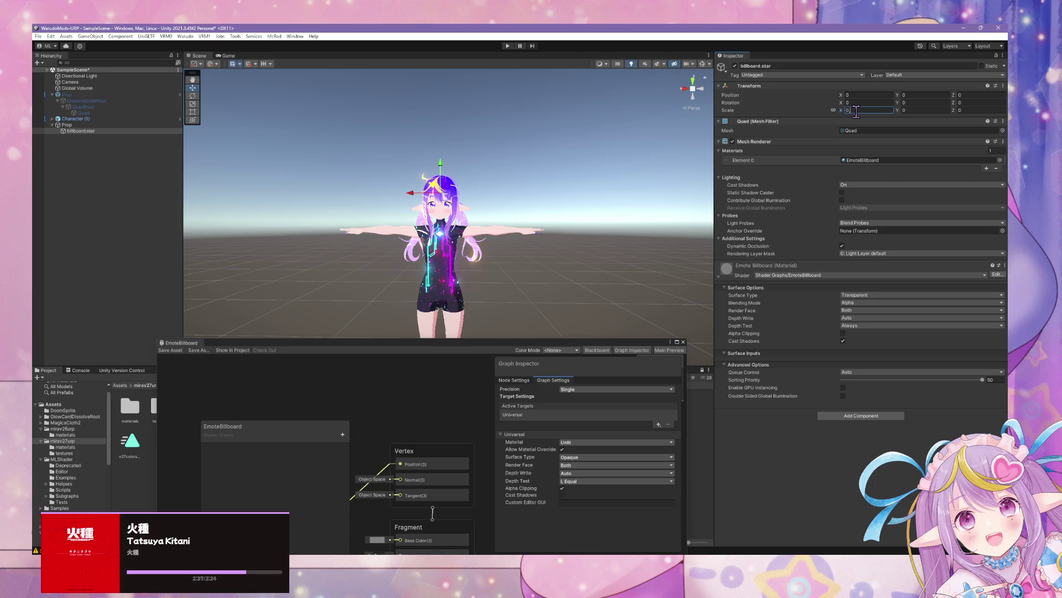
pyautogui.write('.5')
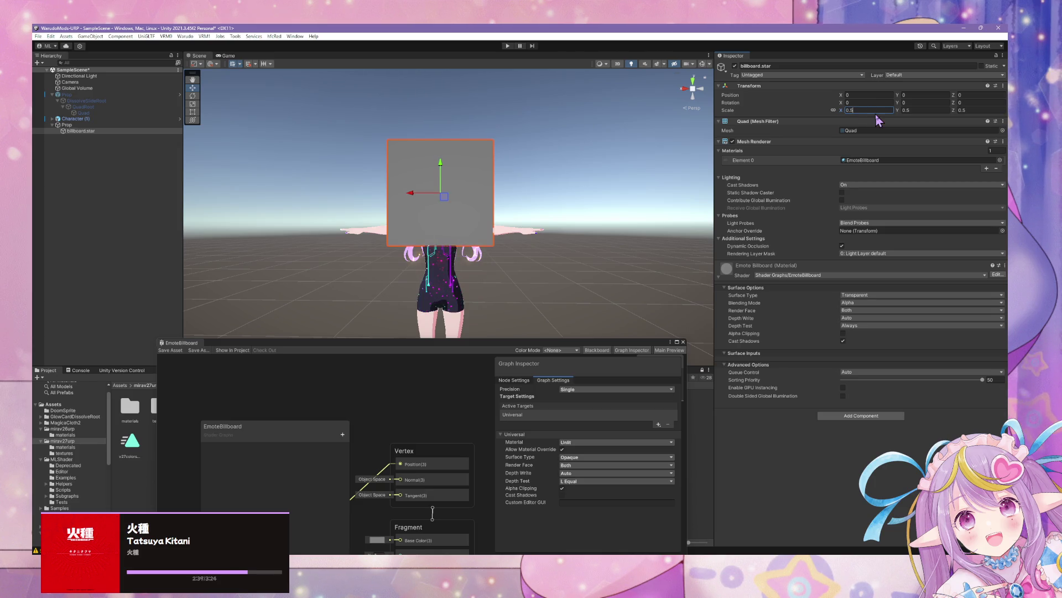
pyautogui.press('BackSpace')
pyautogui.write('25')
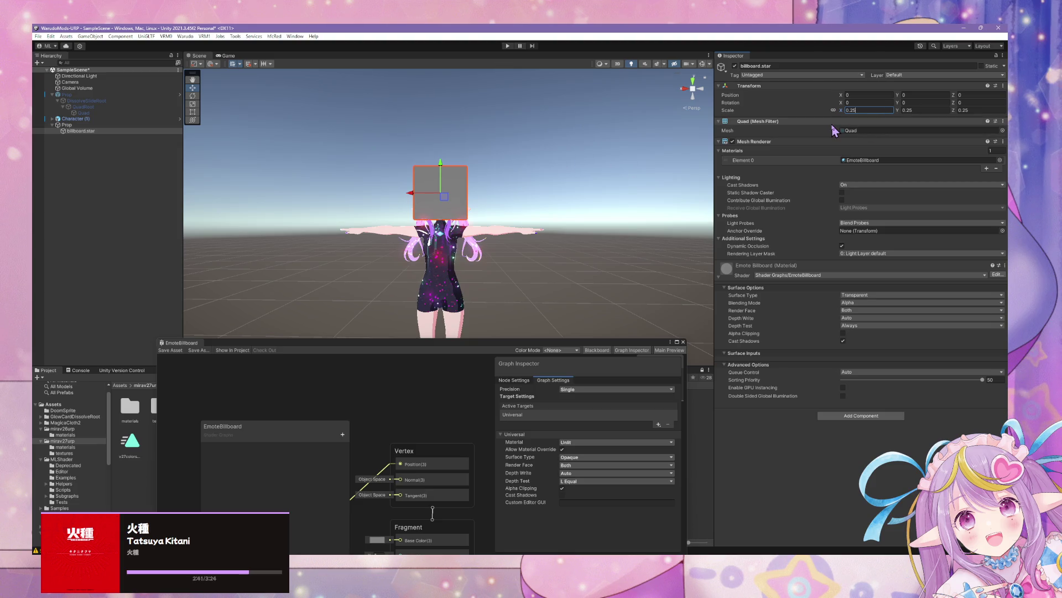
pyautogui.press('BackSpace')
pyautogui.press('BackSpace')
pyautogui.write('1')
pyautogui.press('BackSpace')
pyautogui.write('05')
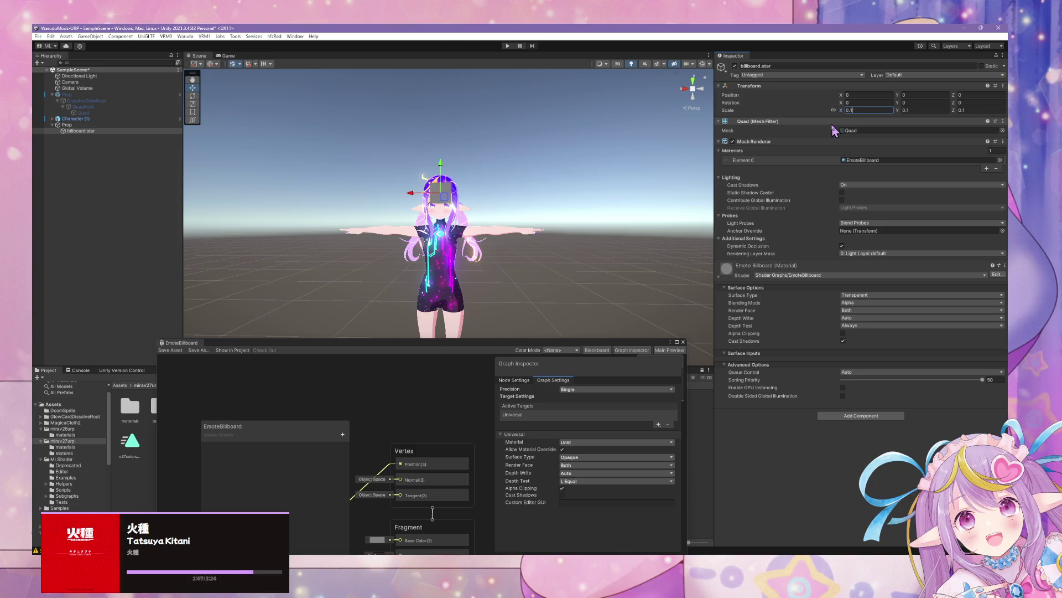
pyautogui.write('5')
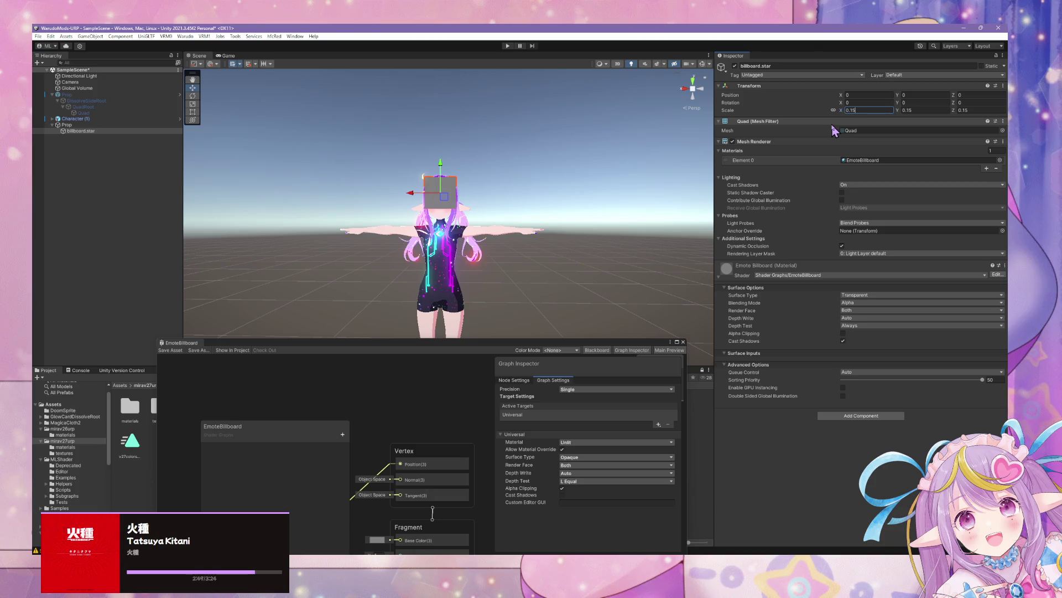
# Orbit and zoom the Scene view to look face-on at the avatar behind the quad.
pyautogui.moveTo(493, 178)
pyautogui.mouseDown()
pyautogui.moveTo(375, 190)
pyautogui.moveTo(351, 180)
pyautogui.moveTo(686, 172)
pyautogui.moveTo(202, 197)
pyautogui.moveTo(276, 194)
pyautogui.mouseUp()
pyautogui.moveTo(72, 197); pyautogui.dragTo(382, 185)
pyautogui.scroll(5, 420, 183)
pyautogui.moveTo(459, 180)
pyautogui.mouseDown()
pyautogui.moveTo(413, 181)
pyautogui.moveTo(425, 189)
pyautogui.mouseUp()
pyautogui.scroll(-5, 424, 166)
pyautogui.scroll(5, 422, 171)
pyautogui.scroll(1, 424, 189)
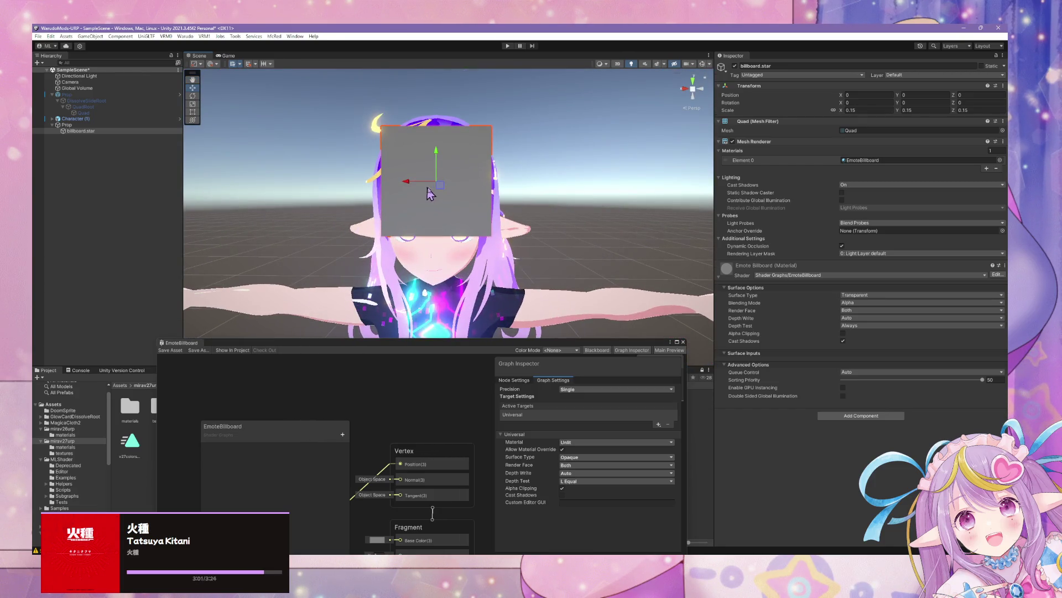
pyautogui.moveTo(465, 352); pyautogui.dragTo(642, 225)
# Add a Scene Color node, wire its Out into the fragment Base Color, and save.
pyautogui.press('space')
pyautogui.write('scre')
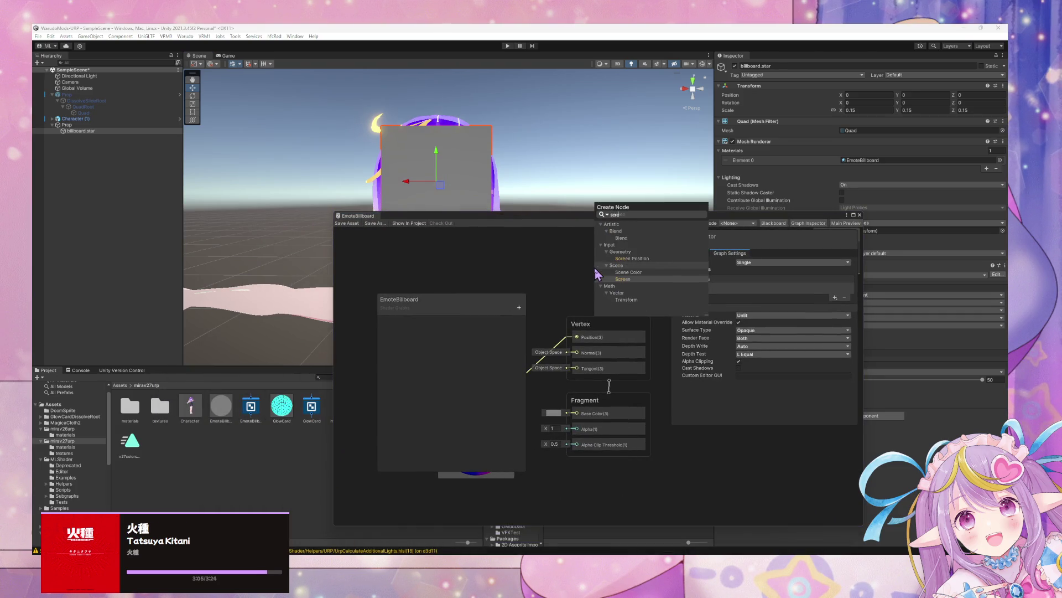
pyautogui.press('Up')
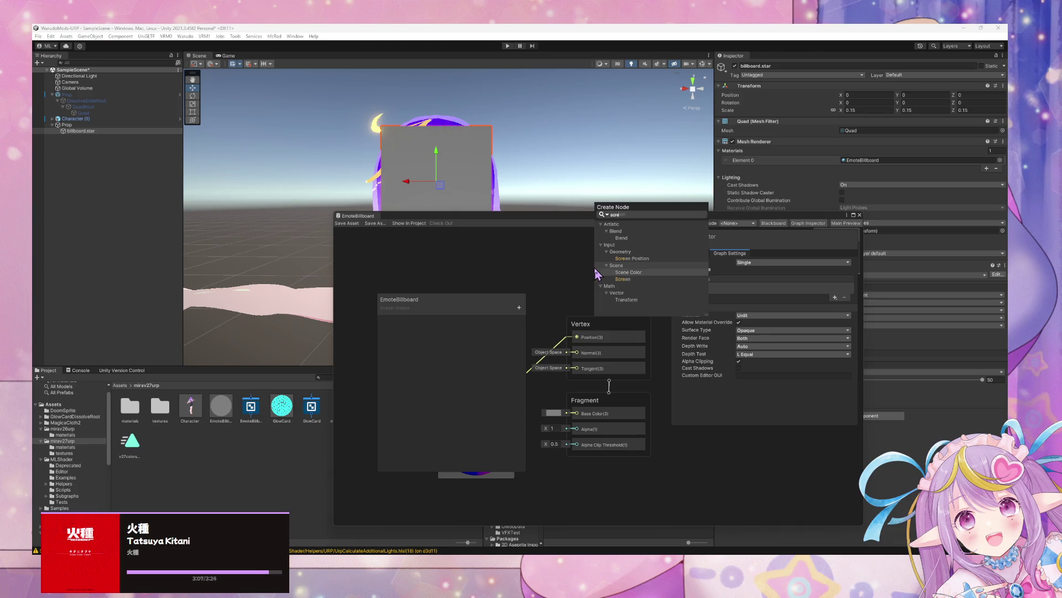
pyautogui.press('Return')
pyautogui.moveTo(609, 283); pyautogui.dragTo(540, 274)
pyautogui.moveTo(489, 310); pyautogui.dragTo(824, 325)
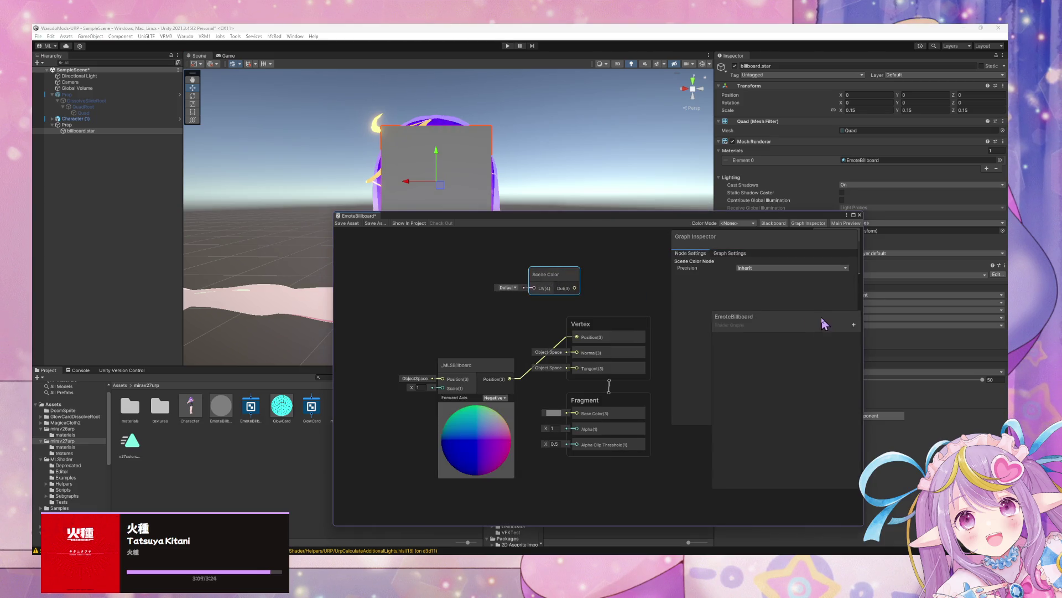
pyautogui.moveTo(547, 274)
pyautogui.mouseDown()
pyautogui.moveTo(440, 309)
pyautogui.moveTo(550, 408)
pyautogui.moveTo(576, 414)
pyautogui.mouseUp()
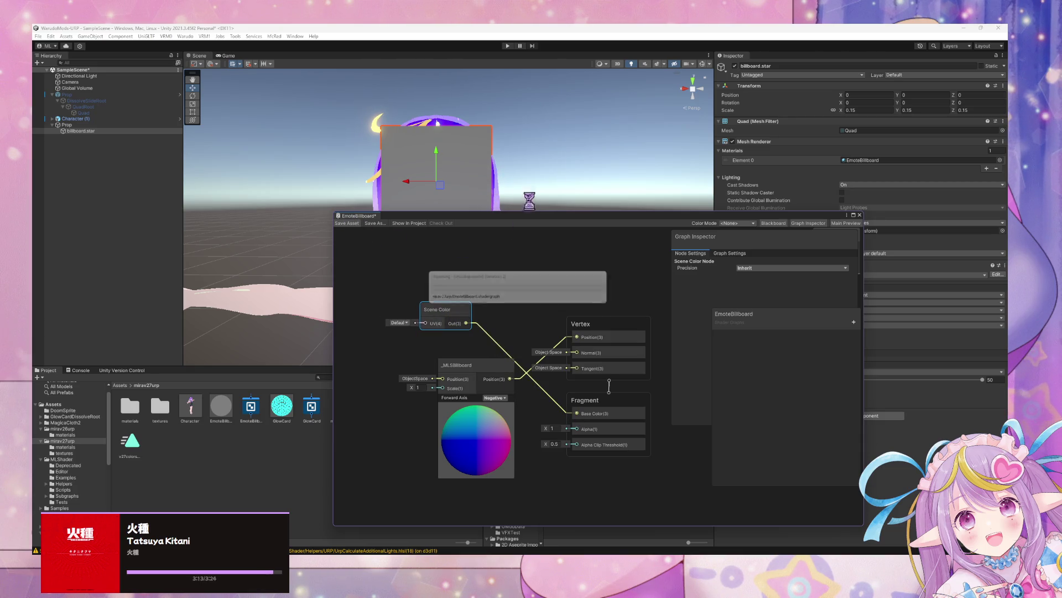
pyautogui.hotkey('ctrl', 's')
# Set the Scene Color node's mode to Raw and save the graph.
pyautogui.moveTo(537, 174); pyautogui.dragTo(423, 173)
pyautogui.scroll(-3, 422, 173)
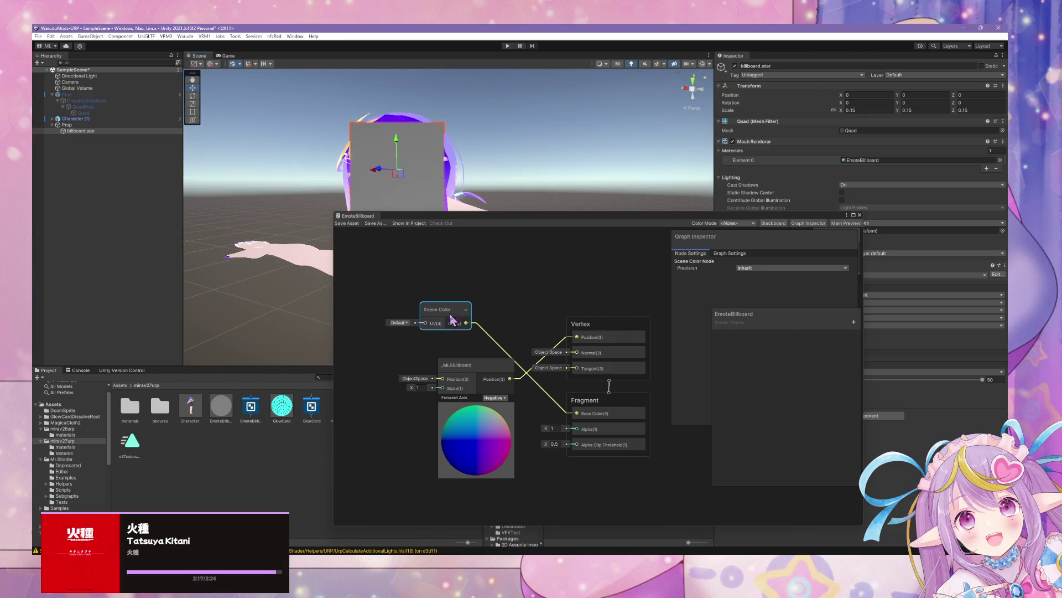
pyautogui.click(409, 323)
pyautogui.click(419, 349)
pyautogui.click(345, 223)
pyautogui.moveTo(433, 221); pyautogui.dragTo(626, 233)
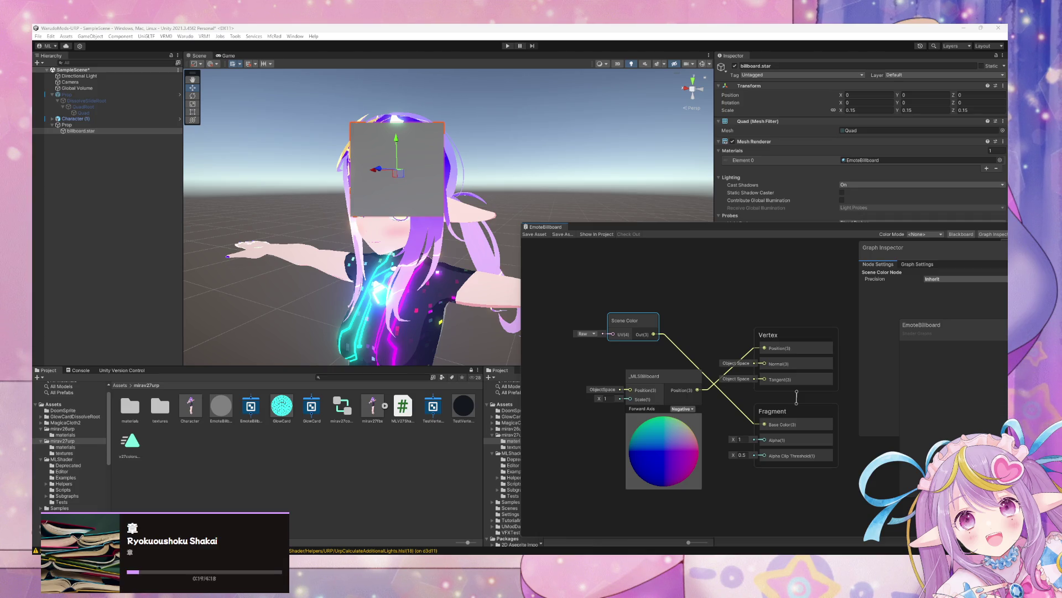
# Return the Scene Color mode to Default and delete a mistakenly added Position node.
pyautogui.click(585, 334)
pyautogui.click(595, 342)
pyautogui.click(575, 296)
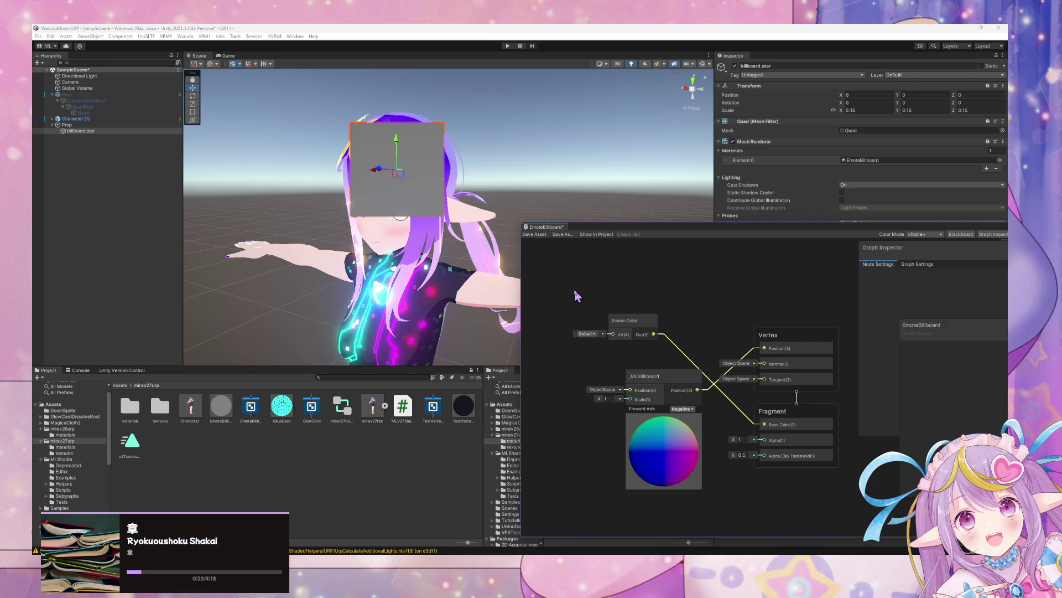
pyautogui.press('space')
pyautogui.write('screen')
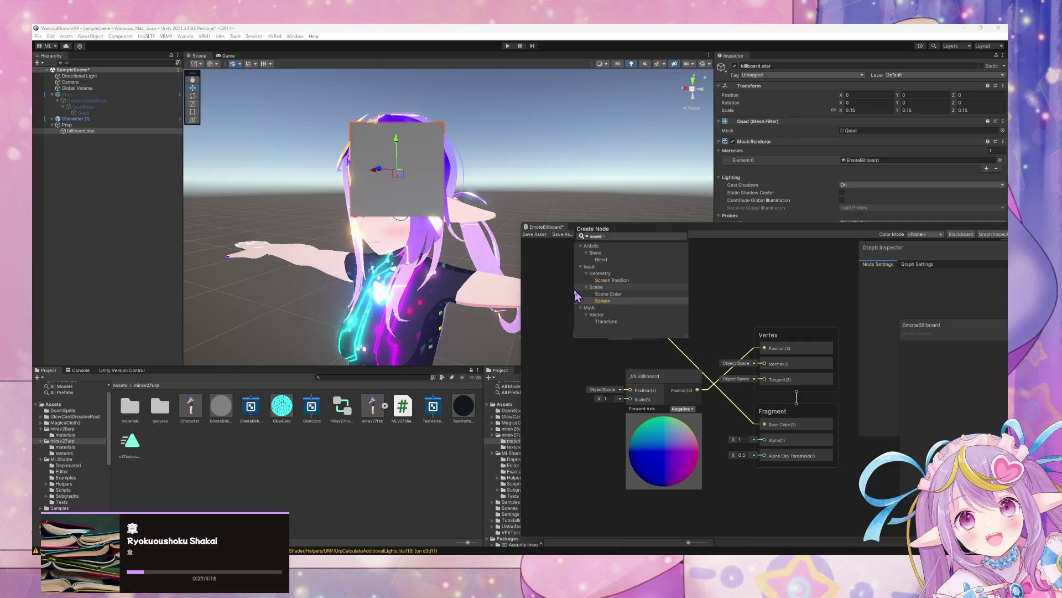
pyautogui.press('BackSpace')
pyautogui.press('BackSpace')
pyautogui.press('BackSpace')
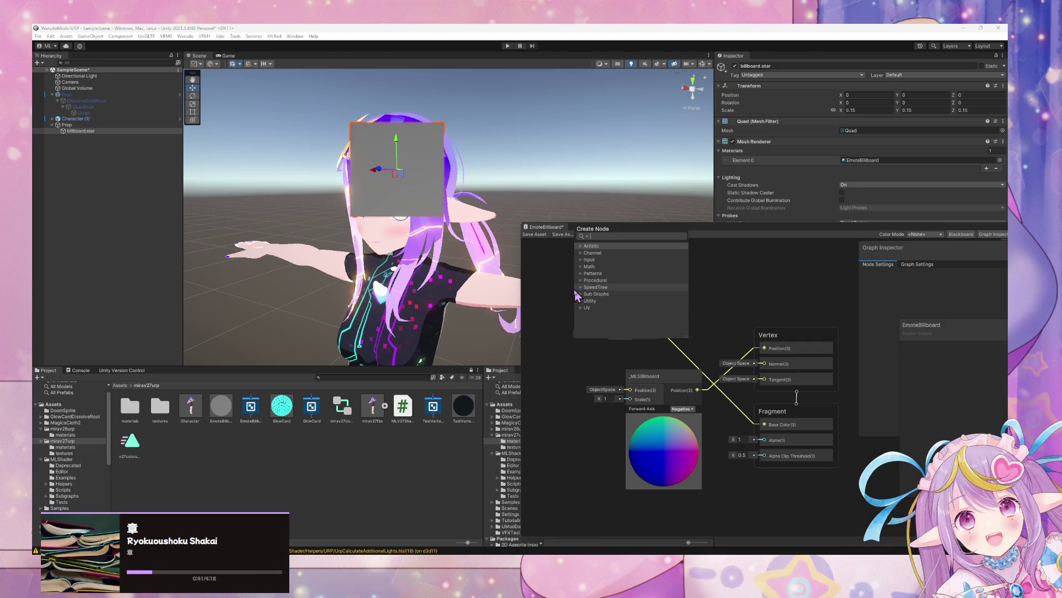
pyautogui.write('position')
pyautogui.press('Return')
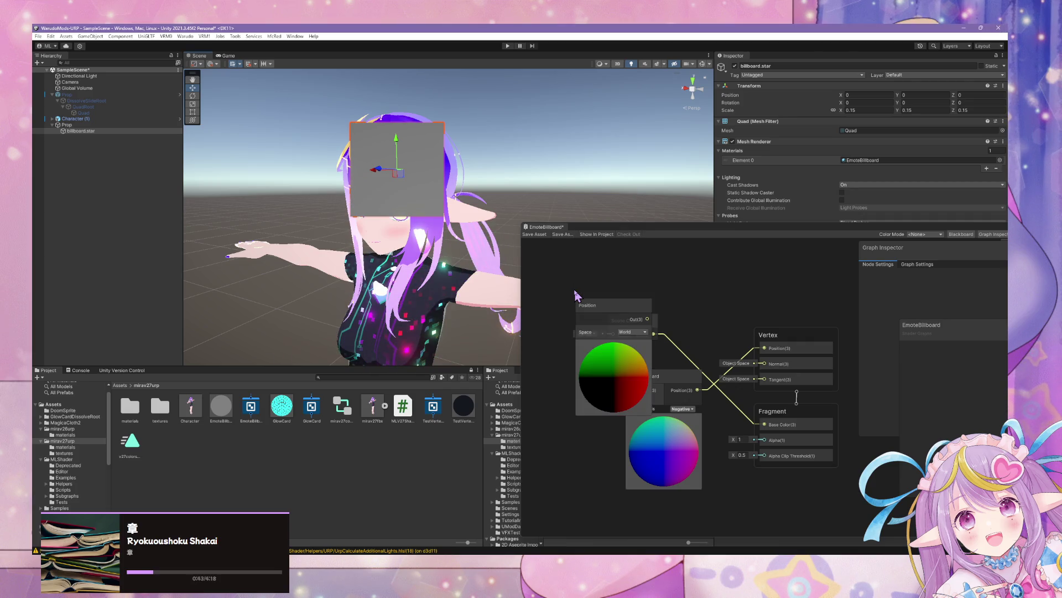
pyautogui.press('Delete')
# Add a Screen Position node beside Scene Color to feed its UV, and save the graph.
pyautogui.press('space')
pyautogui.write('scr')
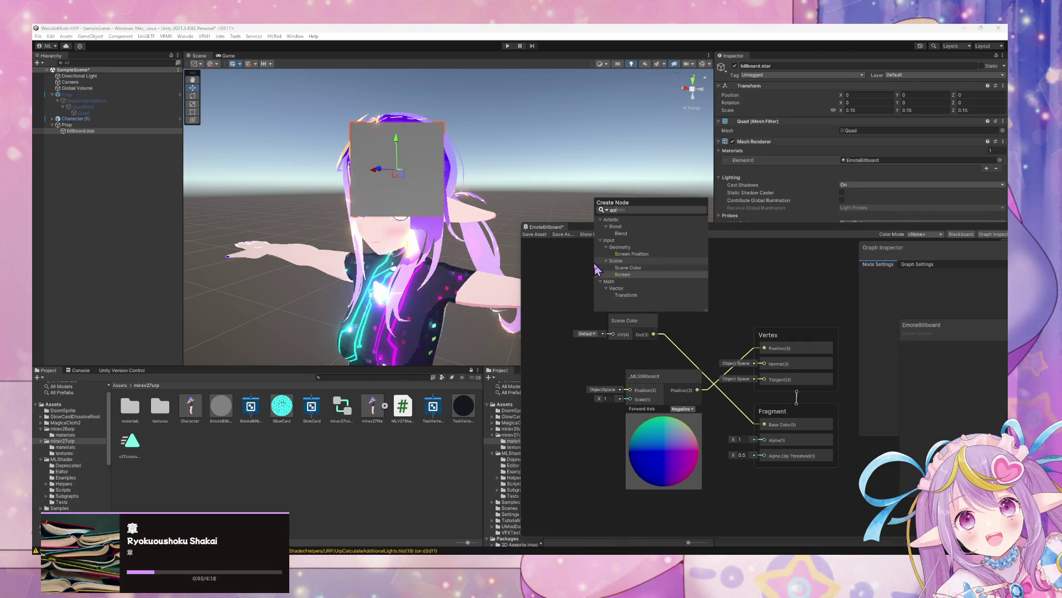
pyautogui.press('Up')
pyautogui.press('Up')
pyautogui.press('Up')
pyautogui.press('Return')
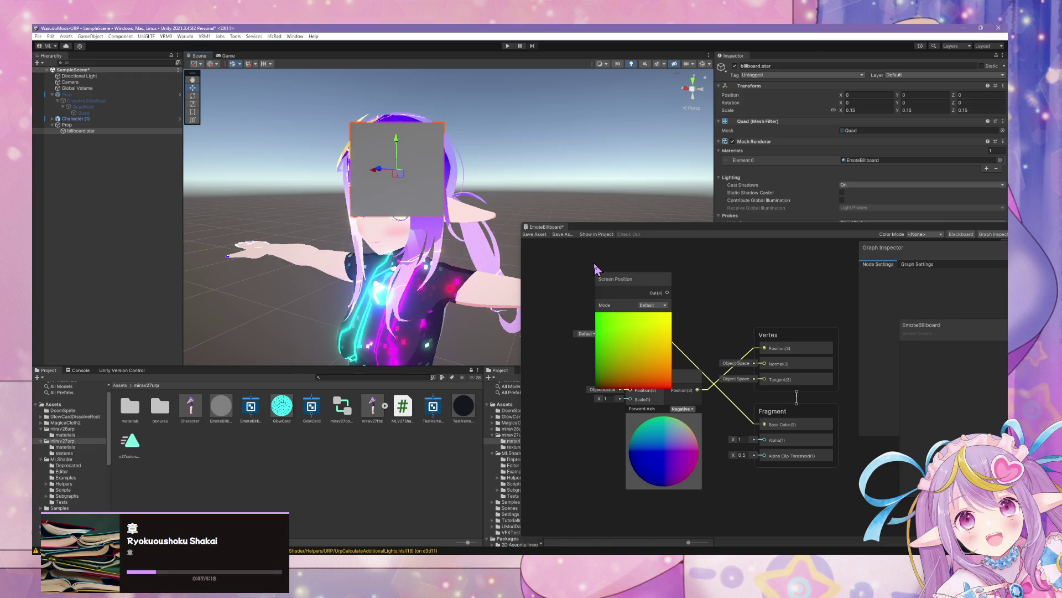
pyautogui.click(633, 316)
pyautogui.moveTo(625, 279)
pyautogui.mouseDown()
pyautogui.moveTo(557, 285)
pyautogui.moveTo(614, 333)
pyautogui.mouseUp()
pyautogui.hotkey('ctrl', 's')
pyautogui.scroll(-5, 435, 189)
pyautogui.scroll(4, 435, 188)
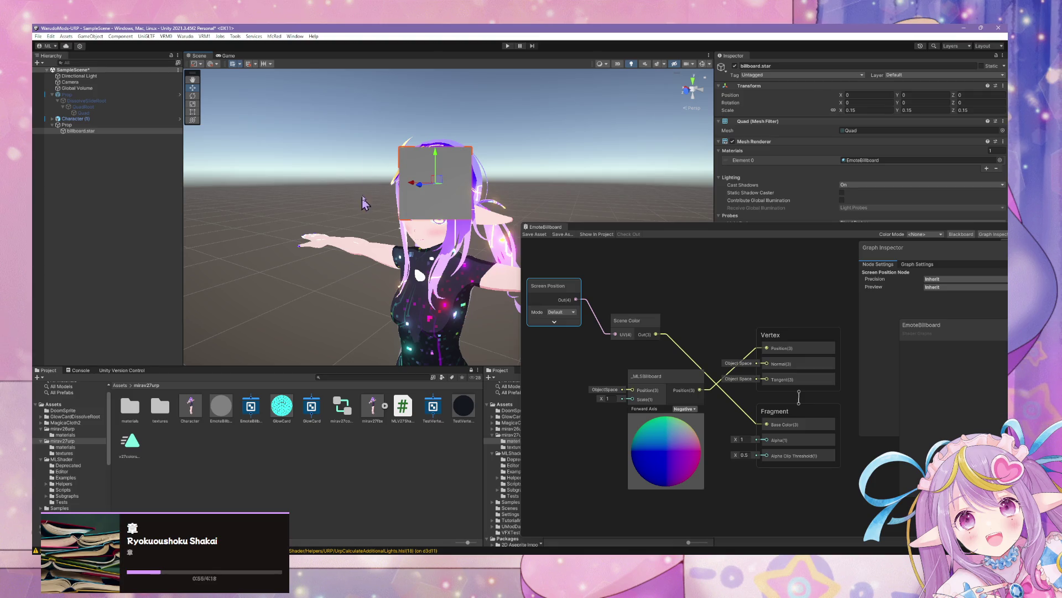
pyautogui.click(51, 36)
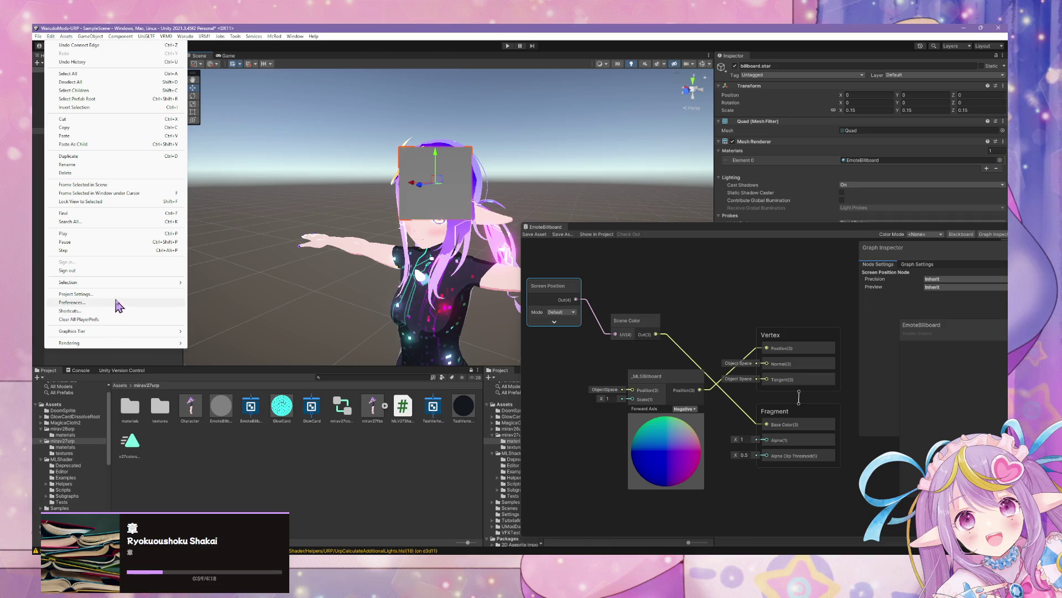
# Open Project Settings from the Edit menu and search for 'rendeerer'.
pyautogui.click(76, 294)
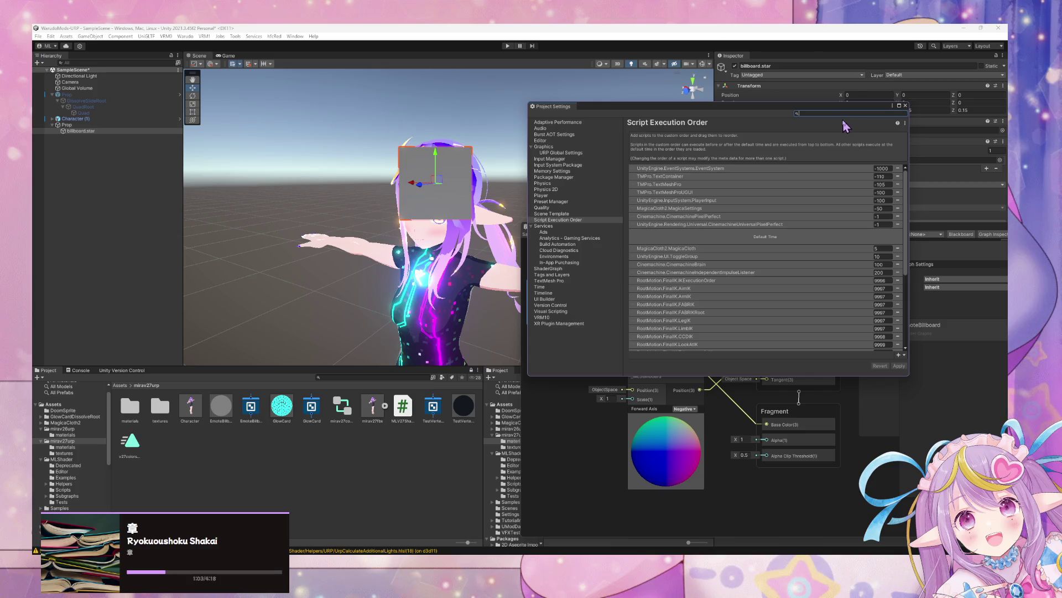
pyautogui.press('e')
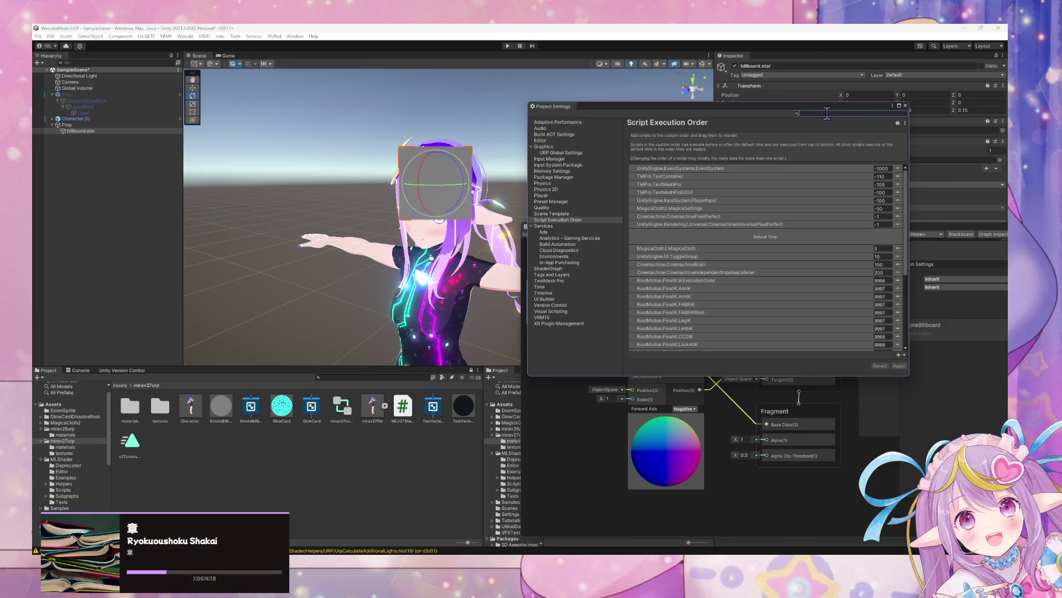
pyautogui.write('r')
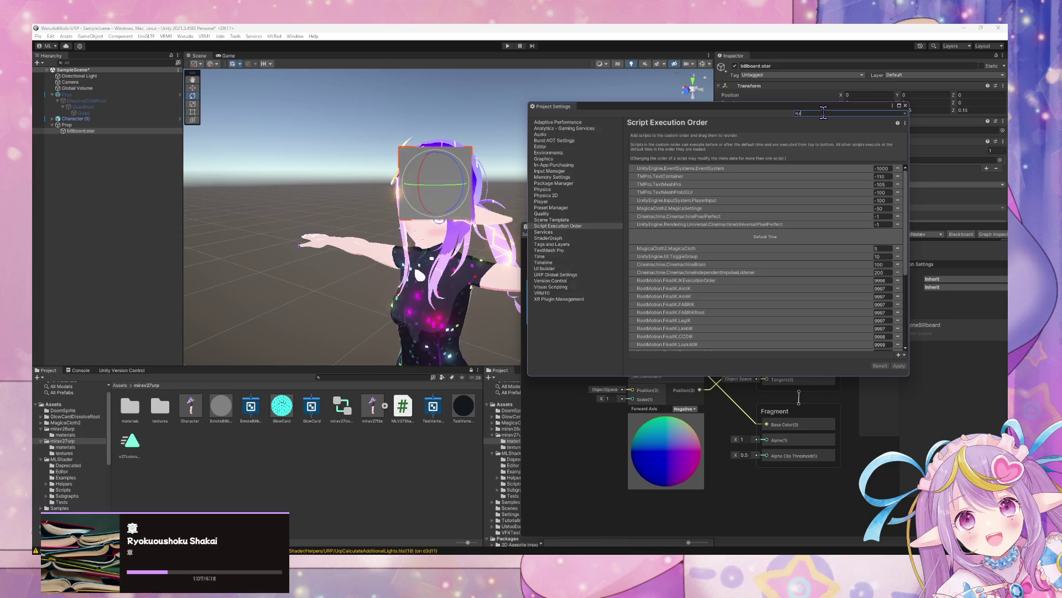
pyautogui.write('endeerer')
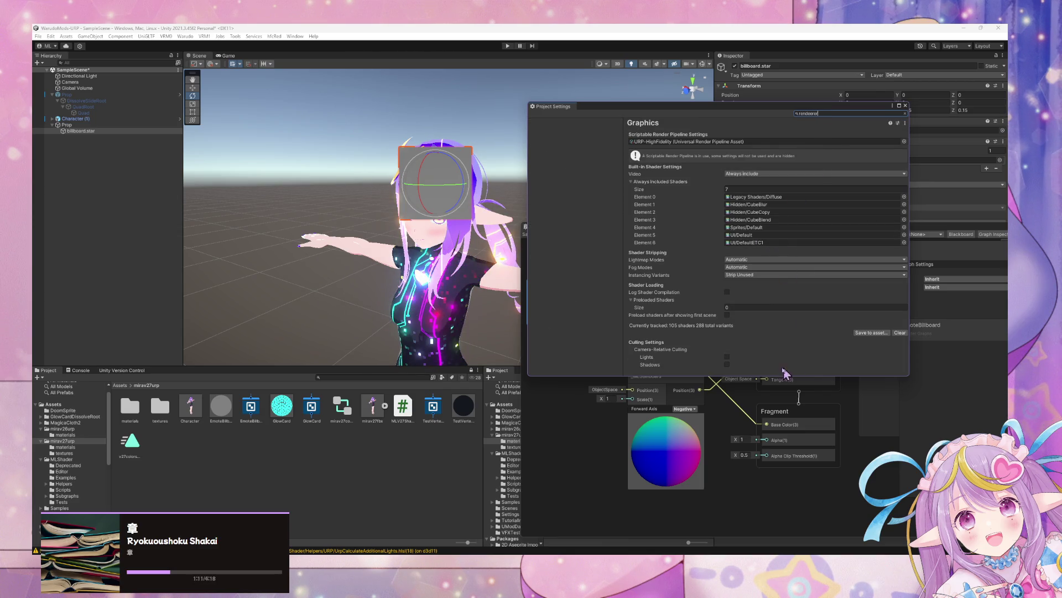
# Review the Graphics page's video and Always Included Shaders settings, then correct the search to 'renderer'.
pyautogui.moveTo(751, 375); pyautogui.dragTo(750, 476)
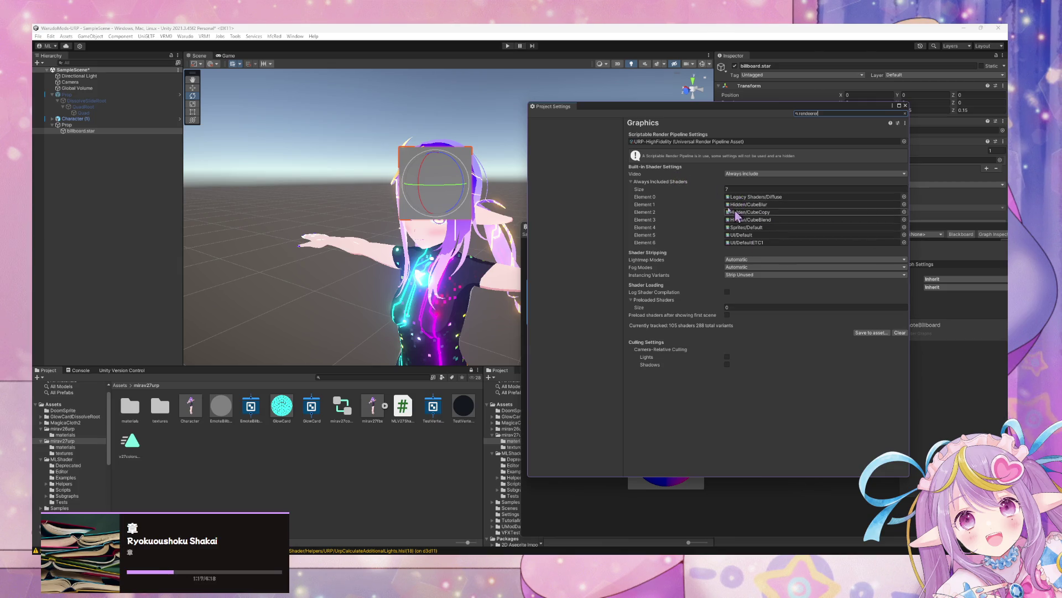
pyautogui.click(752, 174)
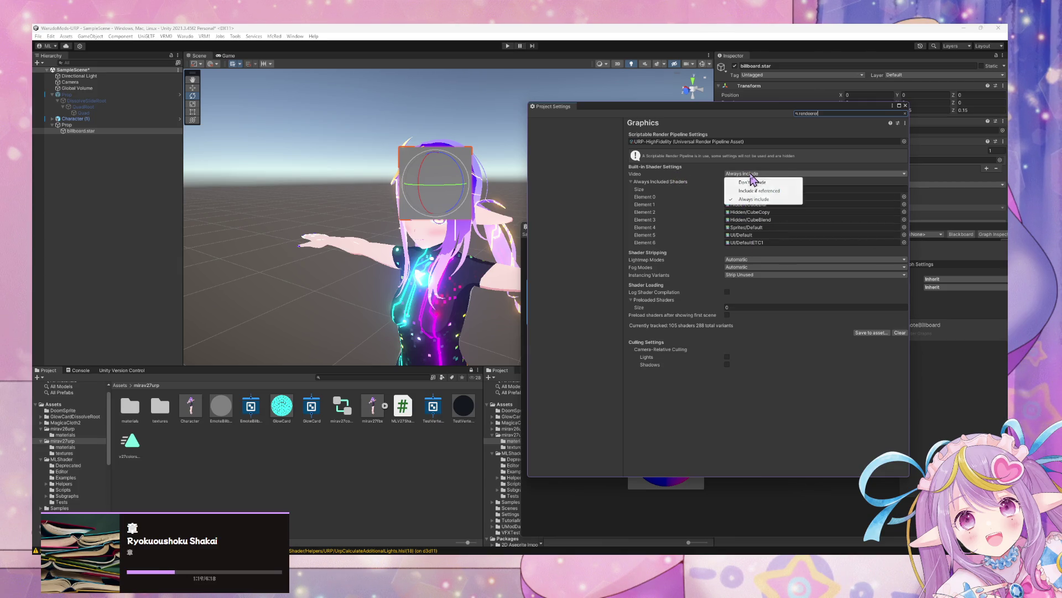
pyautogui.click(780, 173)
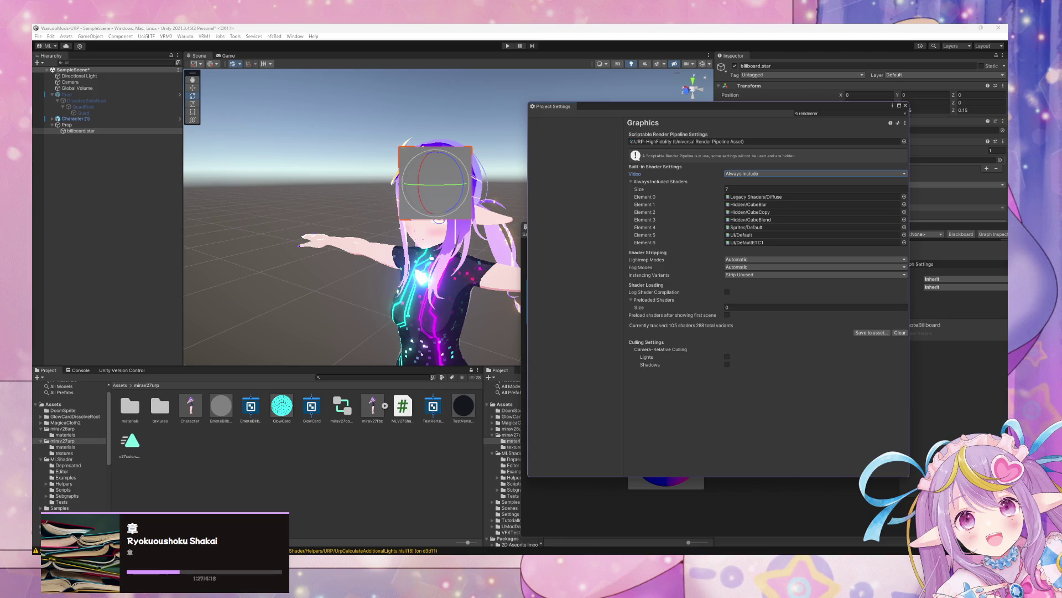
pyautogui.click(727, 188)
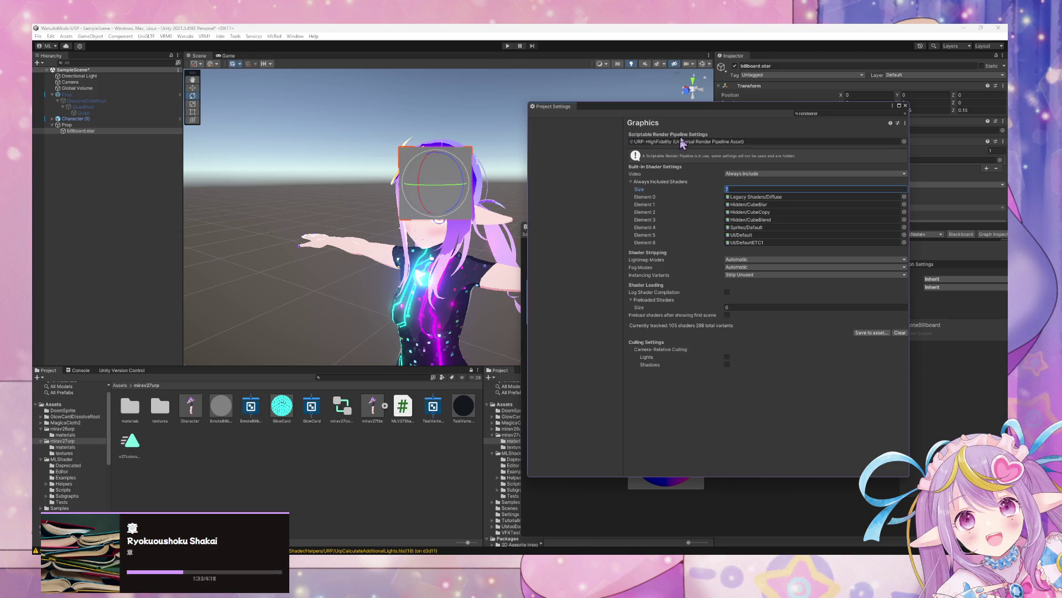
pyautogui.click(814, 113)
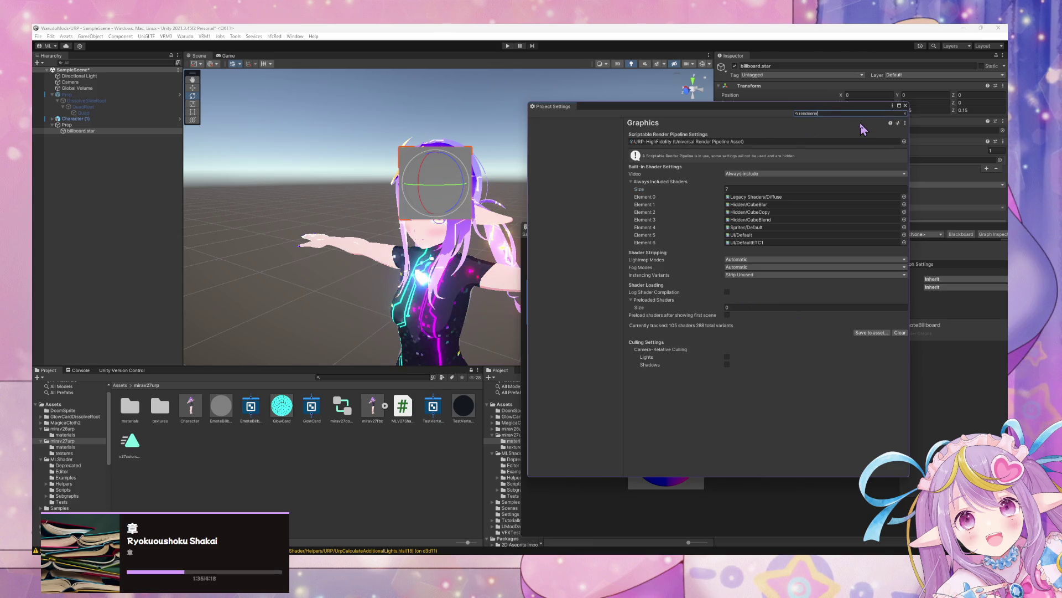
pyautogui.press('Left')
pyautogui.press('Left')
pyautogui.press('Left')
pyautogui.press('BackSpace')
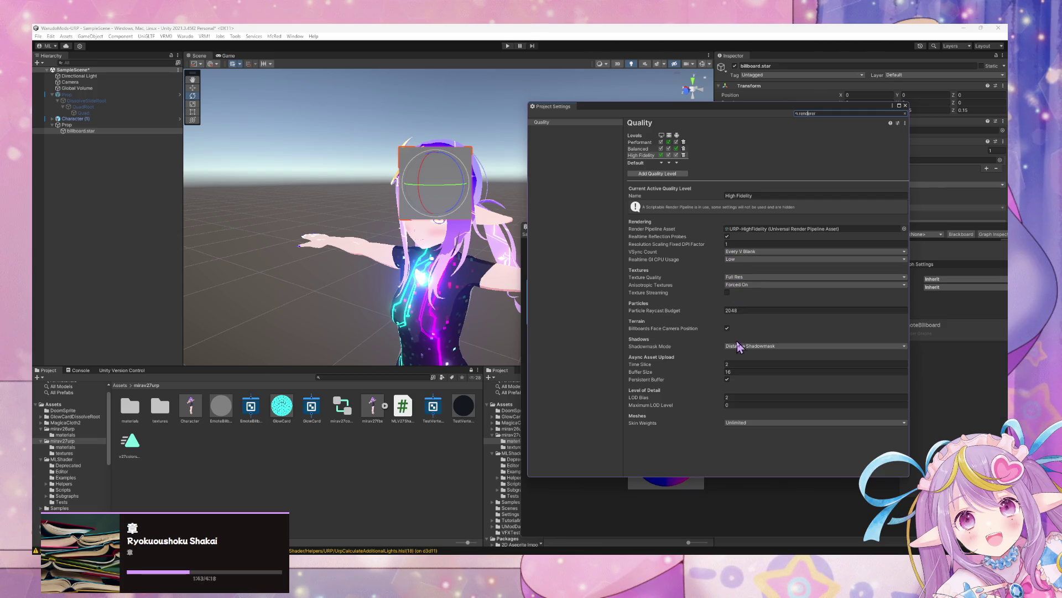
pyautogui.click(742, 347)
pyautogui.click(636, 381)
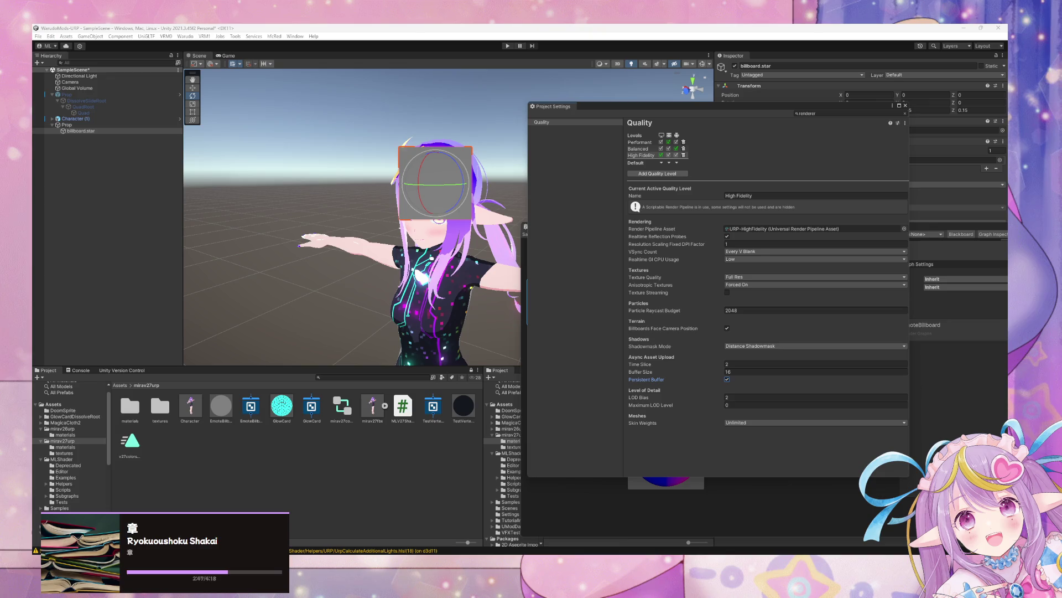
pyautogui.click(368, 376)
# Open URP-HighFidelity-Renderer from a 'renderer' search, keeping Depth Texture Mode at After Opaques.
pyautogui.write('rende')
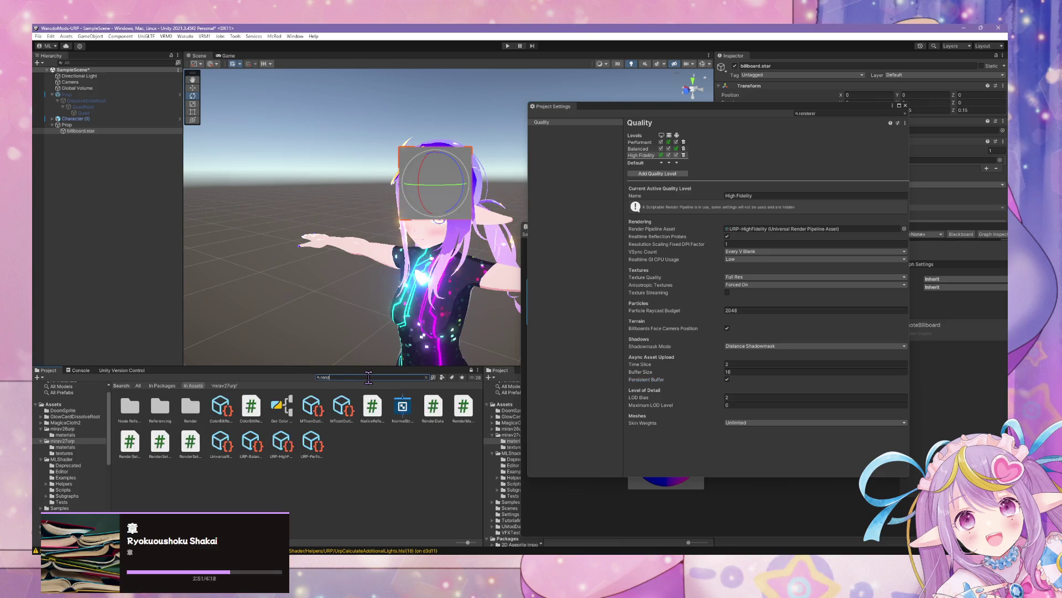
pyautogui.write('r')
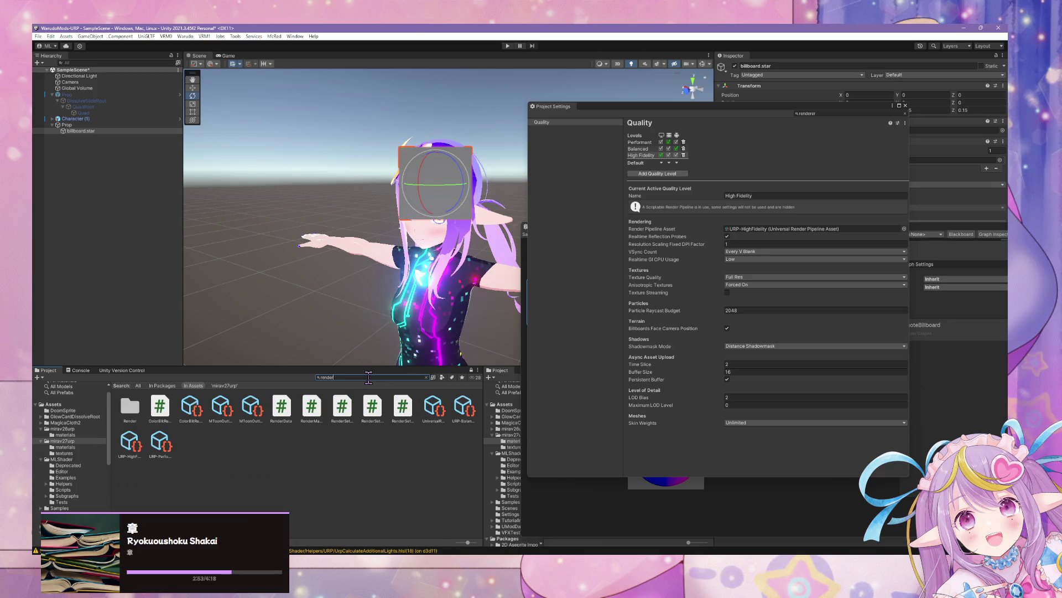
pyautogui.write('er')
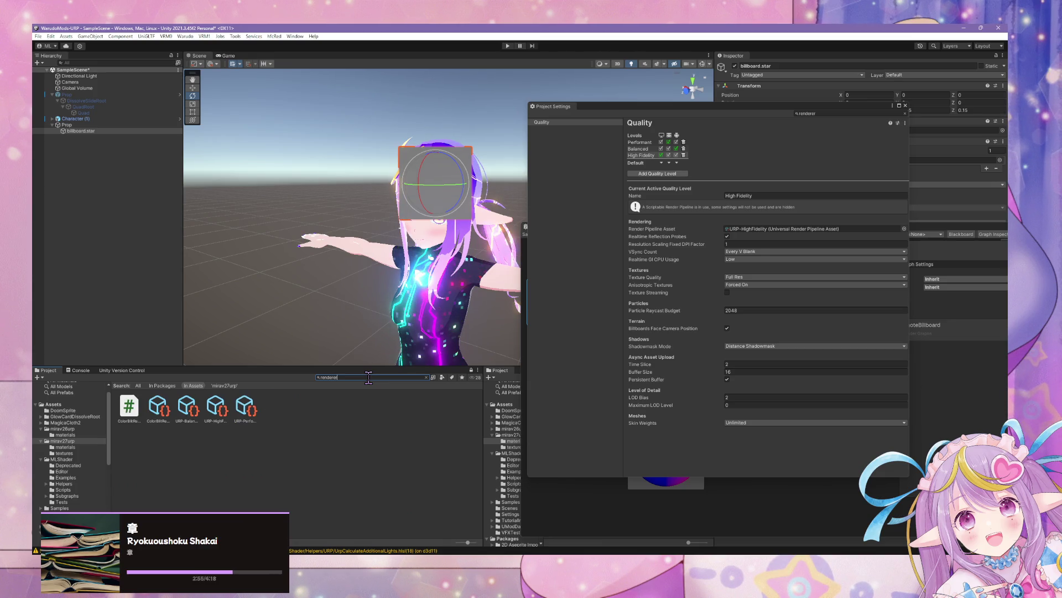
pyautogui.click(216, 407)
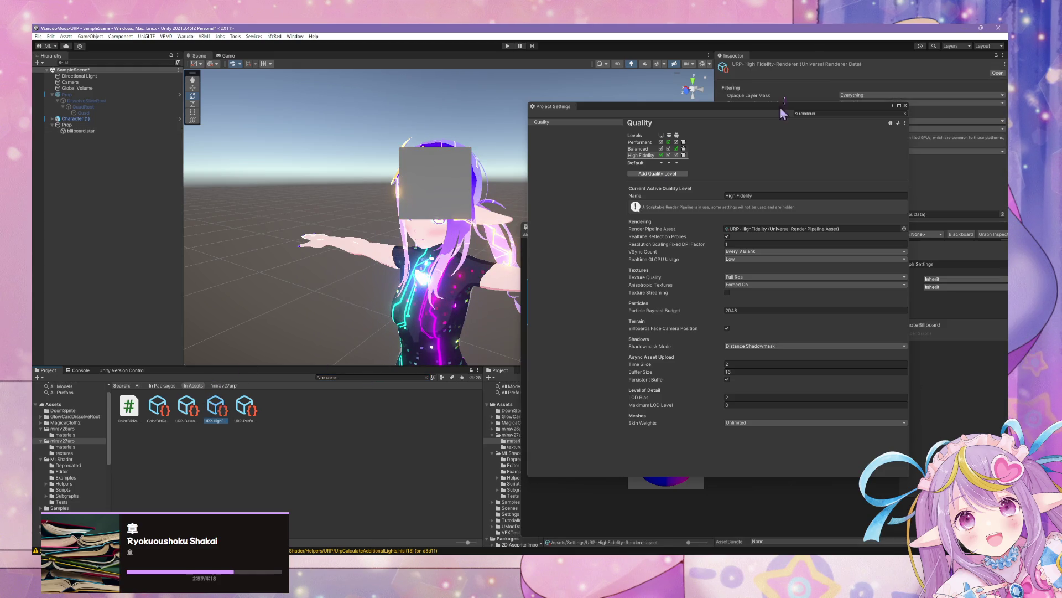
pyautogui.moveTo(758, 114)
pyautogui.mouseDown()
pyautogui.moveTo(550, 220)
pyautogui.moveTo(790, 123)
pyautogui.moveTo(608, 259)
pyautogui.moveTo(633, 273)
pyautogui.mouseUp()
pyautogui.moveTo(773, 234)
pyautogui.mouseDown()
pyautogui.moveTo(925, 374)
pyautogui.moveTo(869, 372)
pyautogui.mouseUp()
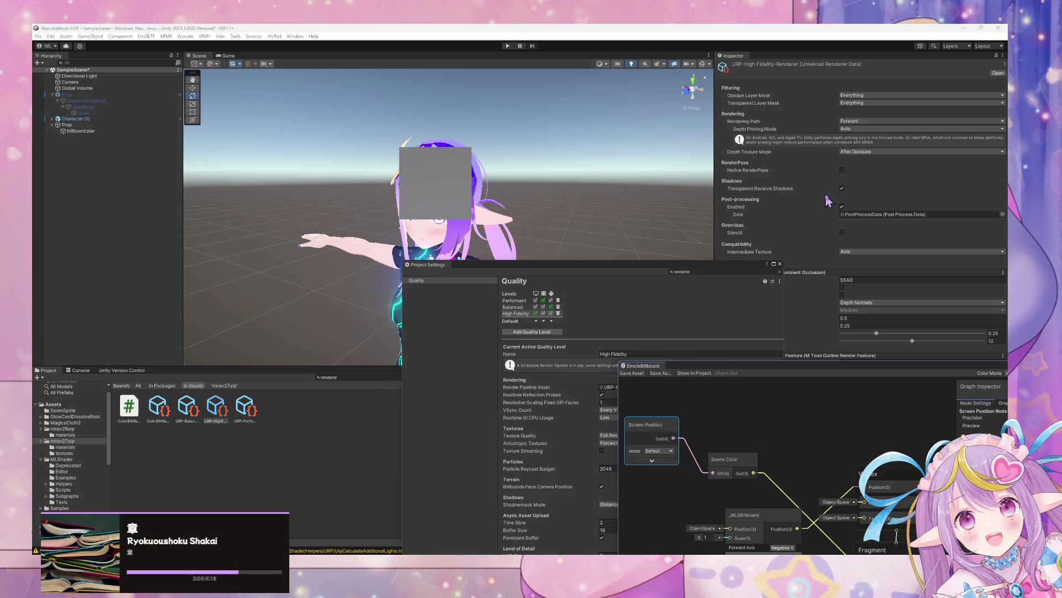
pyautogui.click(861, 159)
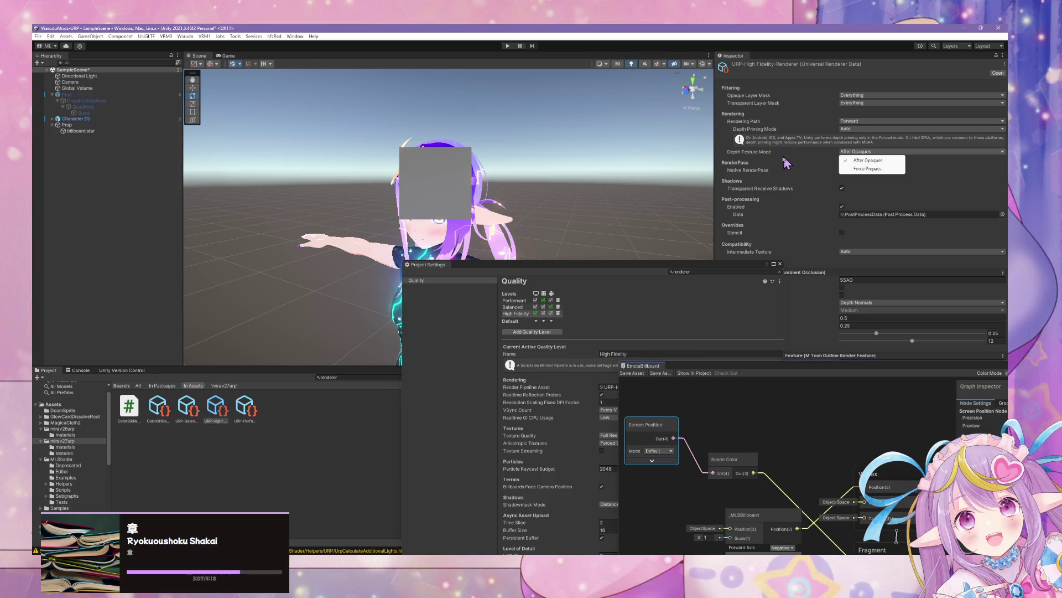
pyautogui.click(786, 161)
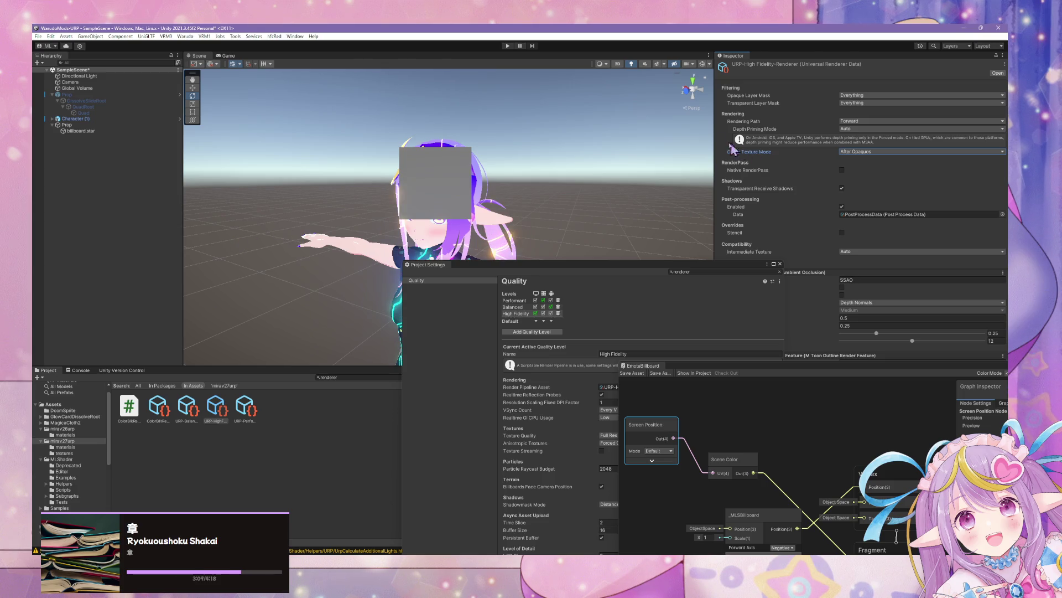
# Search the project for 'pipelineasset' and rearrange windows to reveal the renderer features.
pyautogui.moveTo(536, 265)
pyautogui.mouseDown()
pyautogui.moveTo(576, 294)
pyautogui.moveTo(679, 303)
pyautogui.mouseUp()
pyautogui.click(381, 377)
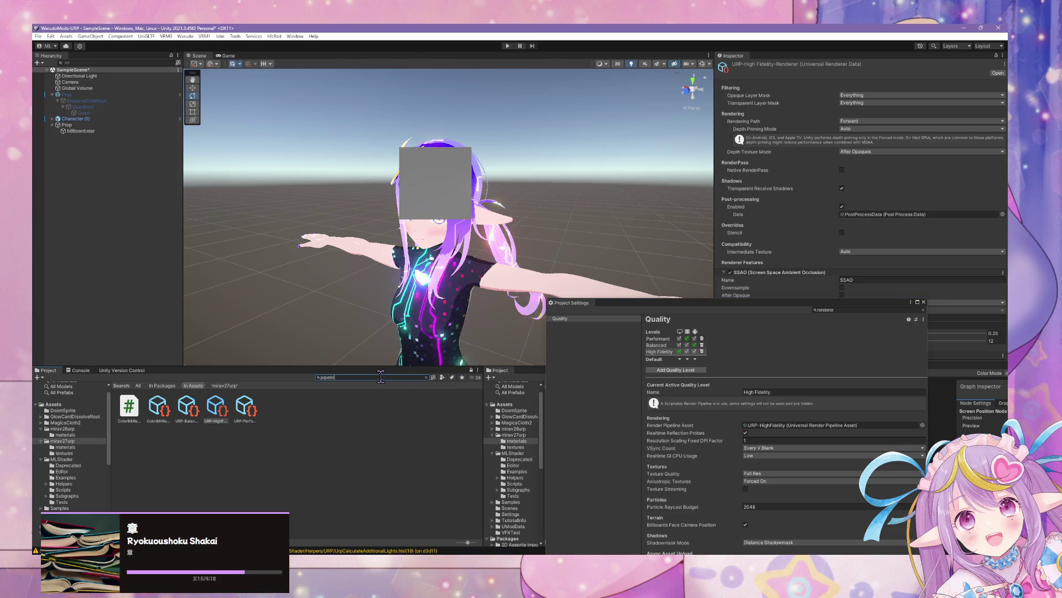
pyautogui.write('pipelineasset')
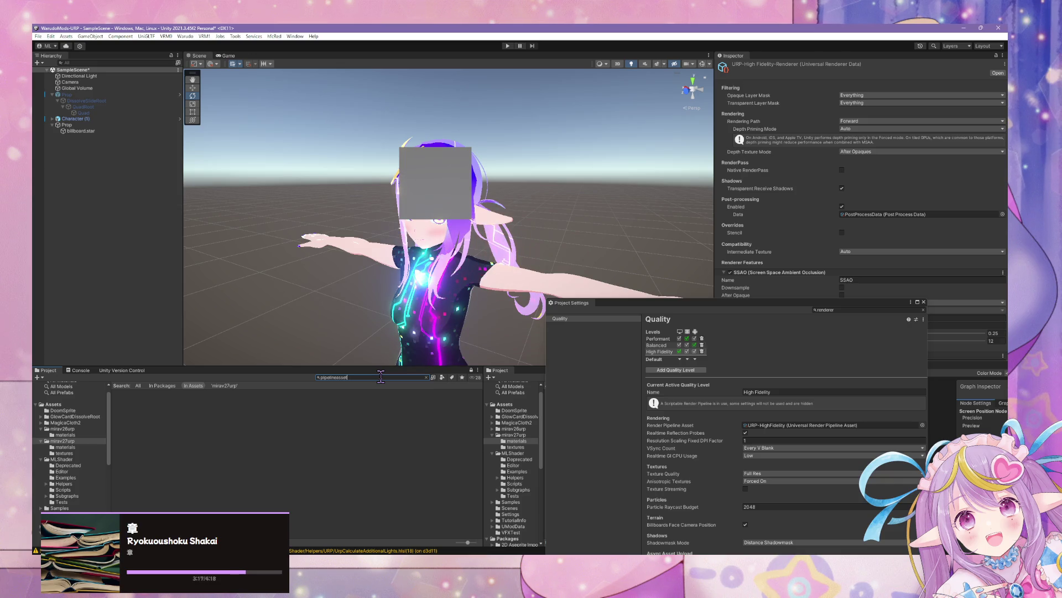
pyautogui.press('BackSpace')
pyautogui.press('BackSpace')
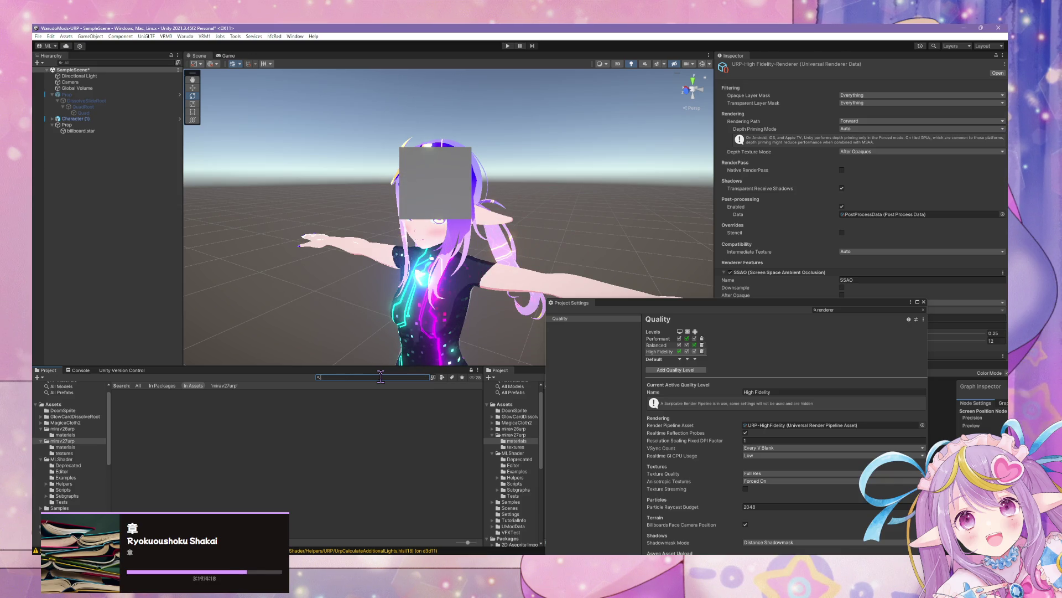
pyautogui.moveTo(778, 301)
pyautogui.mouseDown()
pyautogui.moveTo(449, 334)
pyautogui.moveTo(340, 310)
pyautogui.mouseUp()
pyautogui.moveTo(747, 362); pyautogui.dragTo(780, 377)
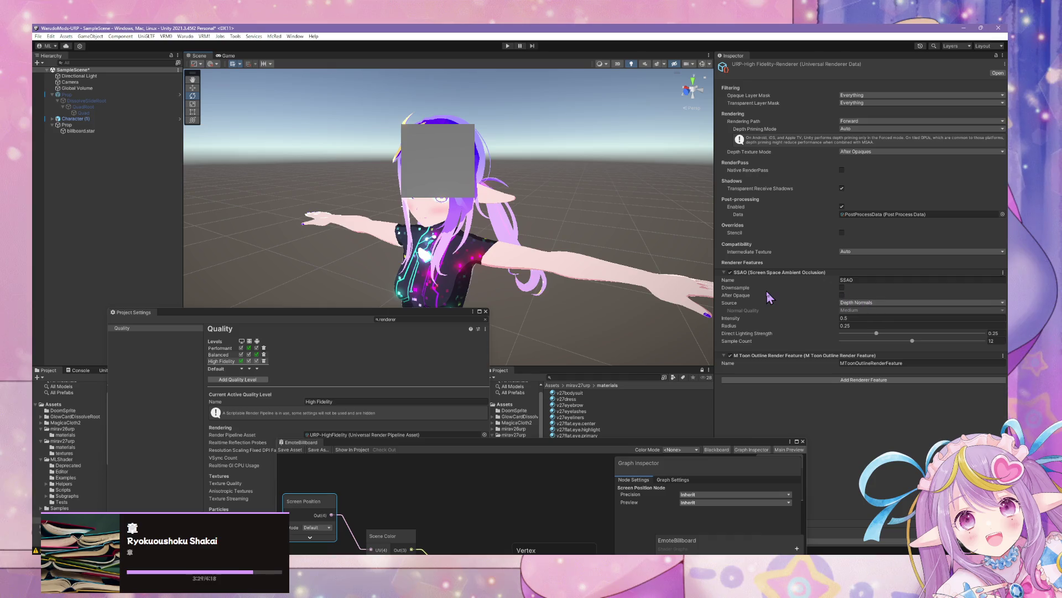
# Review Depth Priming Mode and Opaque Layer Mask, leaving them at Auto and Everything.
pyautogui.click(854, 129)
pyautogui.click(869, 135)
pyautogui.click(867, 131)
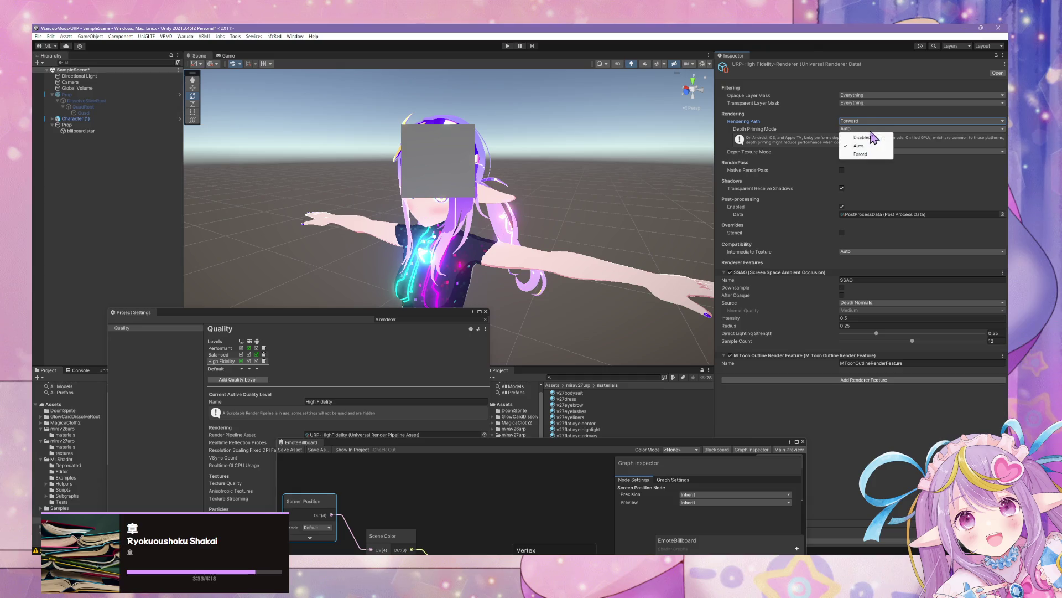
pyautogui.click(763, 128)
pyautogui.click(867, 97)
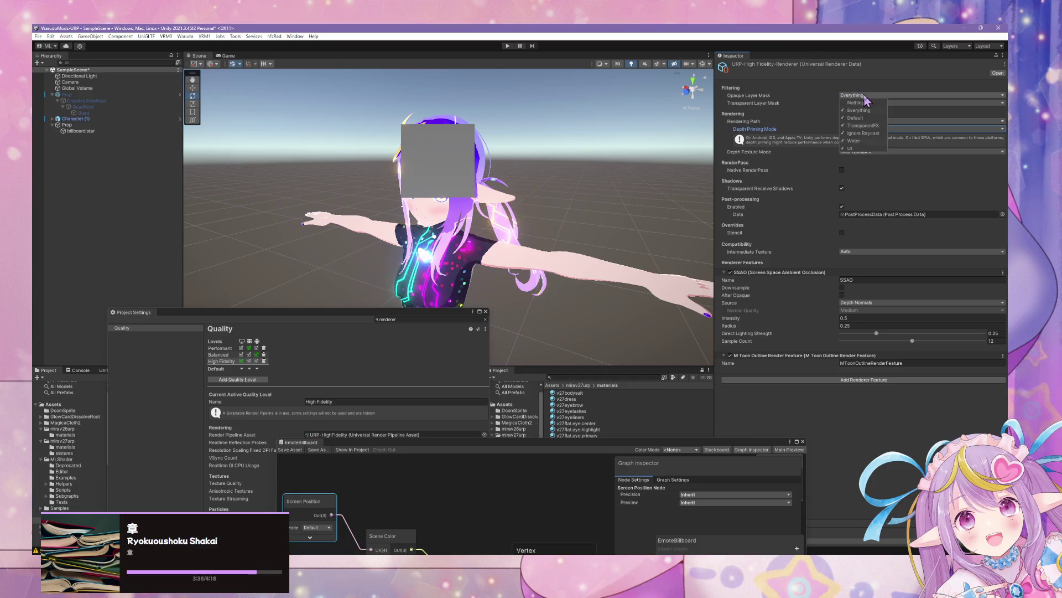
pyautogui.click(879, 99)
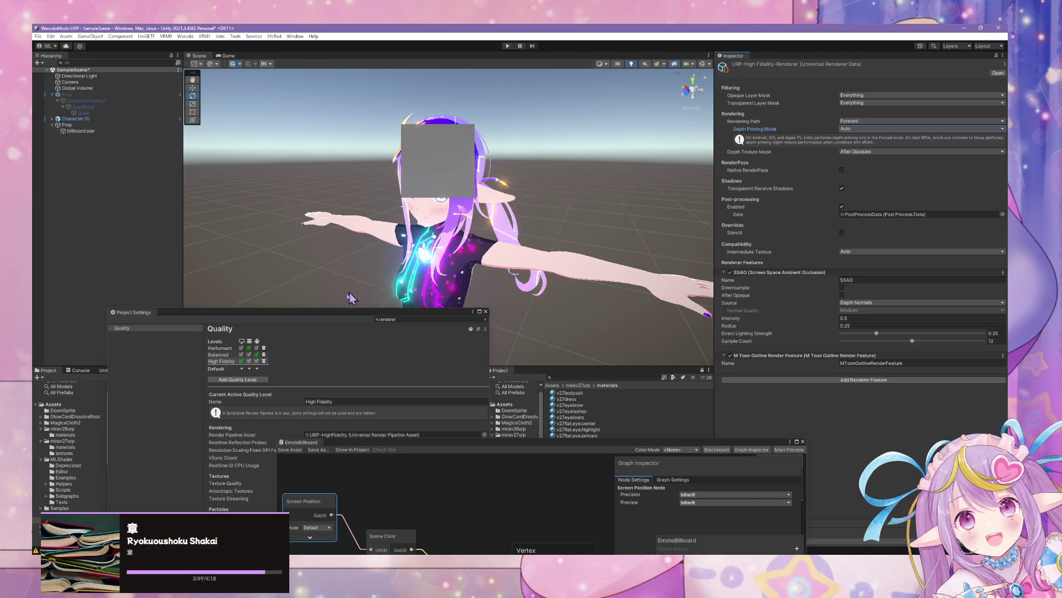
# Move Project Settings aside and collapse the mirav26urp, mirav27urp, MLShader and UModData folders.
pyautogui.moveTo(176, 318); pyautogui.dragTo(481, 351)
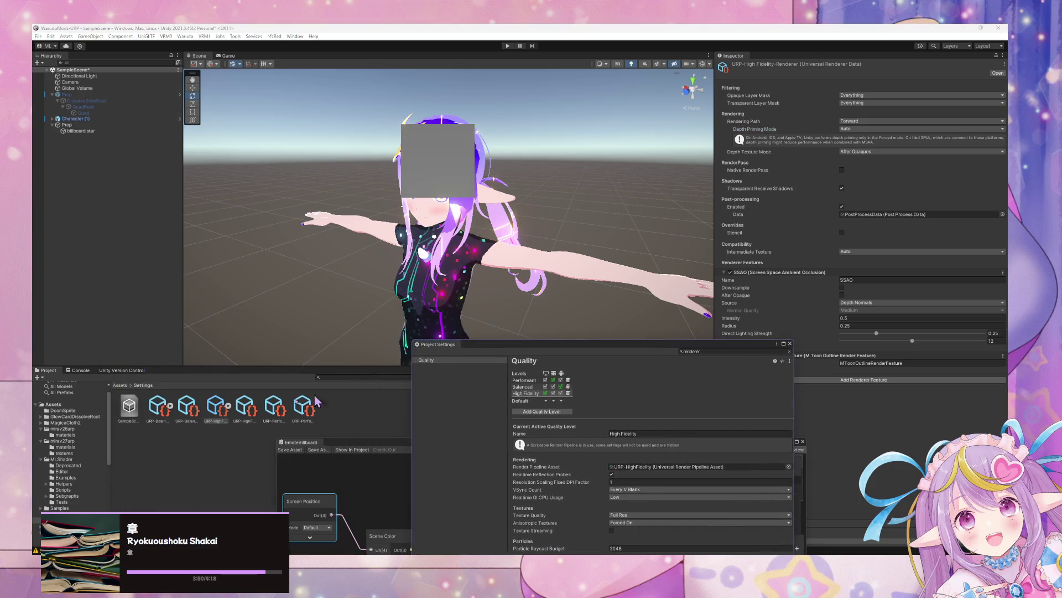
pyautogui.click(41, 429)
pyautogui.click(41, 435)
pyautogui.click(41, 441)
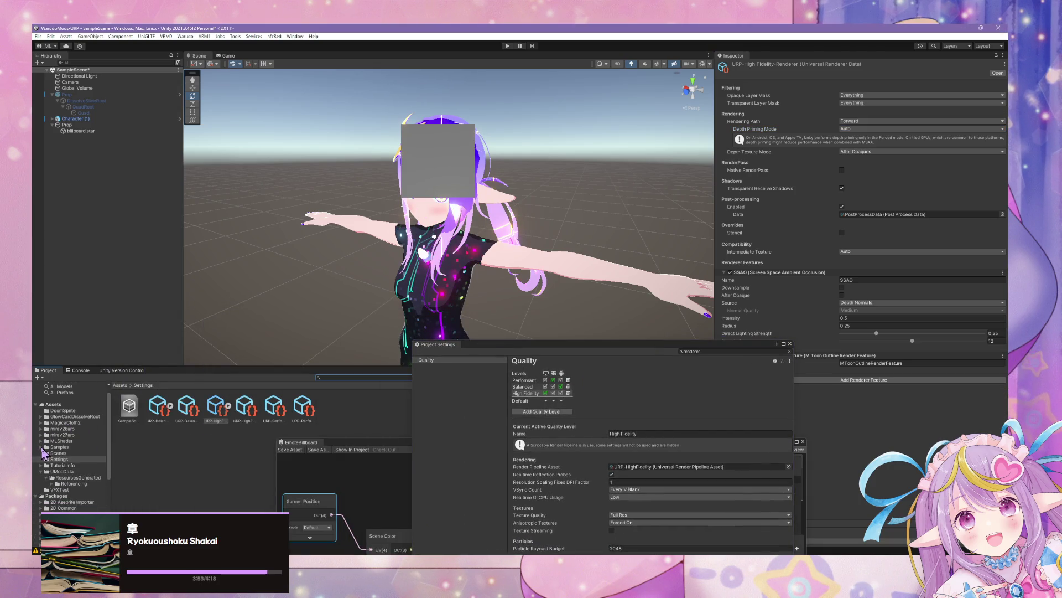
pyautogui.click(41, 471)
pyautogui.scroll(3, 72, 485)
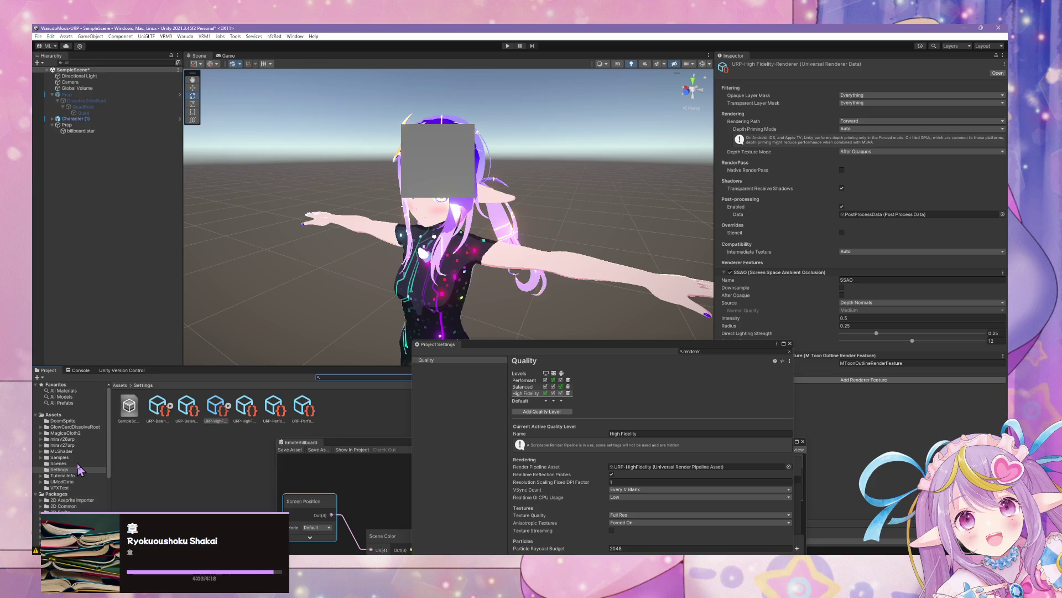
# Step through the Settings folder assets until URP-HighFidelity is selected in the Inspector.
pyautogui.click(129, 408)
pyautogui.click(150, 413)
pyautogui.click(171, 406)
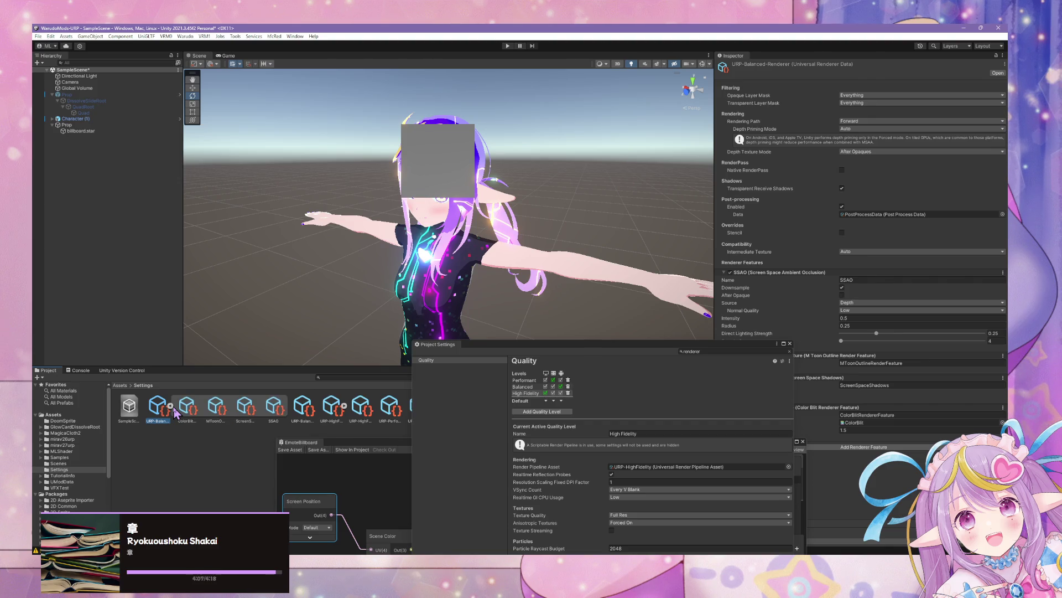
pyautogui.click(171, 406)
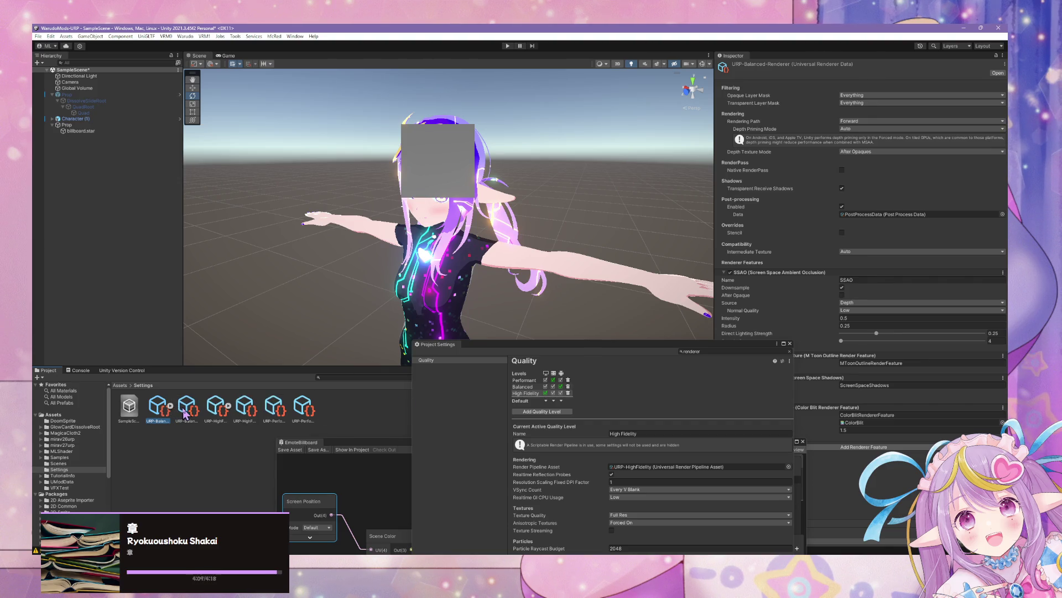
pyautogui.click(189, 408)
pyautogui.click(205, 415)
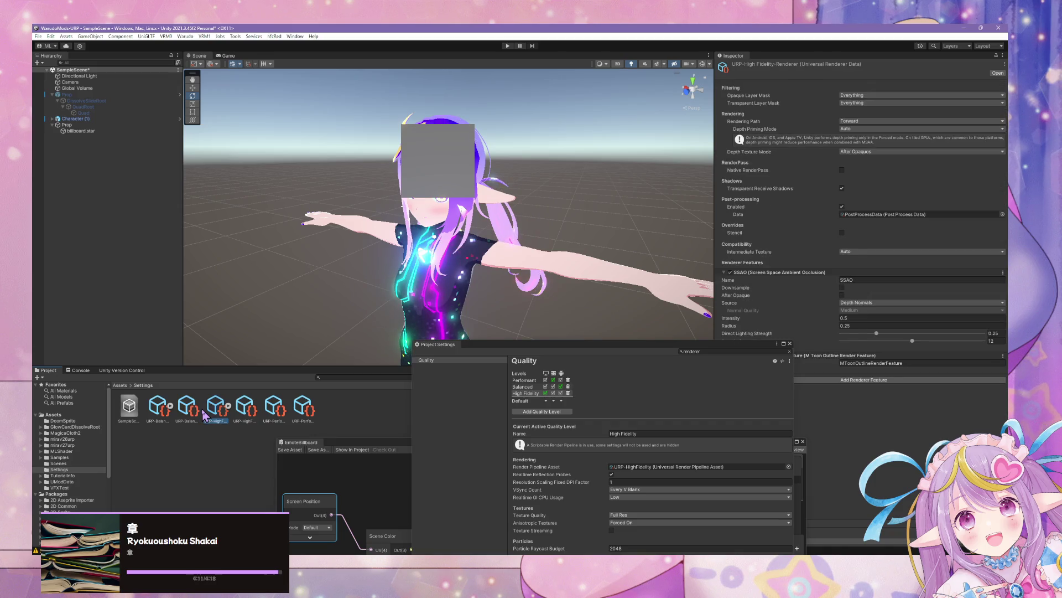
pyautogui.press('Right')
pyautogui.press('Left')
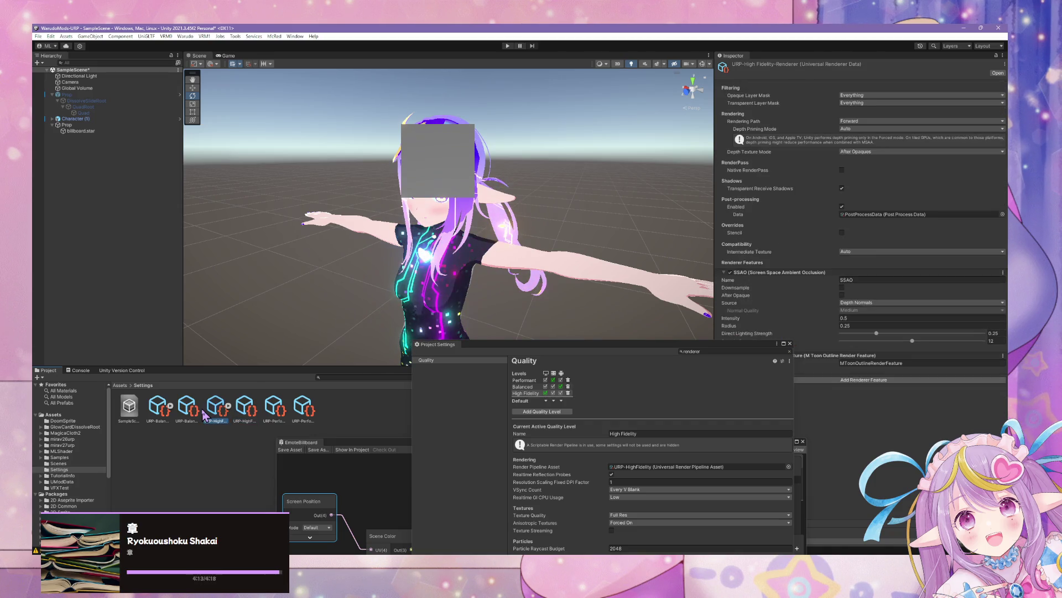
pyautogui.press('Right')
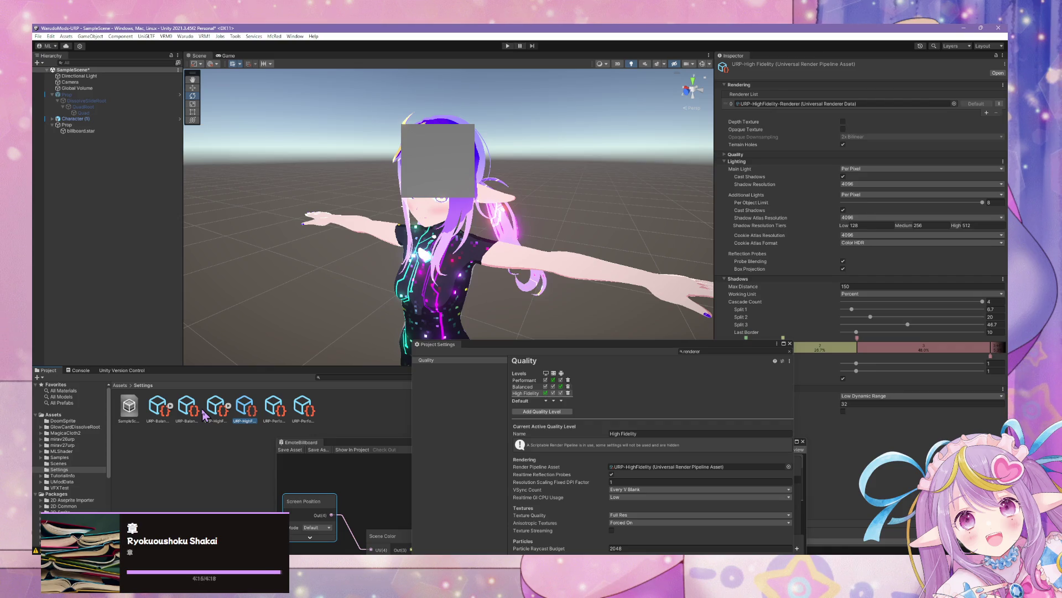
# Enable Opaque Texture on URP-HighFidelity and orbit toward the face to confirm the grey square is gone.
pyautogui.click(843, 129)
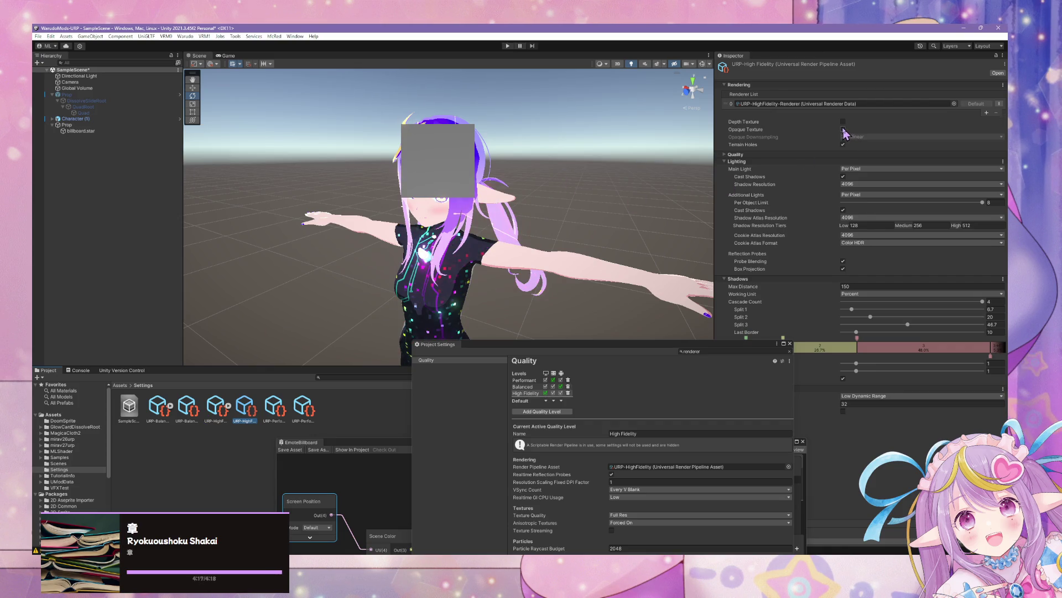
pyautogui.moveTo(569, 154)
pyautogui.mouseDown()
pyautogui.moveTo(529, 148)
pyautogui.moveTo(571, 145)
pyautogui.moveTo(593, 101)
pyautogui.moveTo(594, 114)
pyautogui.moveTo(564, 119)
pyautogui.moveTo(575, 133)
pyautogui.moveTo(613, 132)
pyautogui.mouseUp()
pyautogui.moveTo(576, 343); pyautogui.dragTo(735, 307)
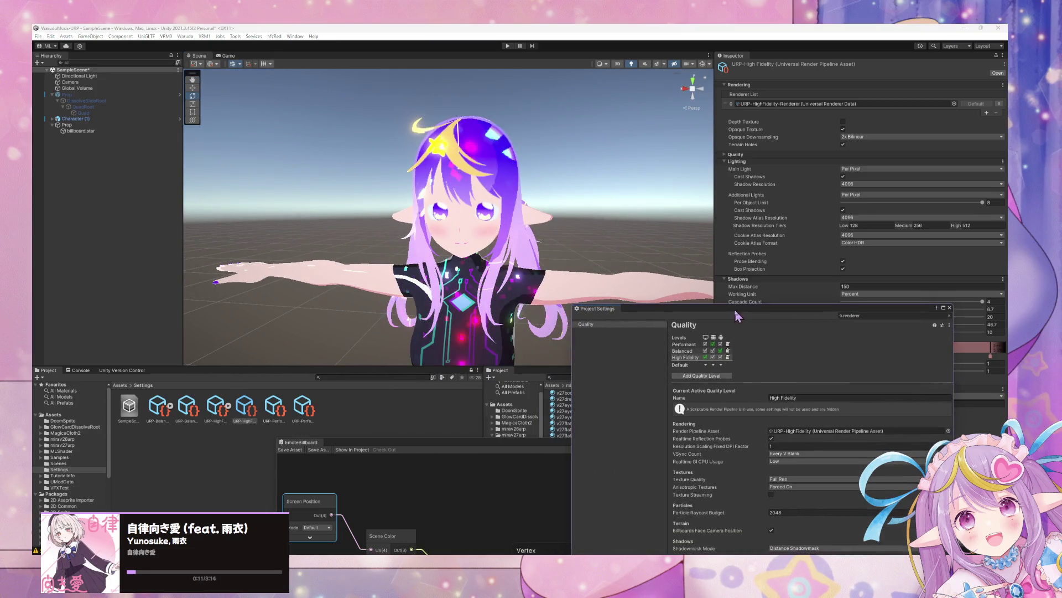
# Bring the EmoteBillboard graph forward and move the MLSBillboard node lower to make room.
pyautogui.moveTo(496, 442)
pyautogui.mouseDown()
pyautogui.moveTo(755, 130)
pyautogui.moveTo(760, 142)
pyautogui.mouseUp()
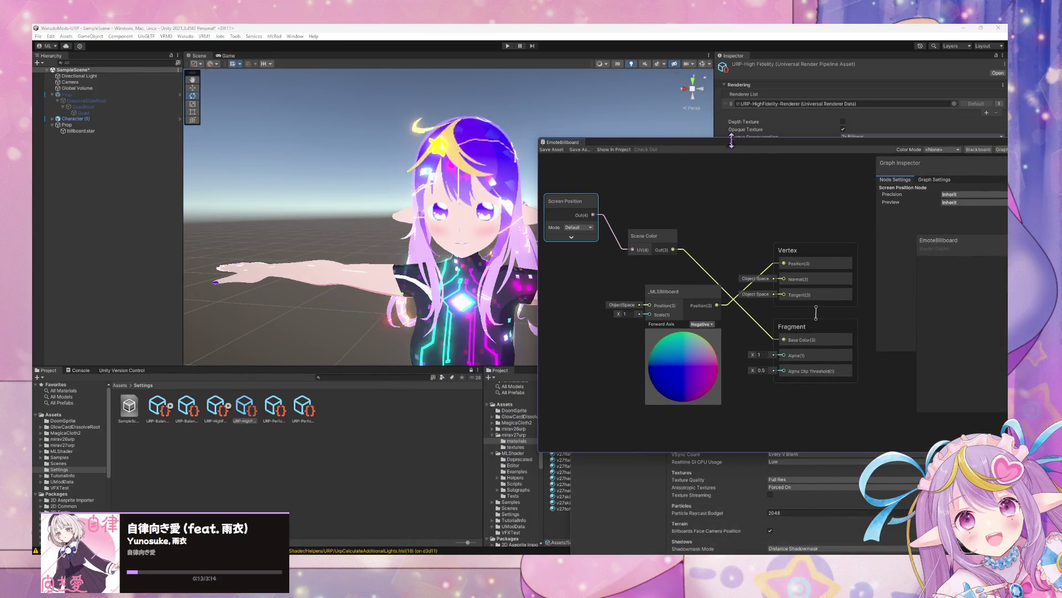
pyautogui.moveTo(525, 177); pyautogui.dragTo(467, 185)
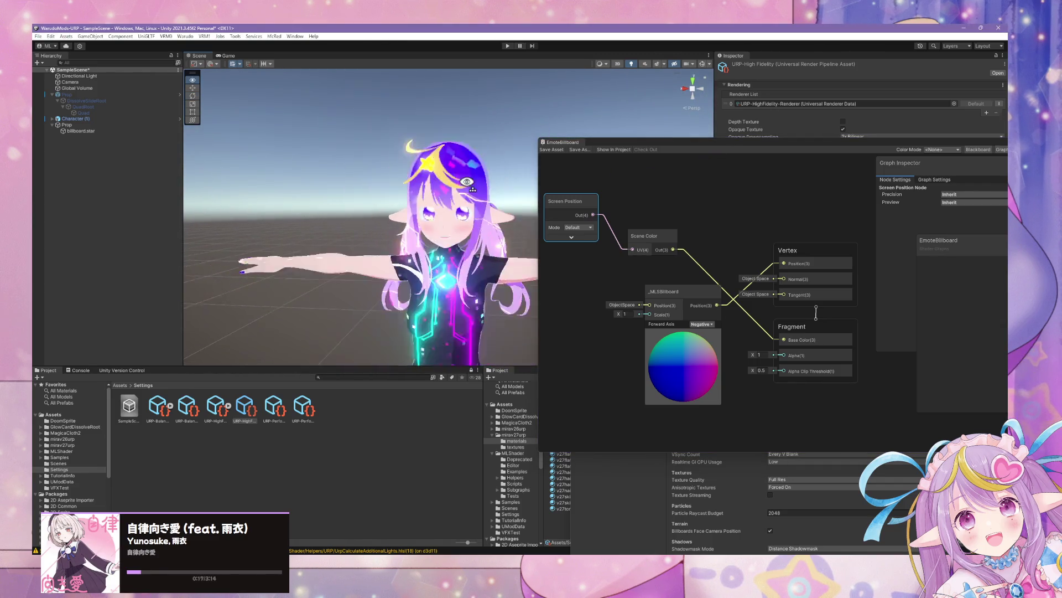
pyautogui.scroll(5, 467, 185)
pyautogui.moveTo(682, 298); pyautogui.dragTo(684, 318)
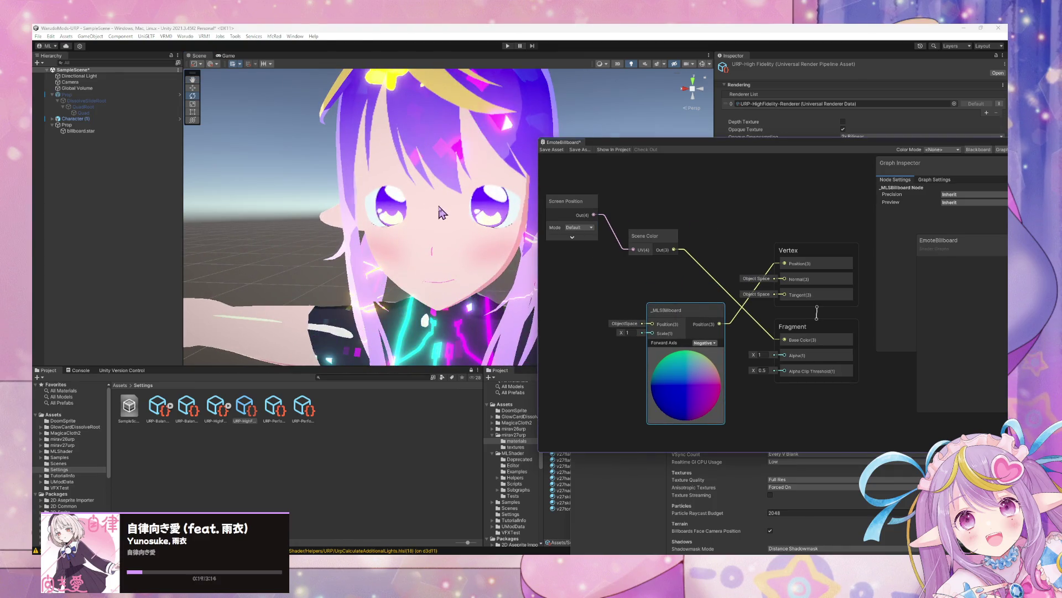
pyautogui.moveTo(445, 205); pyautogui.dragTo(431, 192)
pyautogui.scroll(-5, 432, 192)
pyautogui.click(712, 207)
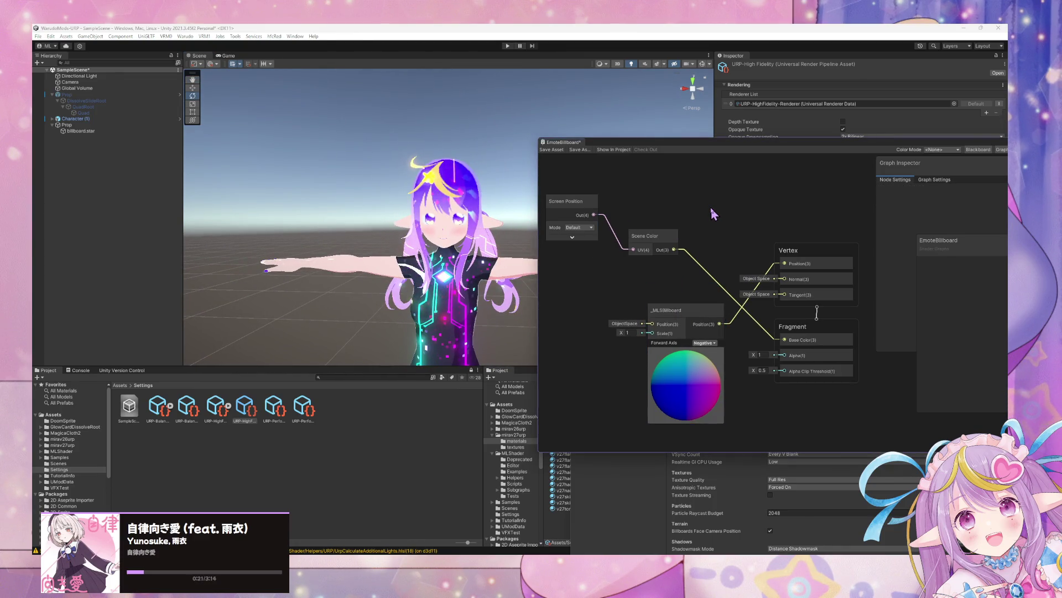
# Add a Posterize node and route Screen Position (Default) through it into Scene Color UV.
pyautogui.press('space')
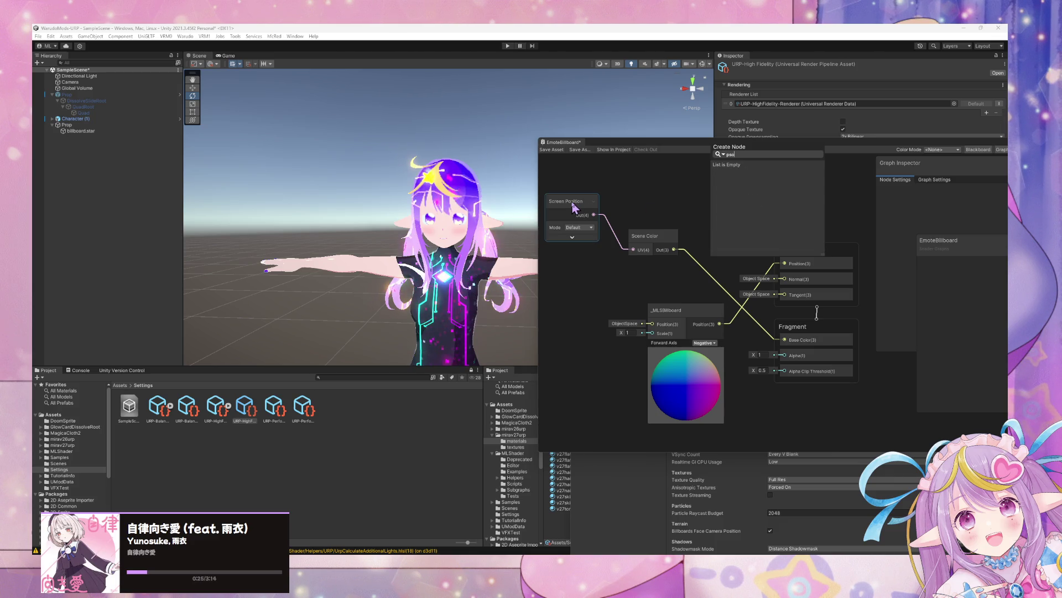
pyautogui.write('pos')
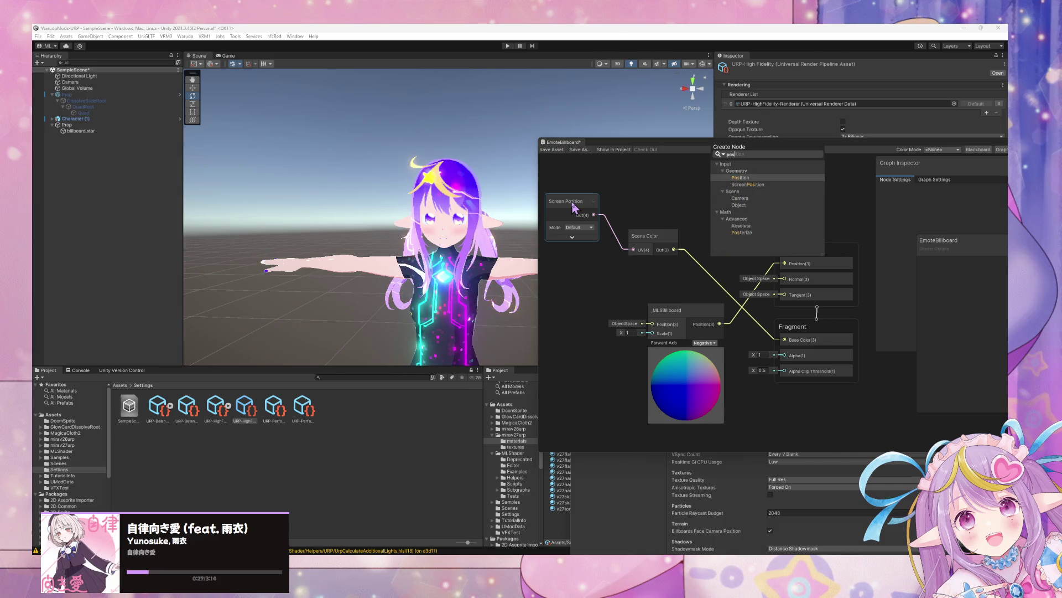
pyautogui.press('Down')
pyautogui.press('Down')
pyautogui.press('Down')
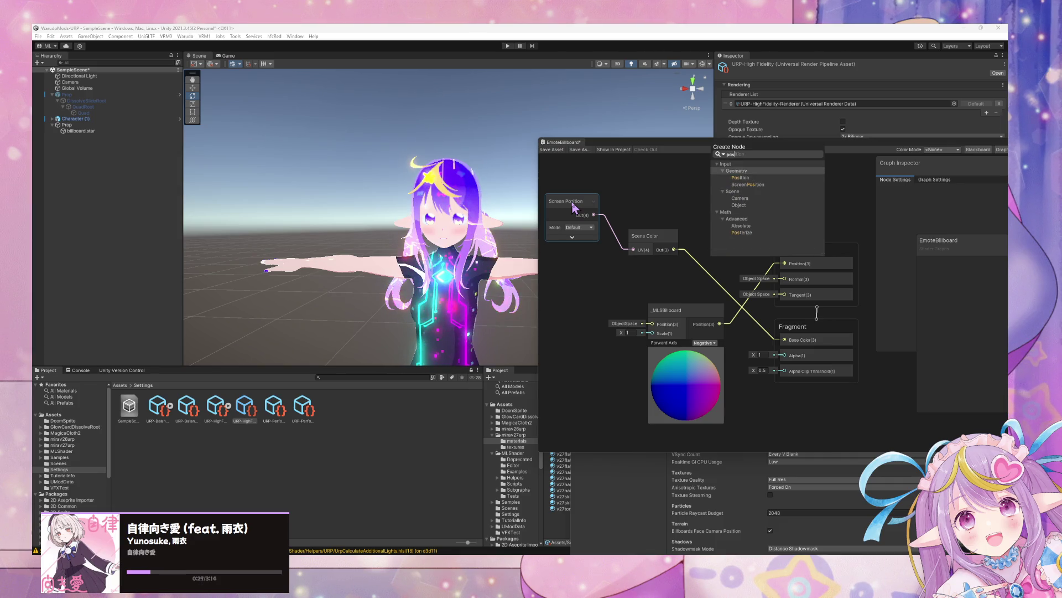
pyautogui.press('Return')
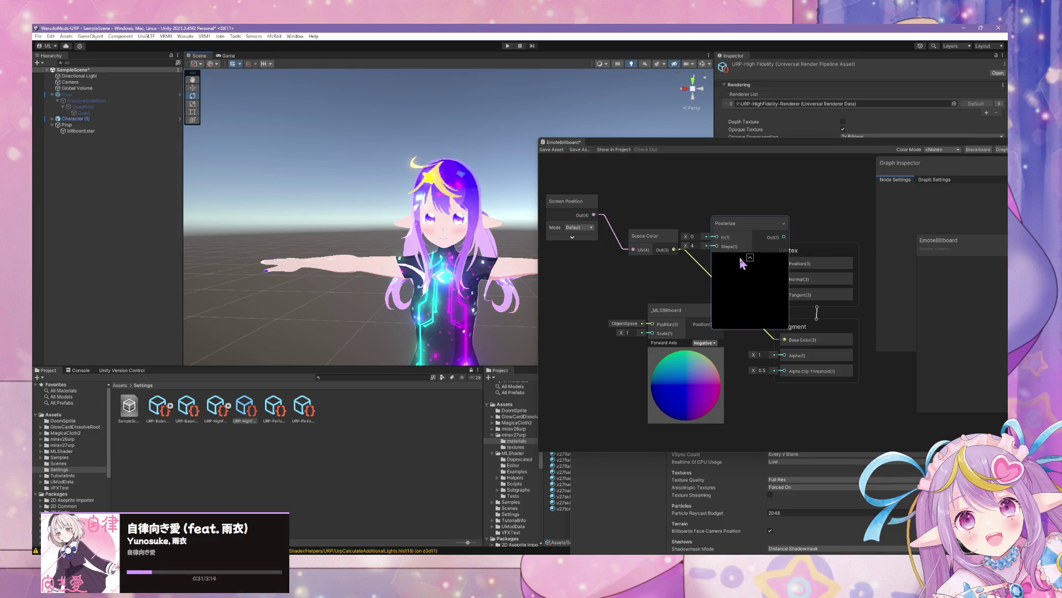
pyautogui.moveTo(734, 238)
pyautogui.mouseDown()
pyautogui.moveTo(637, 249)
pyautogui.moveTo(551, 222)
pyautogui.moveTo(674, 269)
pyautogui.mouseUp()
pyautogui.click(702, 235)
pyautogui.moveTo(703, 236); pyautogui.dragTo(715, 228)
pyautogui.click(573, 228)
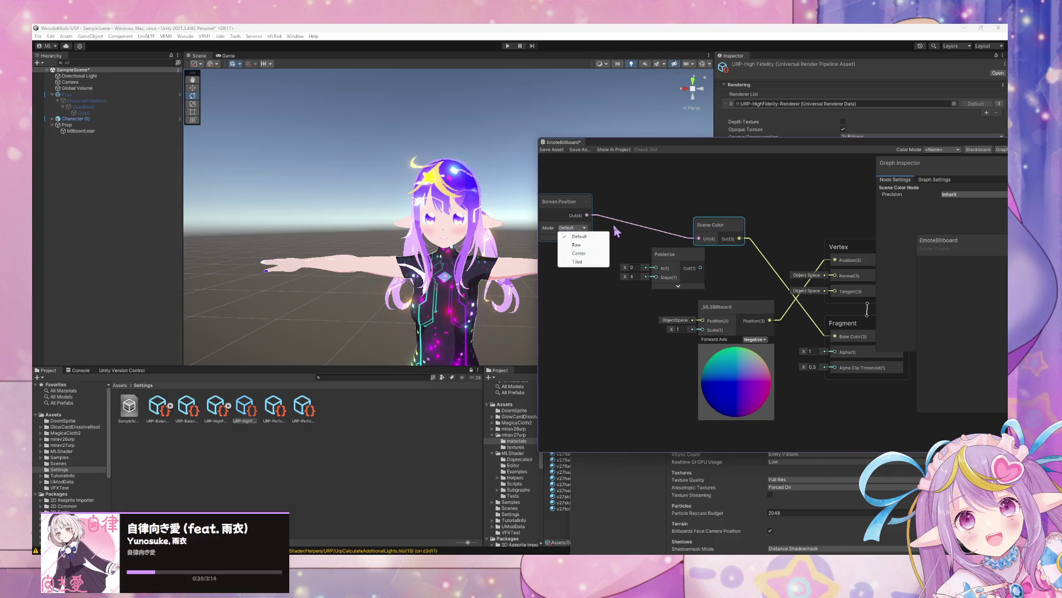
pyautogui.click(588, 218)
pyautogui.moveTo(588, 216)
pyautogui.mouseDown()
pyautogui.moveTo(656, 267)
pyautogui.moveTo(699, 239)
pyautogui.moveTo(607, 299)
pyautogui.mouseUp()
# Add a Float node set to 100 and connect it to Posterize Steps.
pyautogui.write('float')
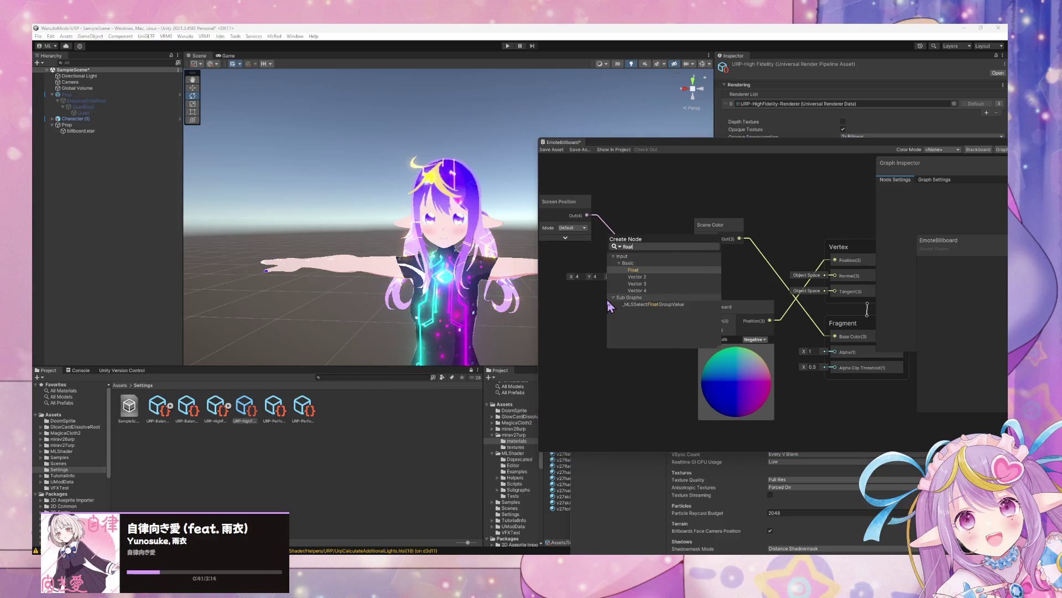
pyautogui.click(633, 277)
pyautogui.click(589, 329)
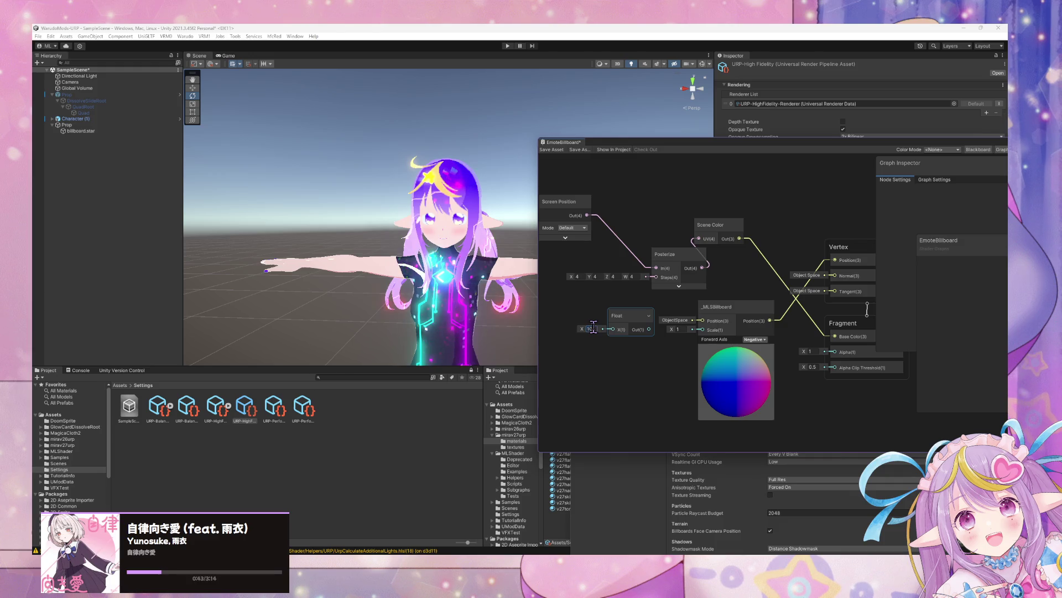
pyautogui.write('0')
pyautogui.moveTo(649, 329)
pyautogui.mouseDown()
pyautogui.moveTo(652, 284)
pyautogui.moveTo(590, 298)
pyautogui.moveTo(585, 282)
pyautogui.mouseUp()
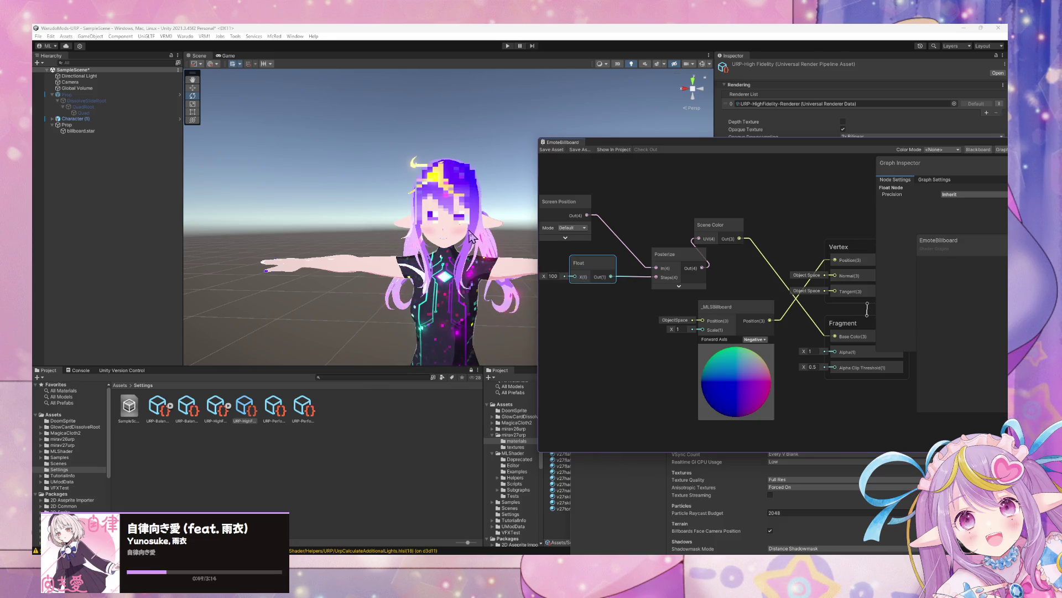
# Inspect the pixelated face in the Scene view, then select billboard.star in the Hierarchy.
pyautogui.scroll(4, 481, 222)
pyautogui.scroll(-6, 481, 222)
pyautogui.moveTo(482, 228)
pyautogui.mouseDown()
pyautogui.moveTo(404, 225)
pyautogui.moveTo(432, 221)
pyautogui.moveTo(421, 227)
pyautogui.mouseUp()
pyautogui.scroll(5, 441, 220)
pyautogui.scroll(-5, 447, 228)
pyautogui.scroll(3, 420, 227)
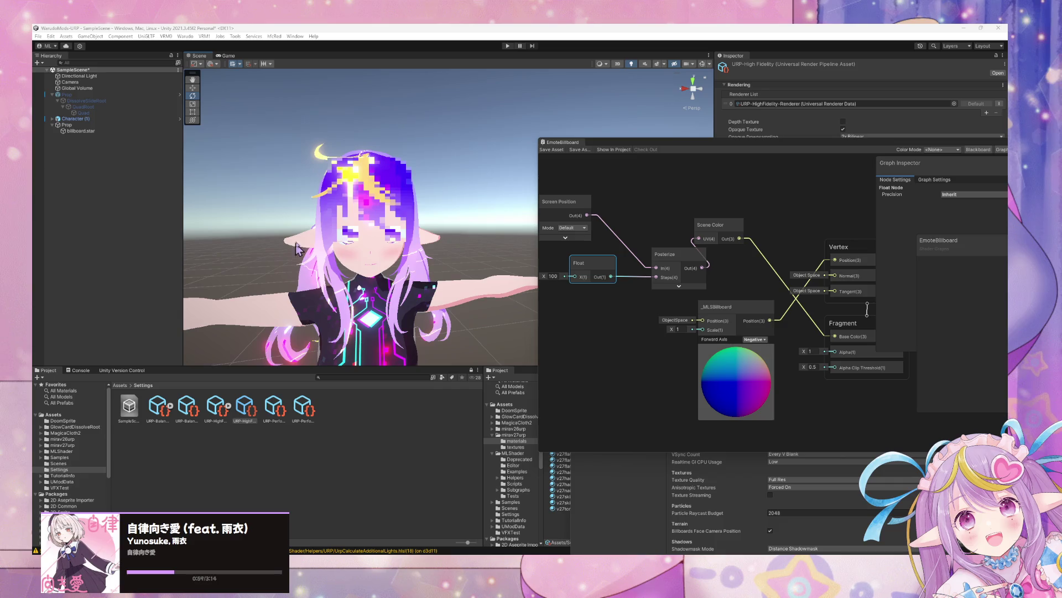
pyautogui.moveTo(608, 291); pyautogui.dragTo(647, 310)
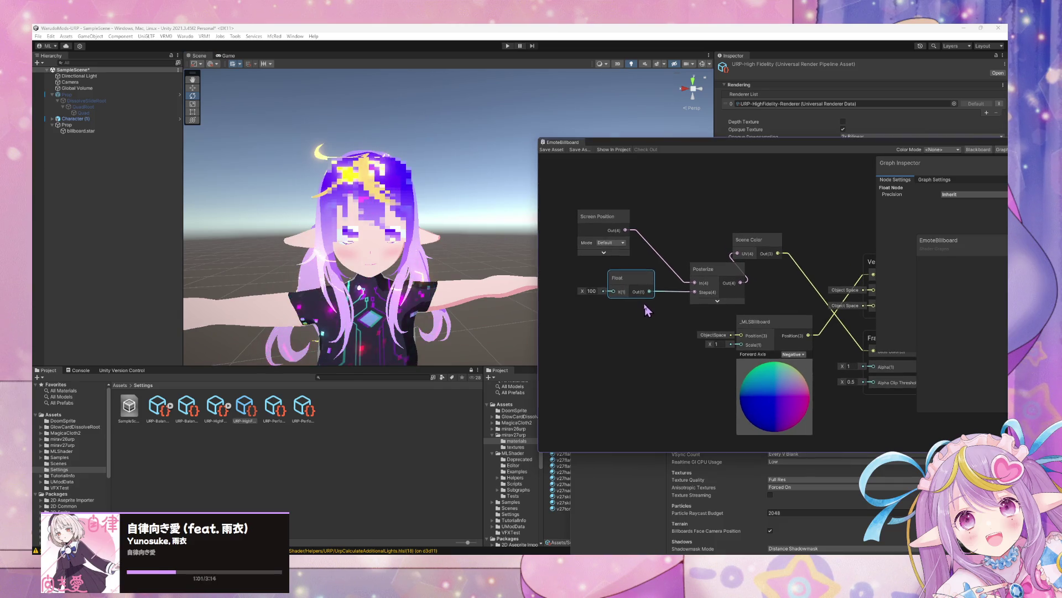
pyautogui.click(83, 119)
pyautogui.click(83, 130)
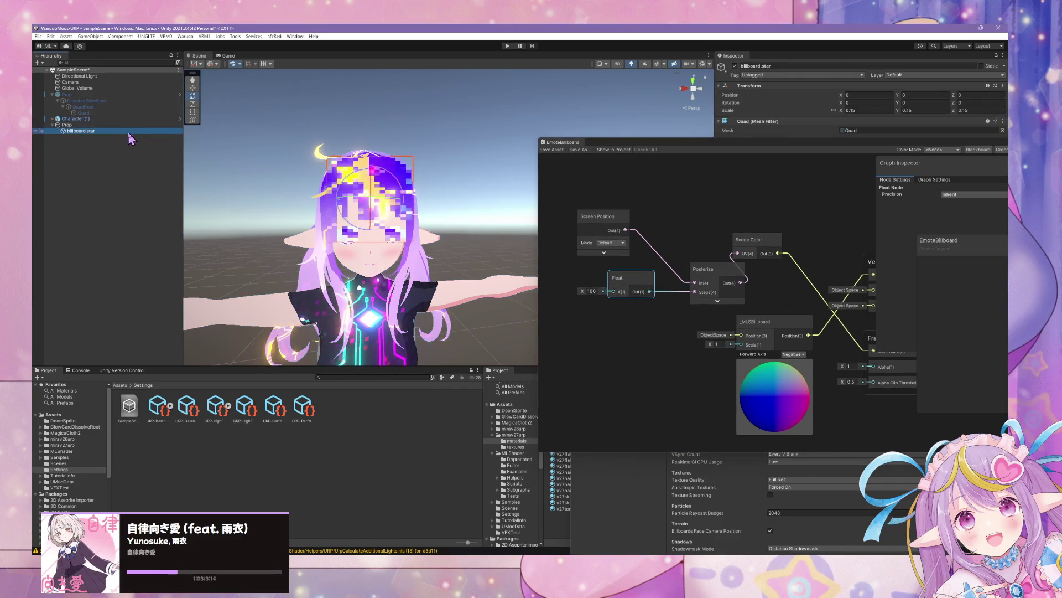
# Rearrange the windows and drag the billboard.star quad down over the avatar's face.
pyautogui.moveTo(773, 149)
pyautogui.mouseDown()
pyautogui.moveTo(740, 344)
pyautogui.moveTo(786, 413)
pyautogui.mouseUp()
pyautogui.click(761, 343)
pyautogui.moveTo(653, 324); pyautogui.dragTo(729, 294)
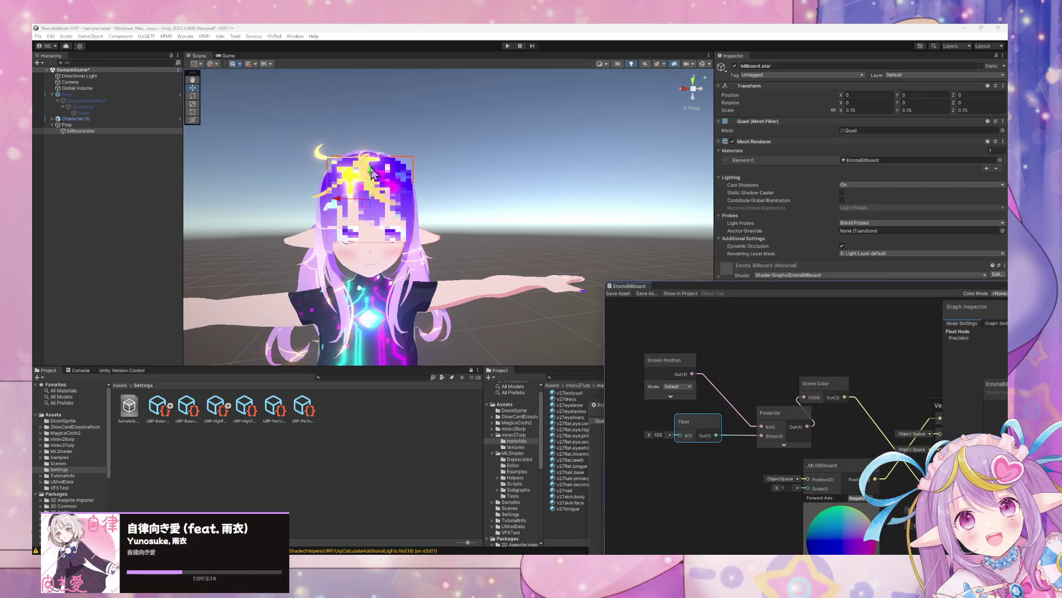
pyautogui.moveTo(372, 172); pyautogui.dragTo(376, 204)
pyautogui.moveTo(498, 192)
pyautogui.mouseDown()
pyautogui.moveTo(379, 161)
pyautogui.moveTo(446, 170)
pyautogui.moveTo(301, 177)
pyautogui.moveTo(561, 184)
pyautogui.moveTo(459, 176)
pyautogui.moveTo(485, 171)
pyautogui.moveTo(532, 230)
pyautogui.moveTo(517, 239)
pyautogui.mouseUp()
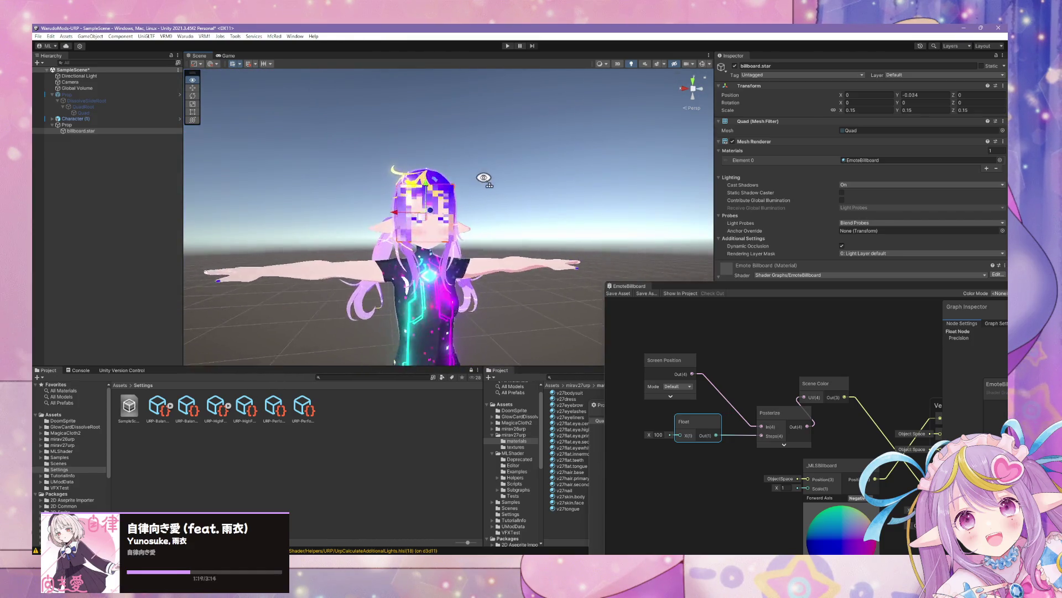
pyautogui.scroll(5, 486, 171)
pyautogui.scroll(-5, 486, 170)
pyautogui.scroll(3, 481, 177)
pyautogui.scroll(3, 518, 229)
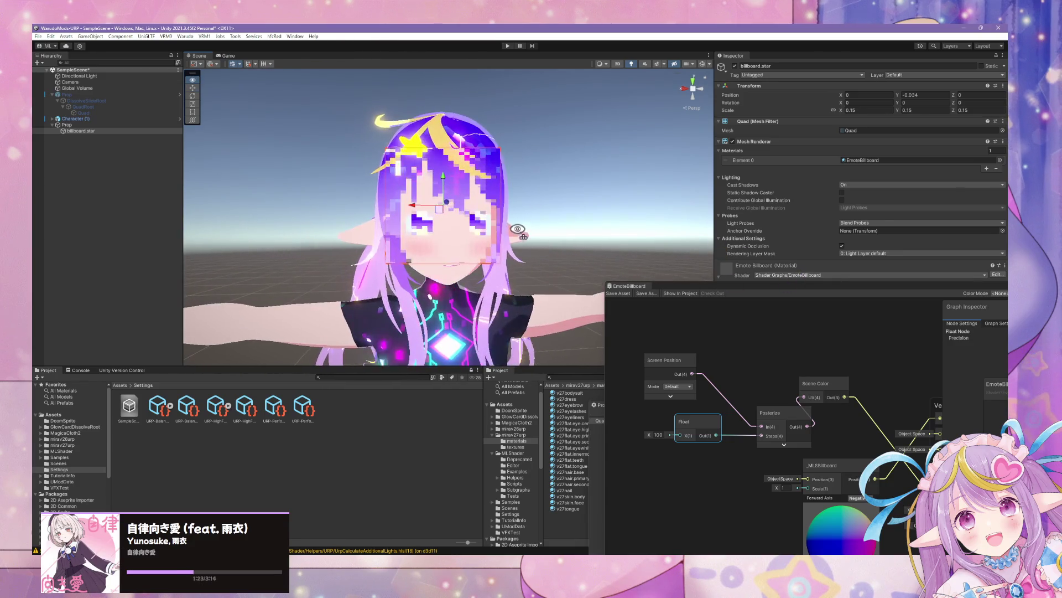
# Reselect billboard.star, slide it to X -0.009, Y -0.034, and frame it.
pyautogui.click(562, 201)
pyautogui.scroll(-10, 553, 205)
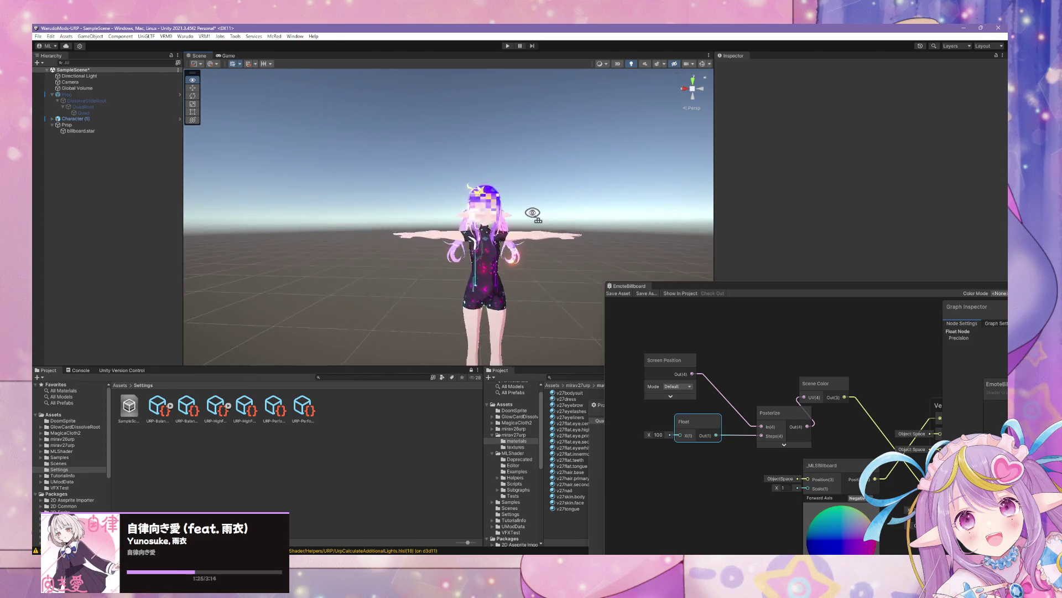
pyautogui.scroll(5, 514, 210)
pyautogui.click(512, 209)
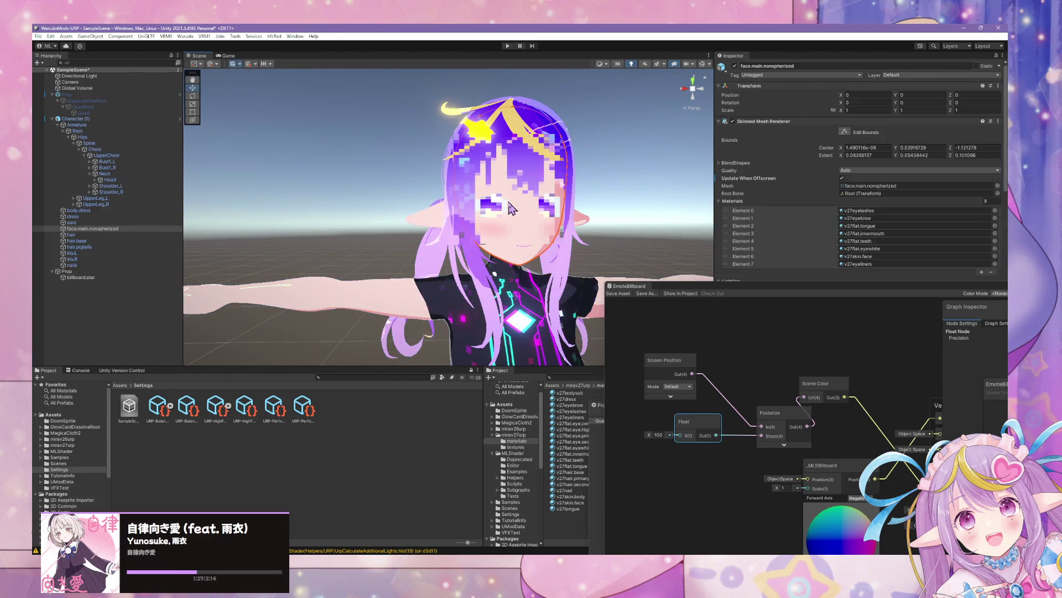
pyautogui.click(512, 208)
pyautogui.moveTo(473, 200)
pyautogui.mouseDown()
pyautogui.moveTo(516, 205)
pyautogui.moveTo(501, 206)
pyautogui.mouseUp()
pyautogui.press('f')
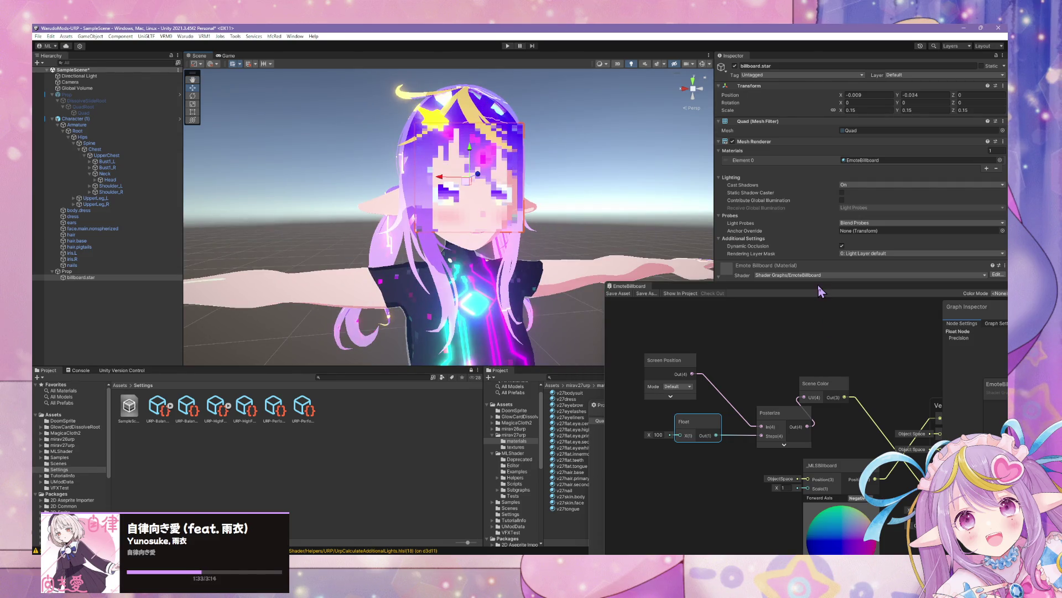
pyautogui.click(818, 286)
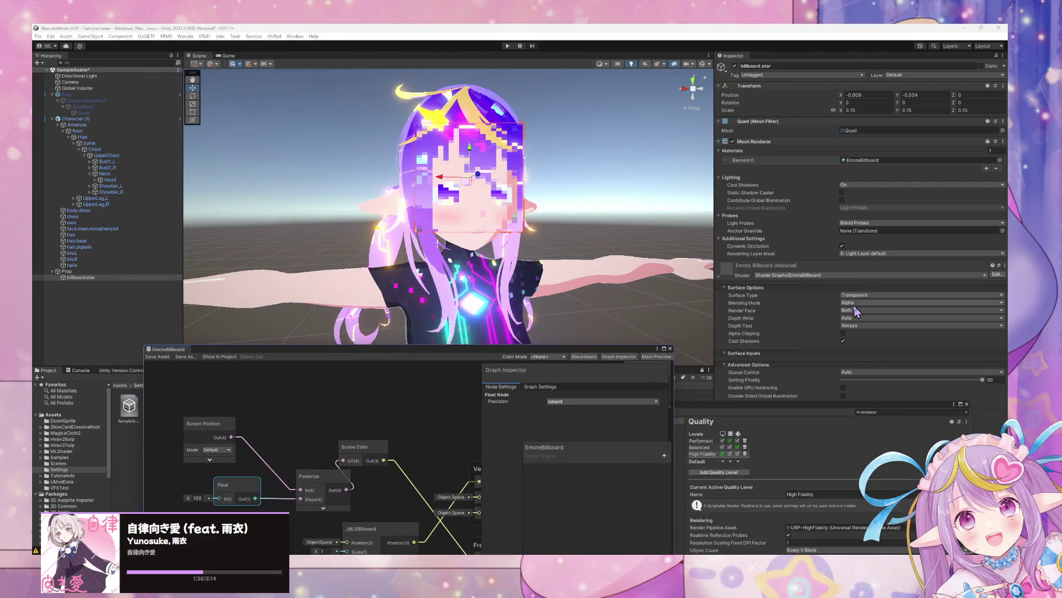
# Switch the billboard material's Surface Type to Opaque and orbit to inspect the quad.
pyautogui.click(862, 303)
pyautogui.click(862, 301)
pyautogui.click(858, 295)
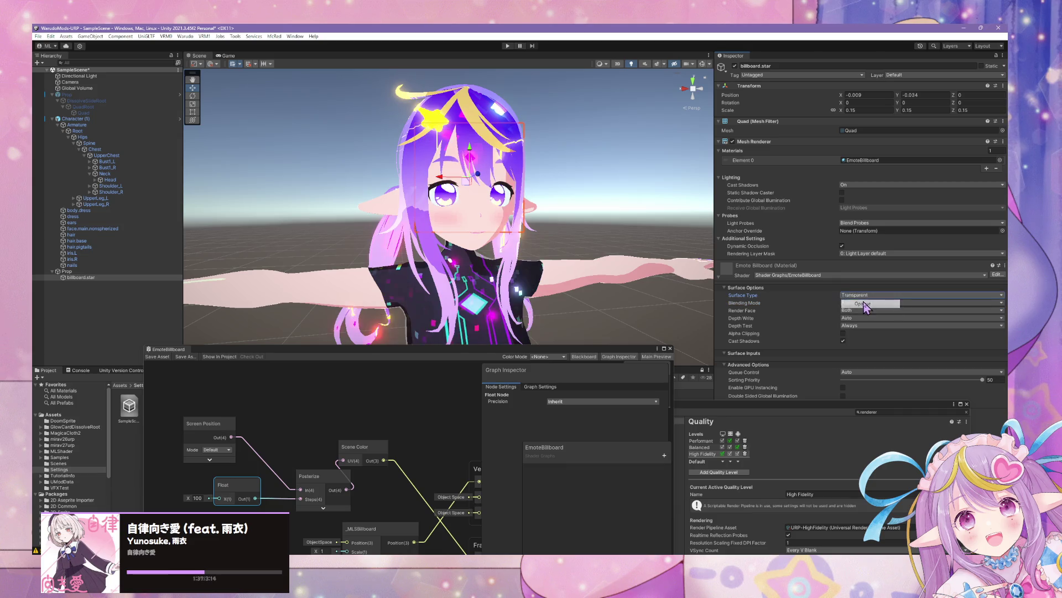
pyautogui.click(861, 303)
pyautogui.moveTo(560, 244); pyautogui.dragTo(701, 239)
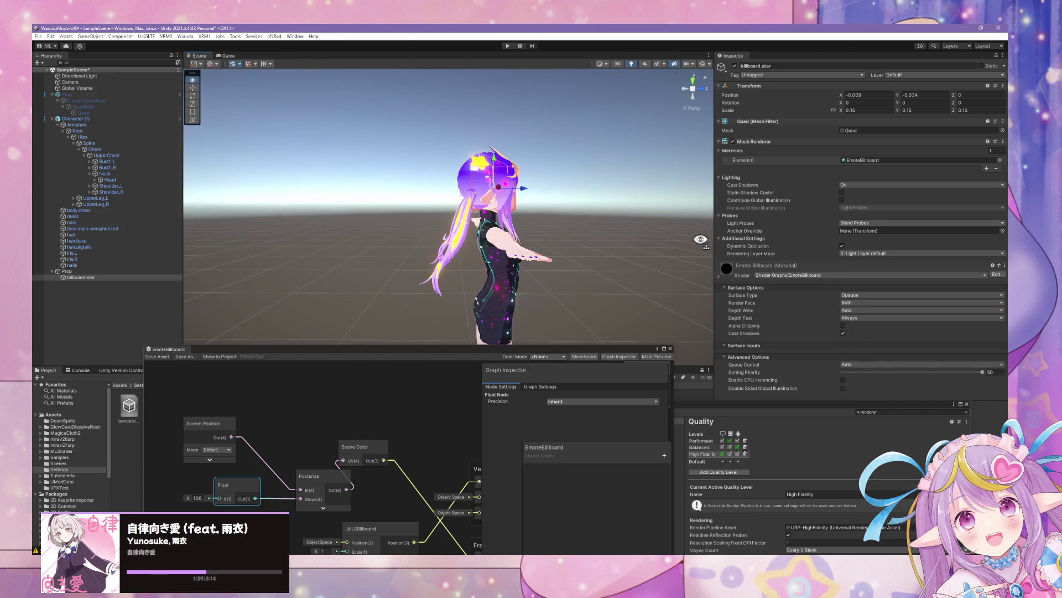
pyautogui.moveTo(614, 204); pyautogui.dragTo(435, 193)
pyautogui.scroll(5, 436, 194)
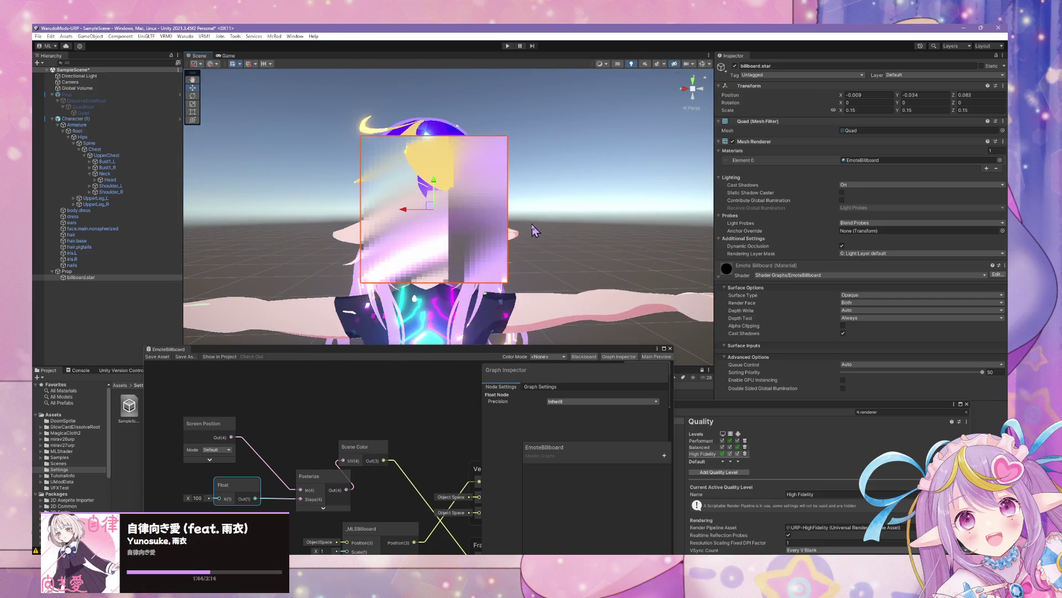
pyautogui.scroll(-5, 533, 230)
pyautogui.moveTo(532, 230); pyautogui.dragTo(524, 225)
pyautogui.scroll(5, 525, 223)
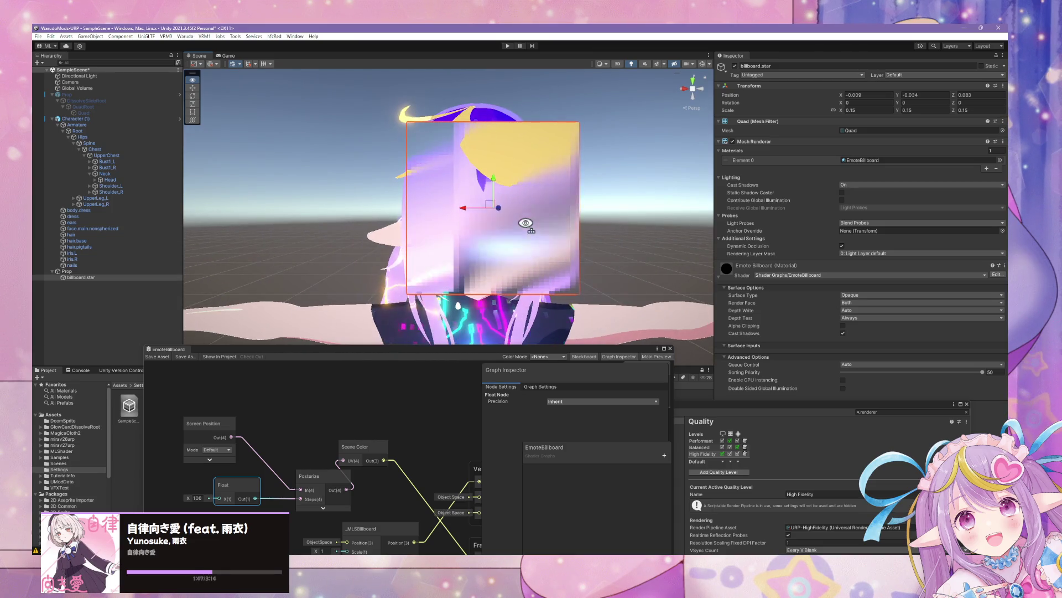
pyautogui.scroll(-5, 527, 226)
pyautogui.scroll(2, 531, 230)
# Set the material's Surface Type back to Transparent so the pixelated face shows through.
pyautogui.click(892, 295)
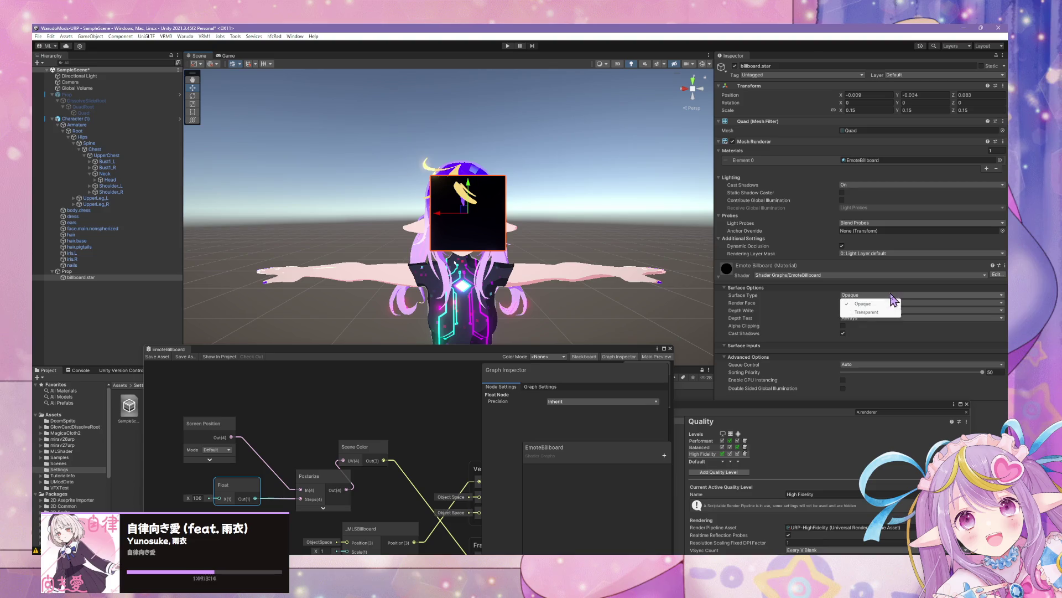
pyautogui.click(867, 312)
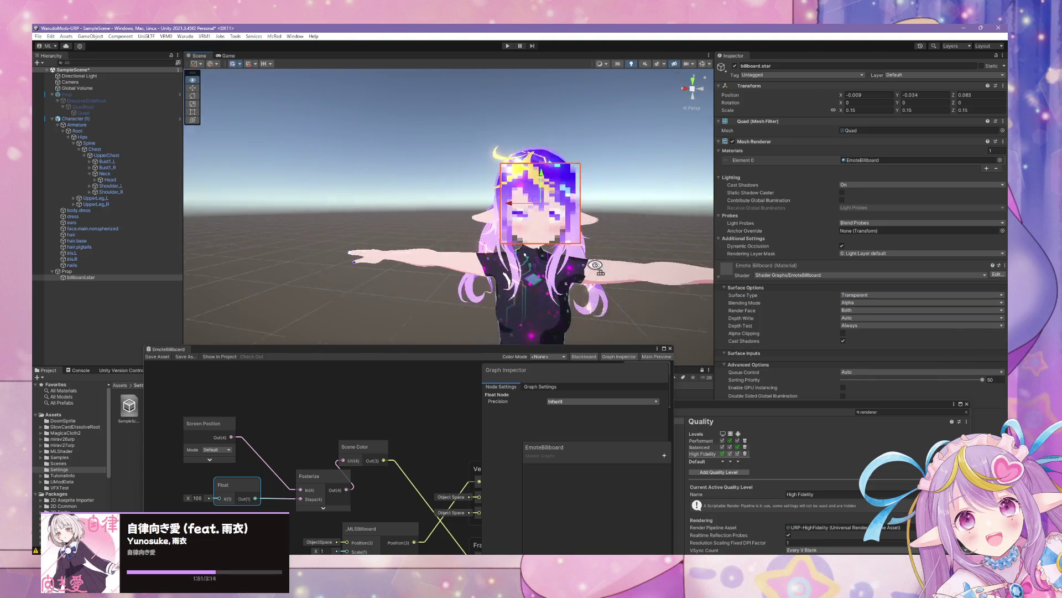
pyautogui.scroll(2, 607, 246)
pyautogui.scroll(-2, 603, 245)
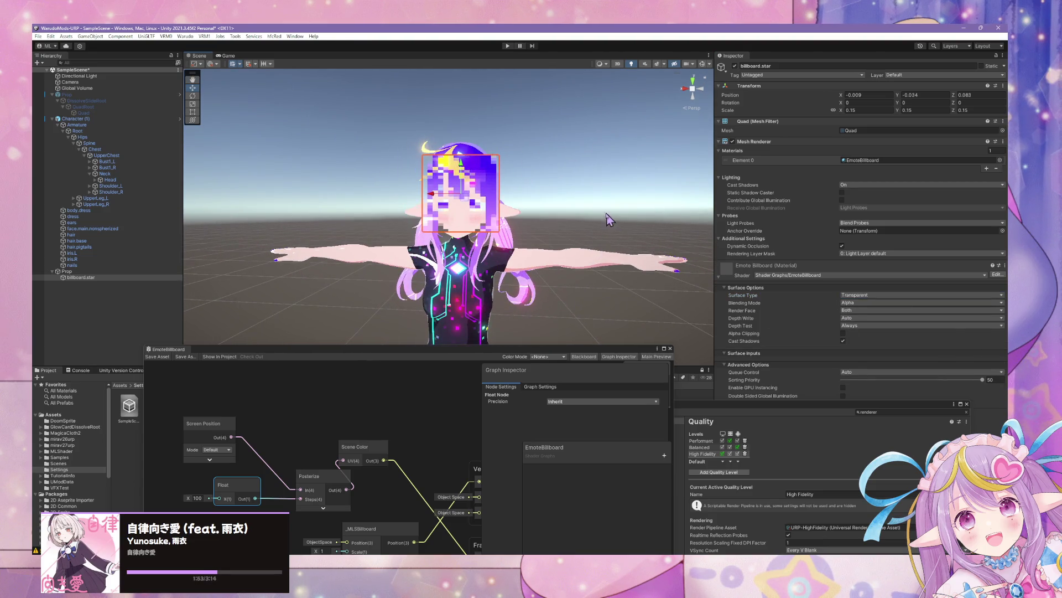
pyautogui.moveTo(368, 195); pyautogui.dragTo(381, 192)
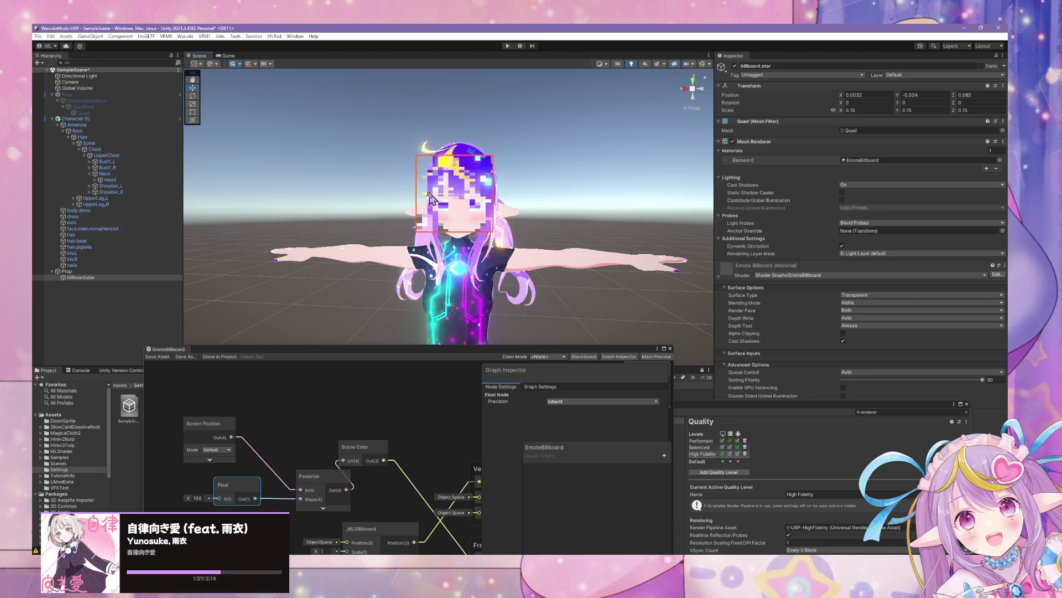
pyautogui.moveTo(546, 177)
pyautogui.mouseDown()
pyautogui.moveTo(600, 180)
pyautogui.moveTo(552, 178)
pyautogui.mouseUp()
pyautogui.press('f')
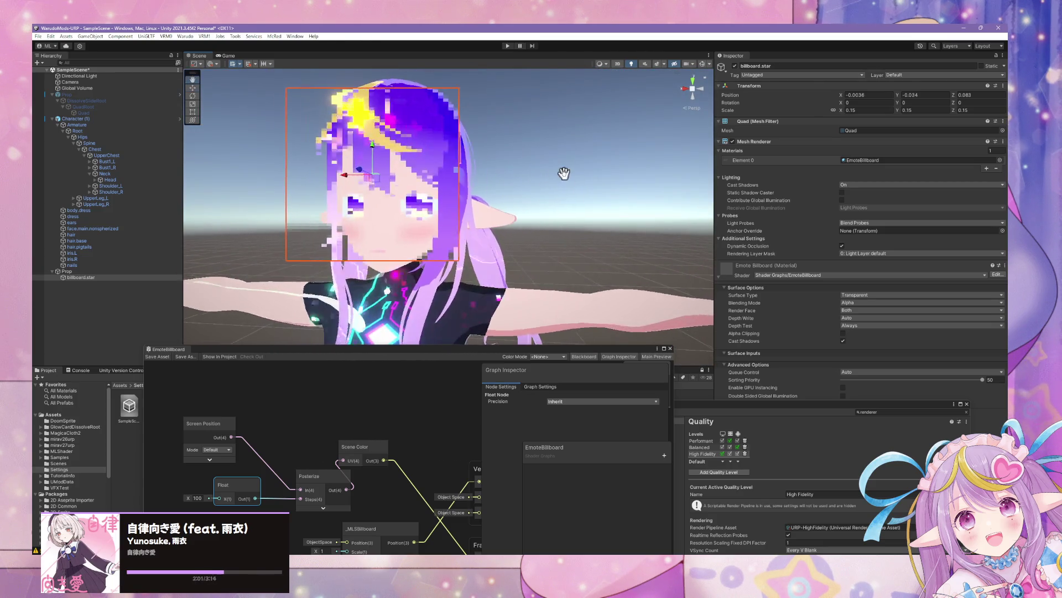
pyautogui.moveTo(462, 349); pyautogui.dragTo(756, 359)
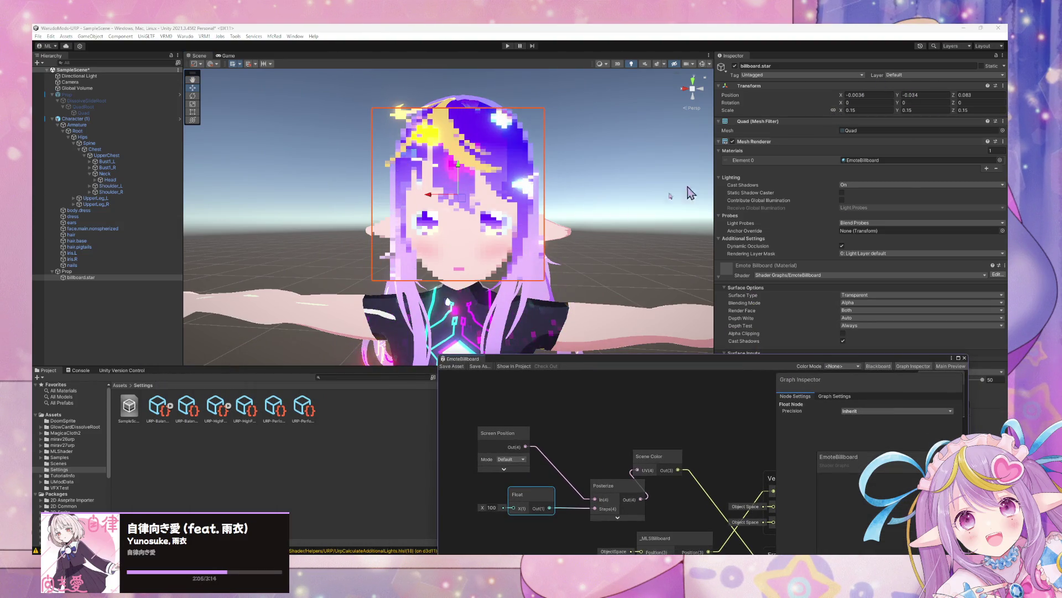
pyautogui.scroll(-5, 636, 199)
pyautogui.moveTo(593, 210)
pyautogui.mouseDown()
pyautogui.moveTo(560, 230)
pyautogui.moveTo(592, 230)
pyautogui.moveTo(498, 210)
pyautogui.moveTo(442, 184)
pyautogui.mouseUp()
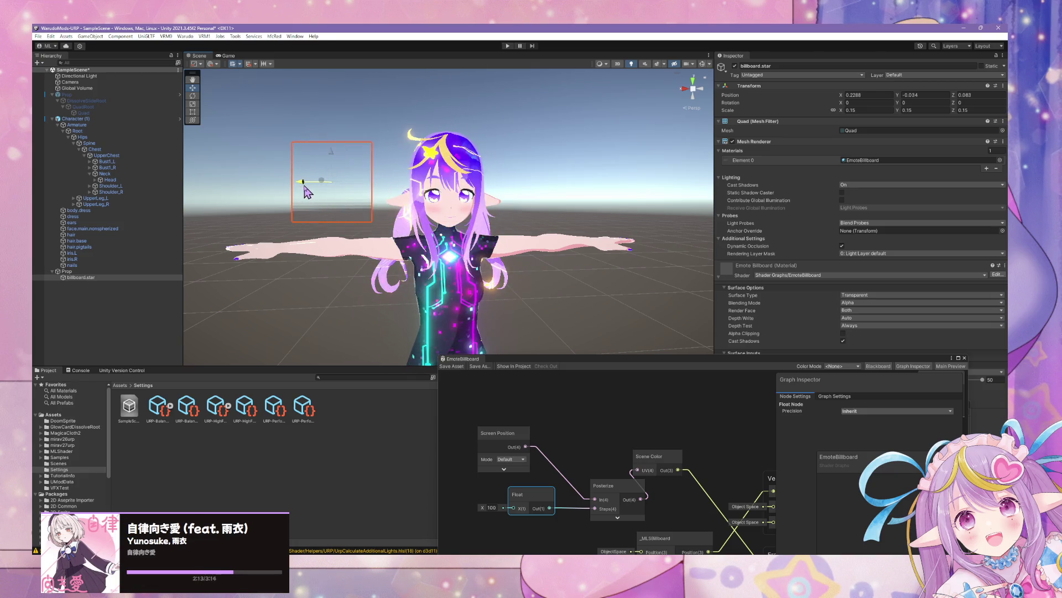
pyautogui.moveTo(419, 196)
pyautogui.mouseDown()
pyautogui.moveTo(409, 191)
pyautogui.moveTo(432, 183)
pyautogui.moveTo(496, 181)
pyautogui.mouseUp()
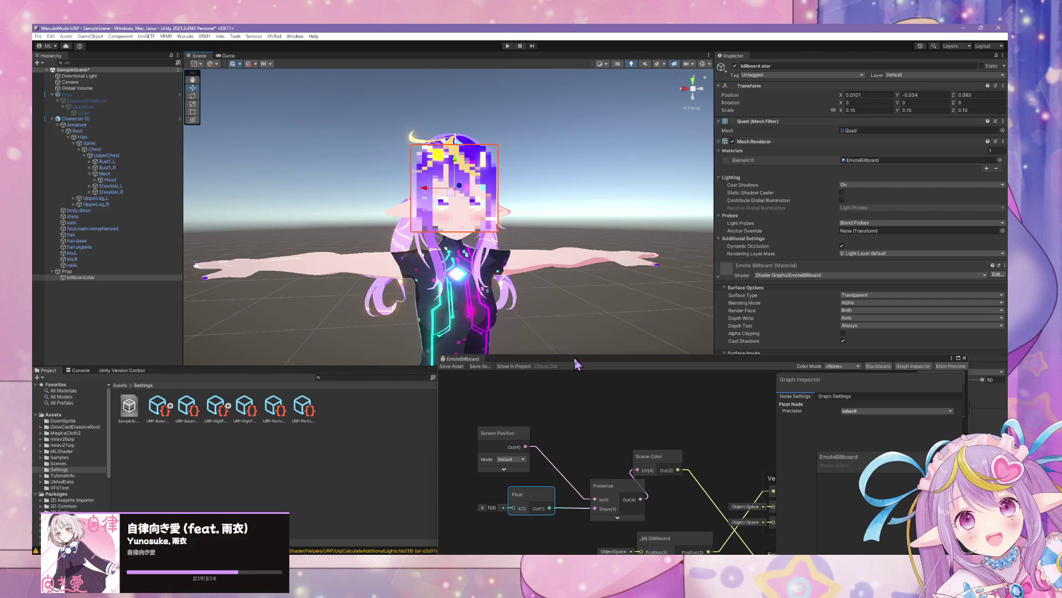
pyautogui.moveTo(575, 360); pyautogui.dragTo(707, 213)
pyautogui.scroll(-5, 535, 159)
# Zoom and orbit to face the avatar, then drag the quad along X to about 0.014.
pyautogui.scroll(8, 535, 159)
pyautogui.scroll(-4, 535, 159)
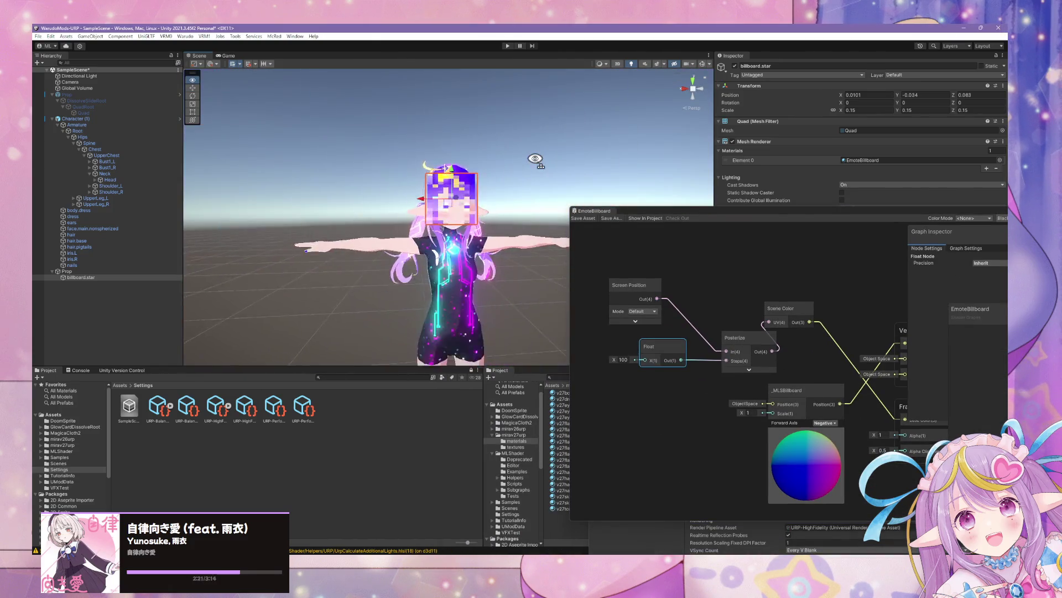
pyautogui.scroll(3, 535, 159)
pyautogui.scroll(-8, 535, 159)
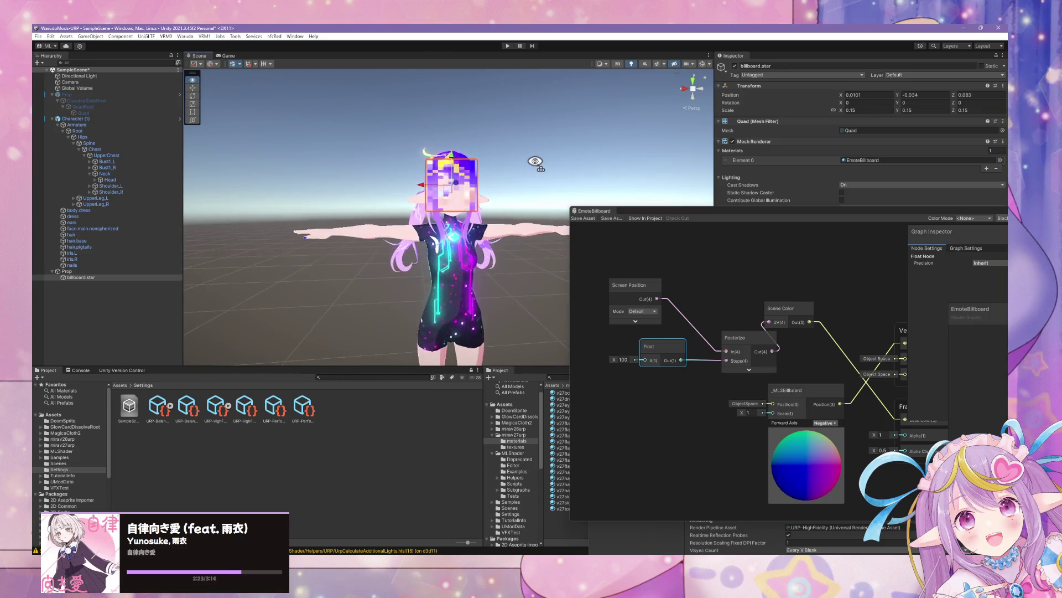
pyautogui.scroll(3, 535, 162)
pyautogui.scroll(-5, 535, 163)
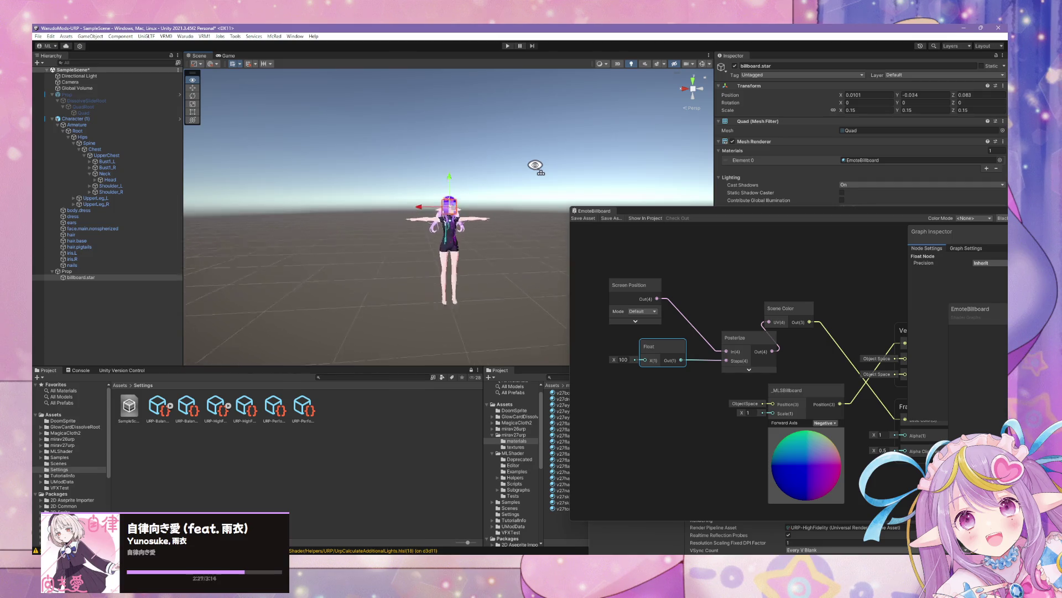
pyautogui.scroll(3, 535, 165)
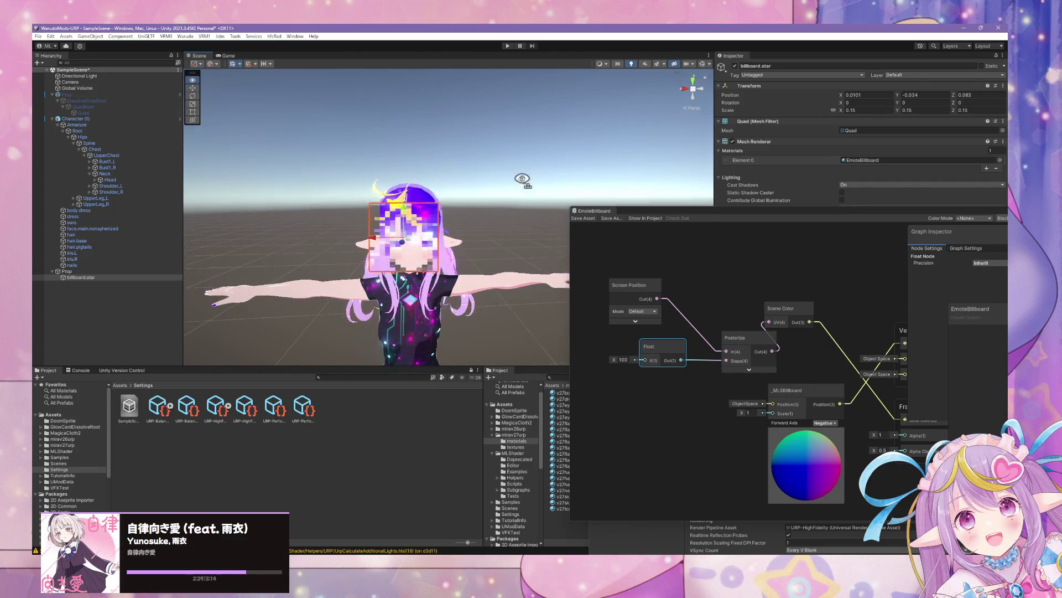
pyautogui.scroll(4, 514, 182)
pyautogui.scroll(-7, 507, 199)
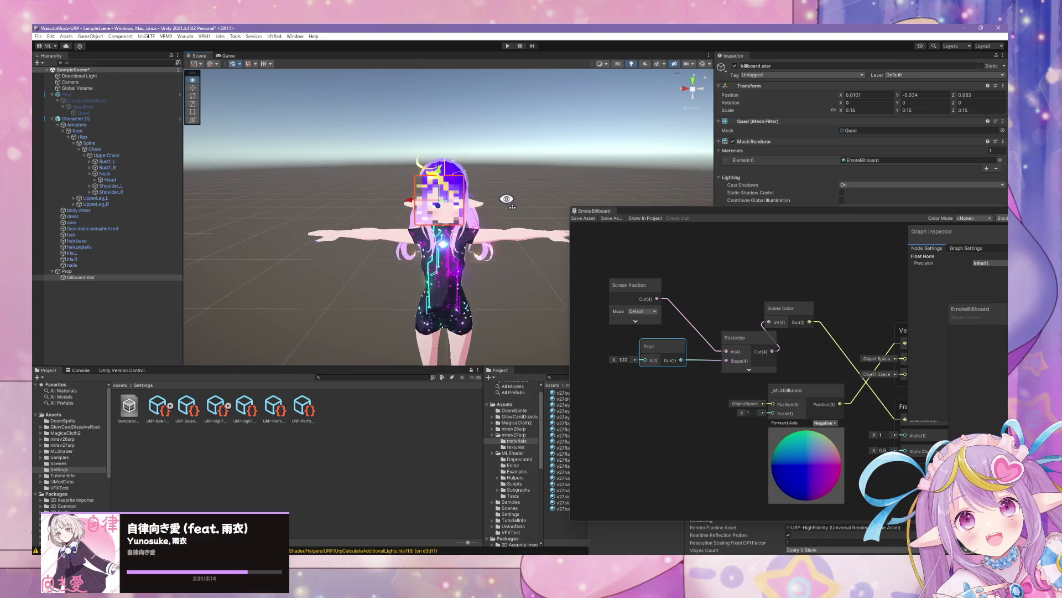
pyautogui.scroll(4, 507, 199)
pyautogui.scroll(-4, 503, 188)
pyautogui.scroll(2, 498, 177)
pyautogui.moveTo(497, 177); pyautogui.dragTo(530, 174)
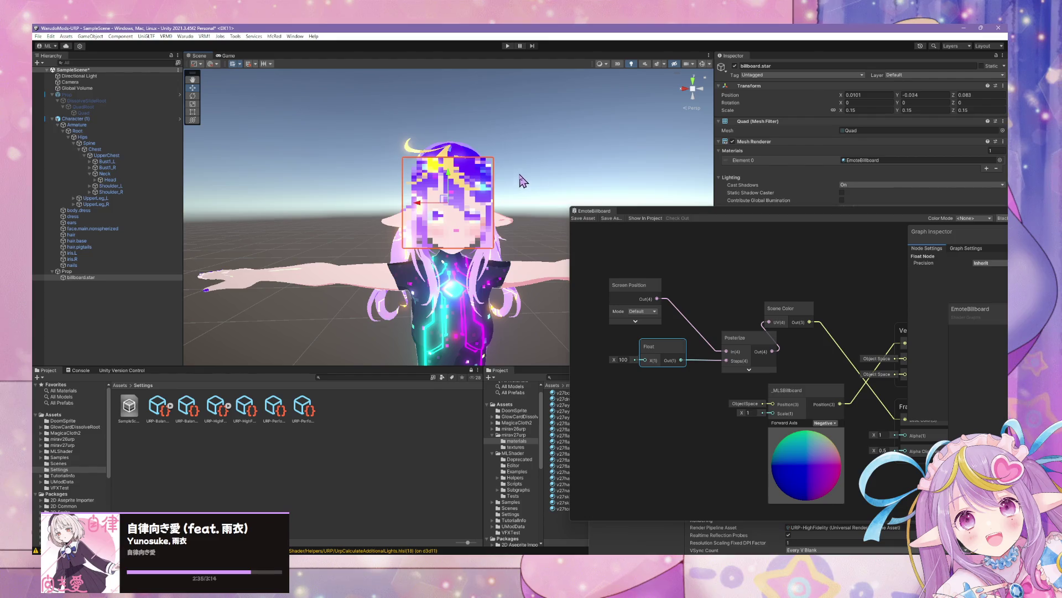
pyautogui.scroll(2, 527, 178)
pyautogui.scroll(-2, 458, 180)
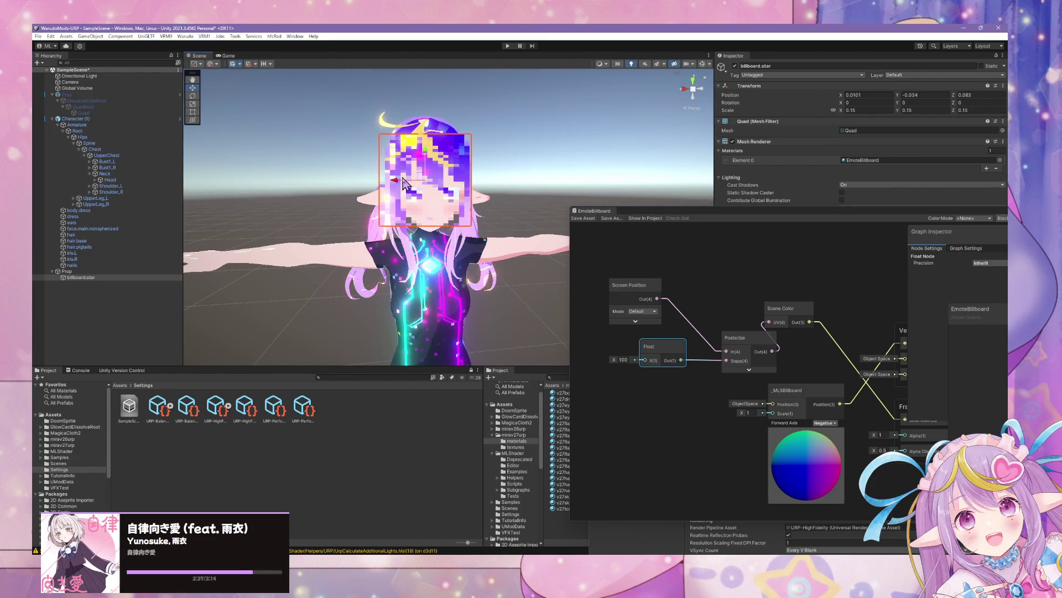
pyautogui.moveTo(402, 184)
pyautogui.mouseDown()
pyautogui.moveTo(289, 183)
pyautogui.moveTo(402, 209)
pyautogui.moveTo(396, 214)
pyautogui.mouseUp()
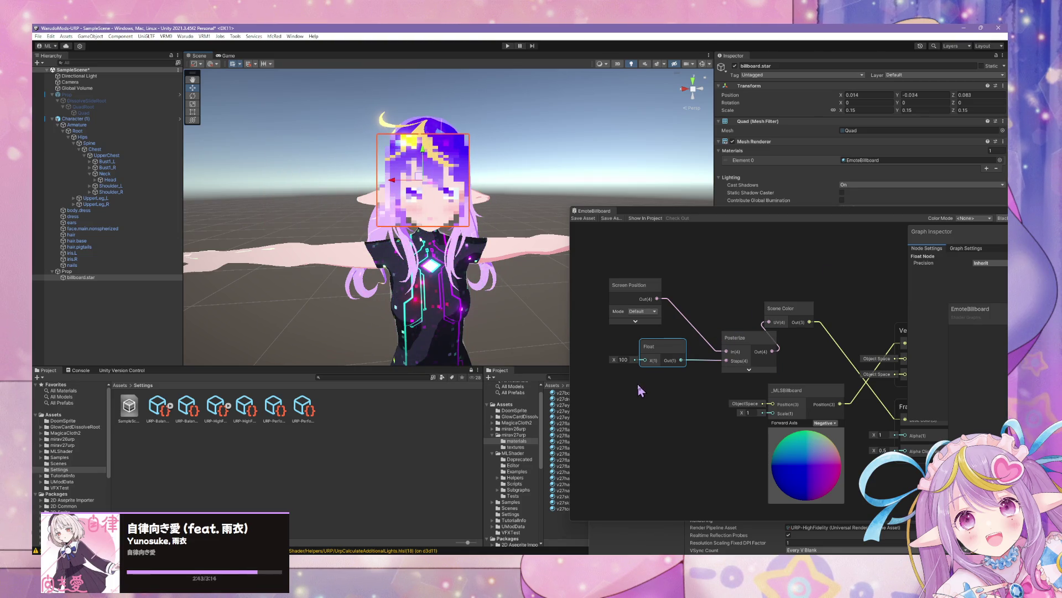
# Convert the Float node into a property named Posterize Steps and nudge the quad to X 0.0122.
pyautogui.rightClick(662, 360)
pyautogui.moveTo(725, 446)
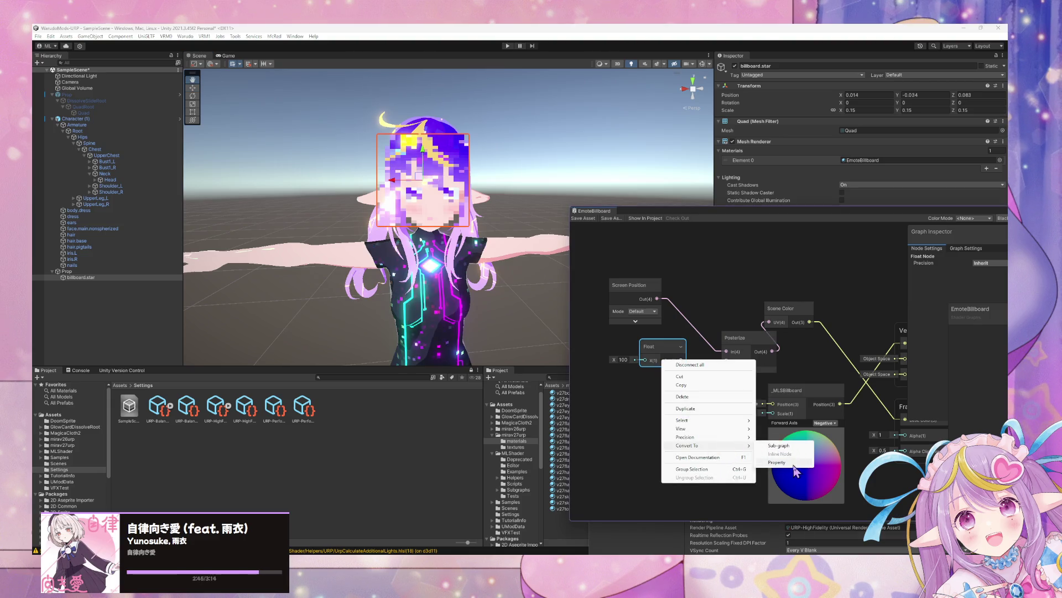
pyautogui.click(794, 465)
pyautogui.moveTo(799, 219)
pyautogui.mouseDown()
pyautogui.moveTo(749, 215)
pyautogui.moveTo(694, 353)
pyautogui.mouseUp()
pyautogui.doubleClick(855, 466)
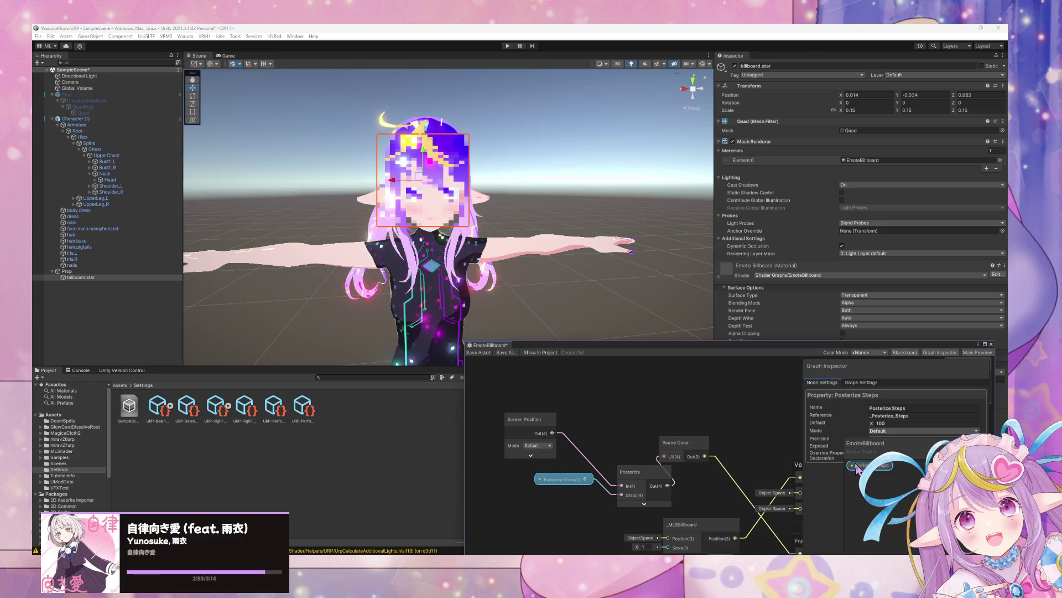
pyautogui.press('Return')
pyautogui.moveTo(757, 350); pyautogui.dragTo(510, 381)
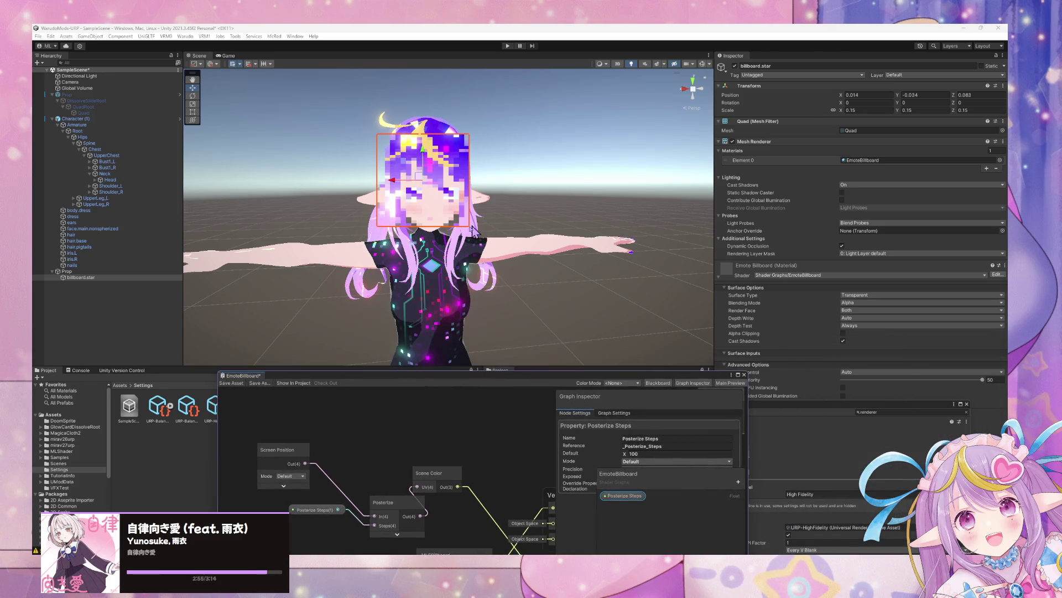
pyautogui.moveTo(401, 192)
pyautogui.mouseDown()
pyautogui.moveTo(415, 194)
pyautogui.moveTo(332, 210)
pyautogui.moveTo(362, 199)
pyautogui.moveTo(712, 203)
pyautogui.moveTo(310, 216)
pyautogui.moveTo(118, 209)
pyautogui.moveTo(127, 213)
pyautogui.mouseUp()
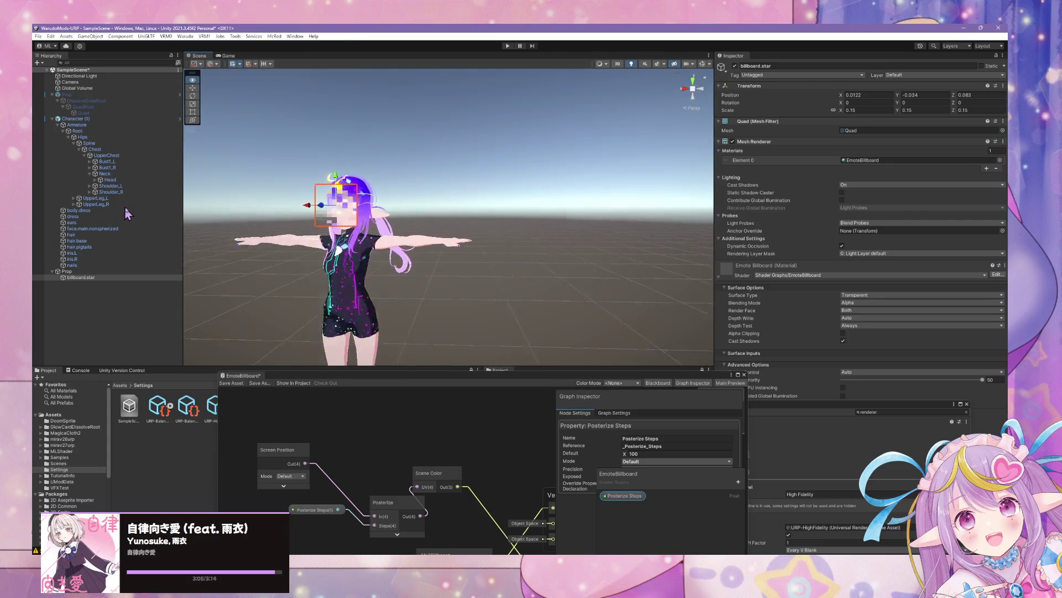
# Frame billboard.star, adjust its height, and set its Position X to 0.
pyautogui.press('f')
pyautogui.moveTo(396, 208); pyautogui.dragTo(396, 217)
pyautogui.moveTo(469, 128); pyautogui.dragTo(480, 146)
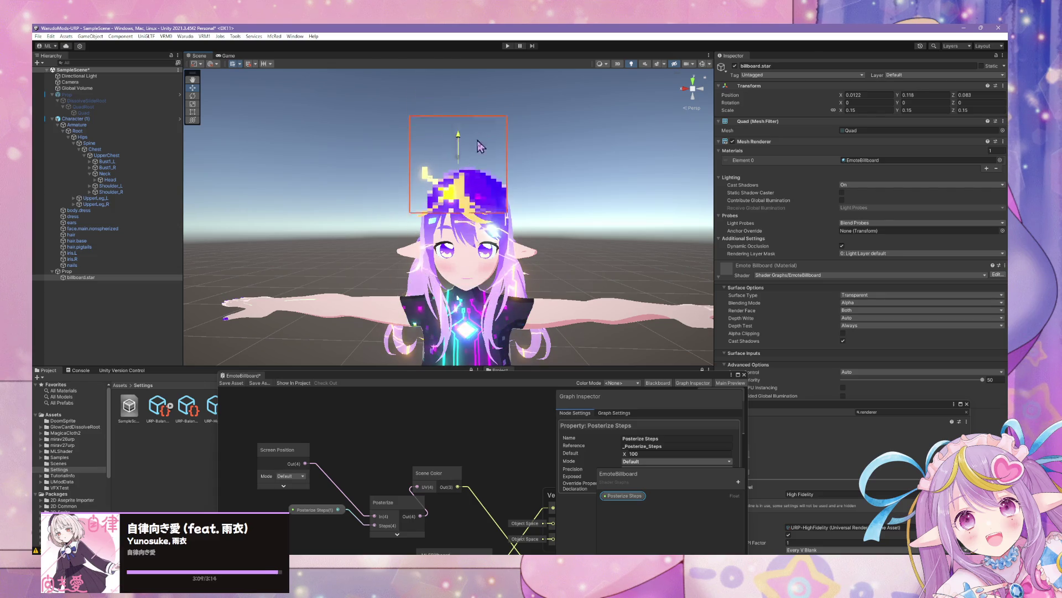
pyautogui.scroll(-5, 492, 221)
pyautogui.scroll(1, 512, 218)
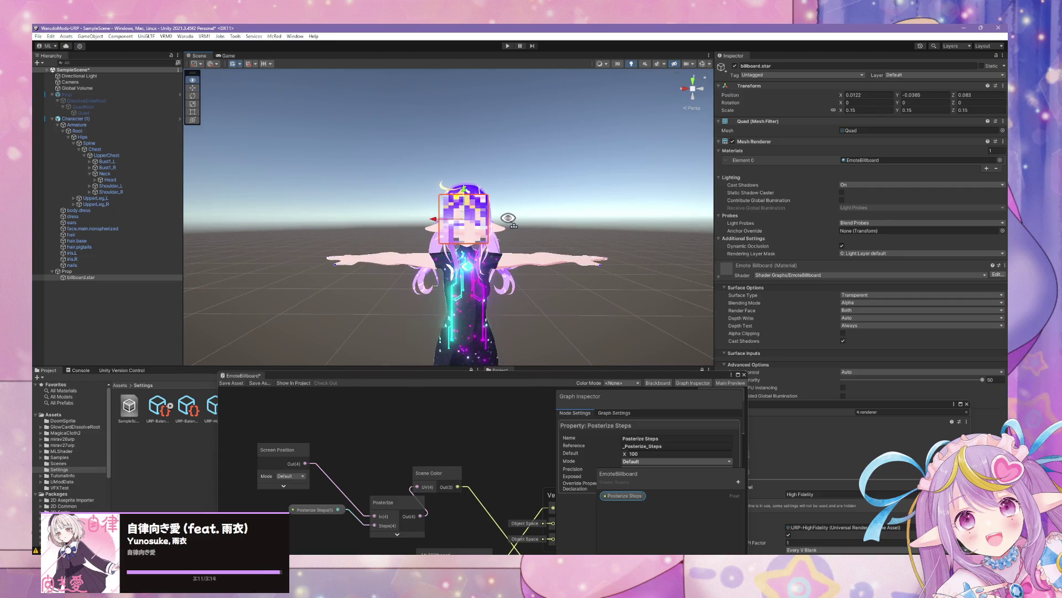
pyautogui.click(883, 95)
pyautogui.write('0')
pyautogui.press('Return')
# Orbit and zoom around the avatar to check the centred pixelated patch.
pyautogui.moveTo(631, 170)
pyautogui.mouseDown()
pyautogui.moveTo(563, 186)
pyautogui.moveTo(575, 177)
pyautogui.moveTo(249, 181)
pyautogui.moveTo(604, 185)
pyautogui.moveTo(666, 161)
pyautogui.moveTo(474, 176)
pyautogui.moveTo(500, 200)
pyautogui.mouseUp()
pyautogui.scroll(6, 510, 213)
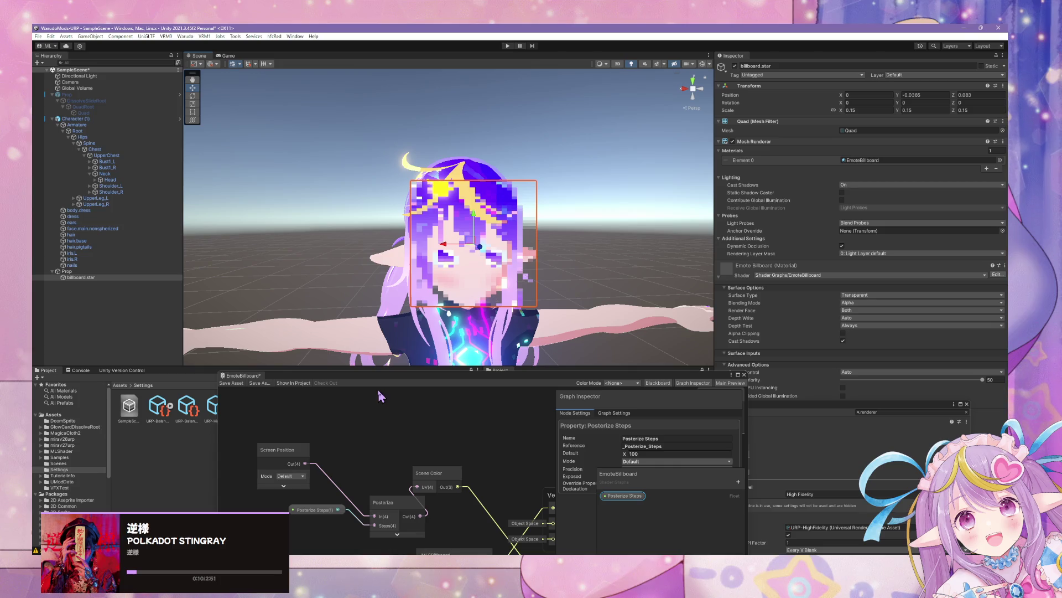
pyautogui.scroll(-8, 477, 354)
pyautogui.scroll(3, 477, 357)
pyautogui.scroll(-2, 477, 357)
pyautogui.scroll(2, 476, 357)
pyautogui.click(283, 479)
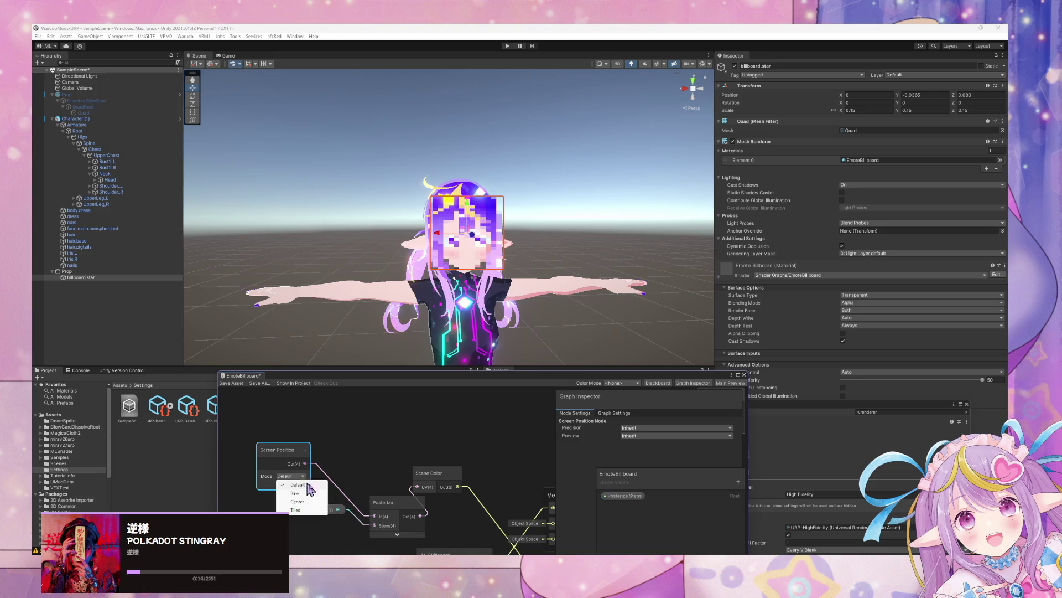
# Try Center for the Screen Position mode, then revert to Default, orbiting to compare the pixelation.
pyautogui.click(297, 501)
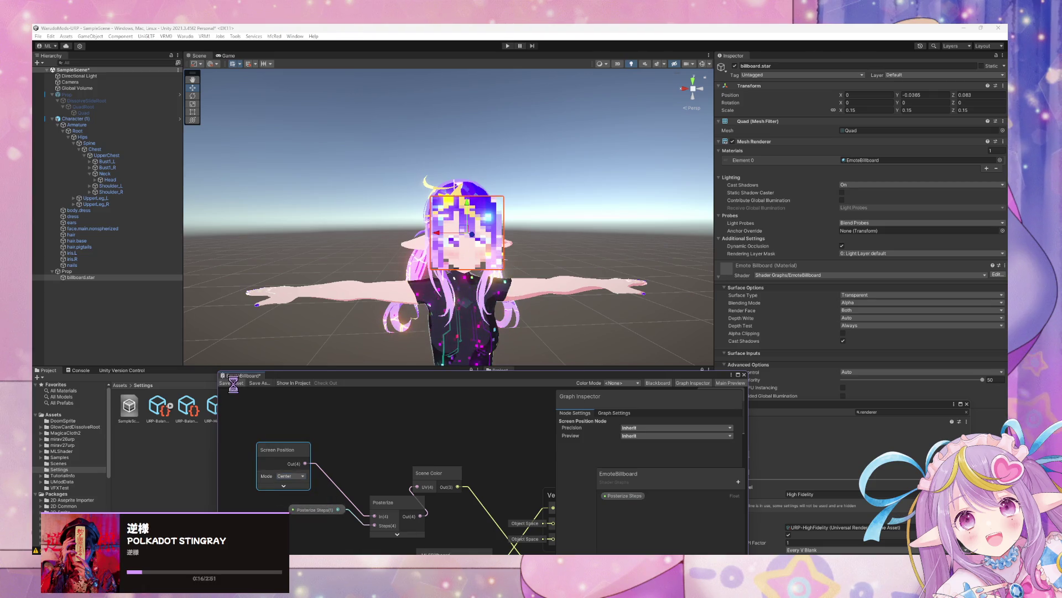
pyautogui.moveTo(531, 288); pyautogui.dragTo(558, 288)
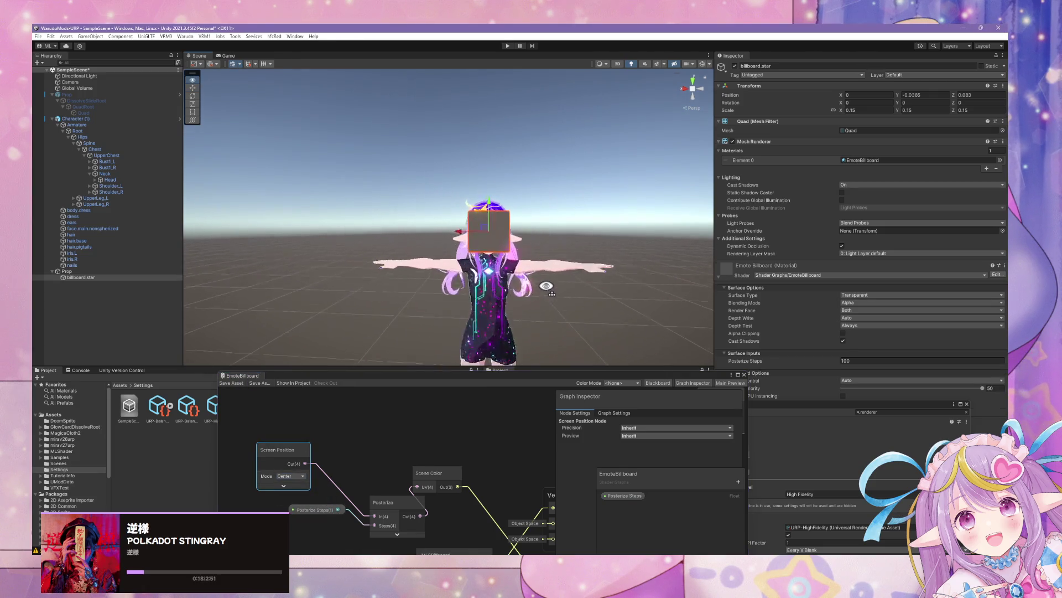
pyautogui.click(291, 475)
pyautogui.click(292, 483)
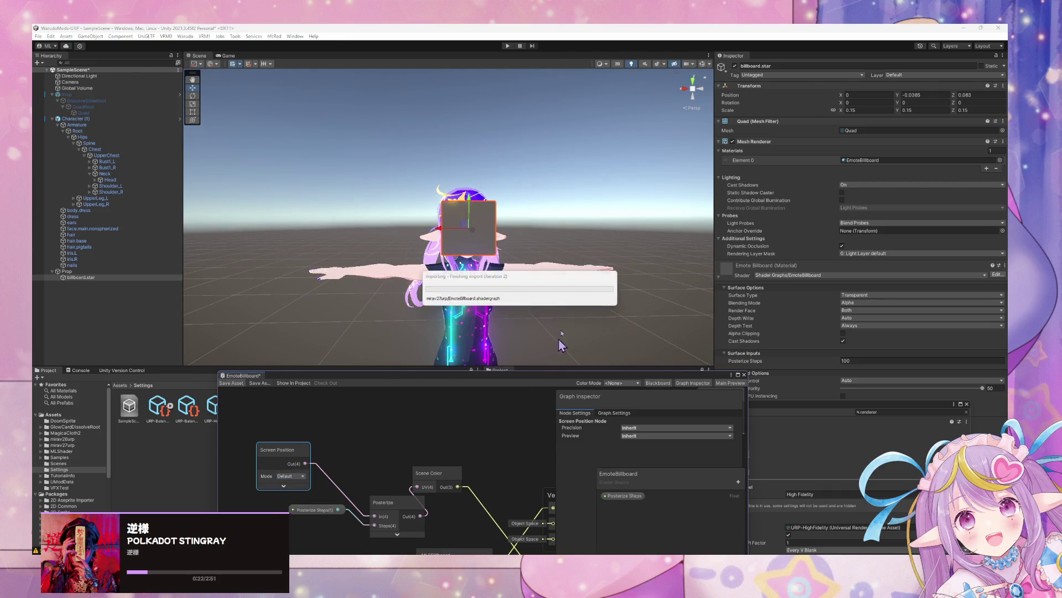
pyautogui.moveTo(562, 290)
pyautogui.mouseDown()
pyautogui.moveTo(458, 295)
pyautogui.moveTo(616, 292)
pyautogui.moveTo(584, 303)
pyautogui.mouseUp()
pyautogui.scroll(5, 583, 303)
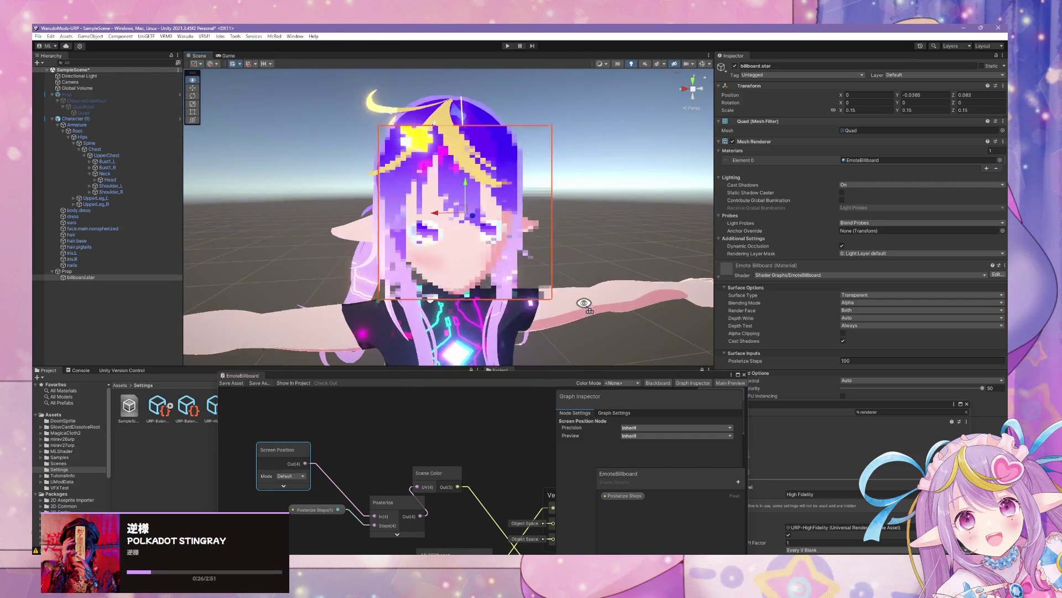
pyautogui.scroll(-6, 584, 303)
pyautogui.scroll(3, 584, 302)
pyautogui.scroll(-3, 584, 303)
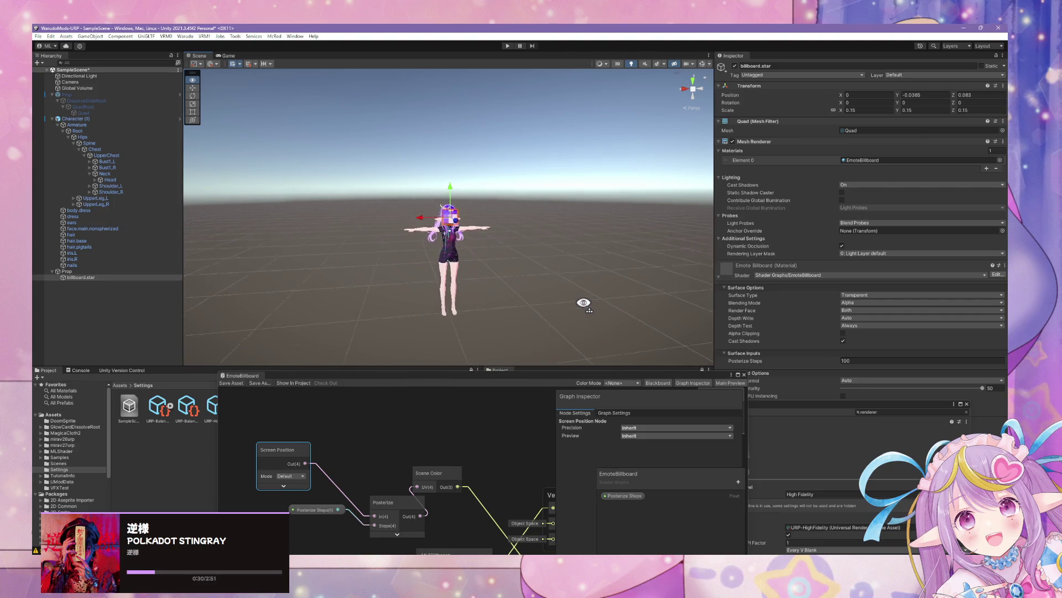
pyautogui.scroll(8, 515, 302)
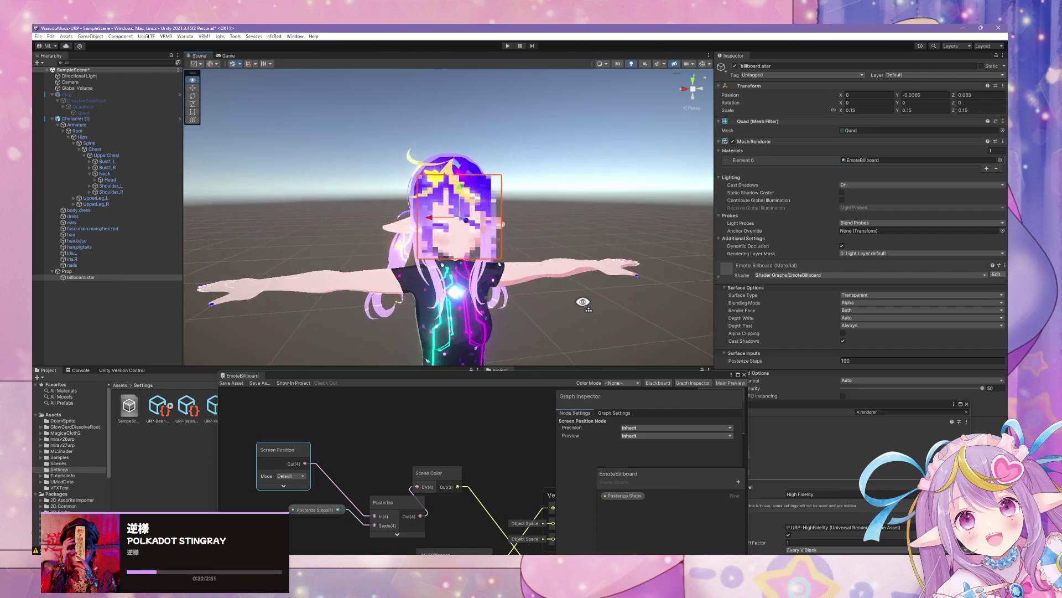
pyautogui.moveTo(515, 290); pyautogui.dragTo(554, 293)
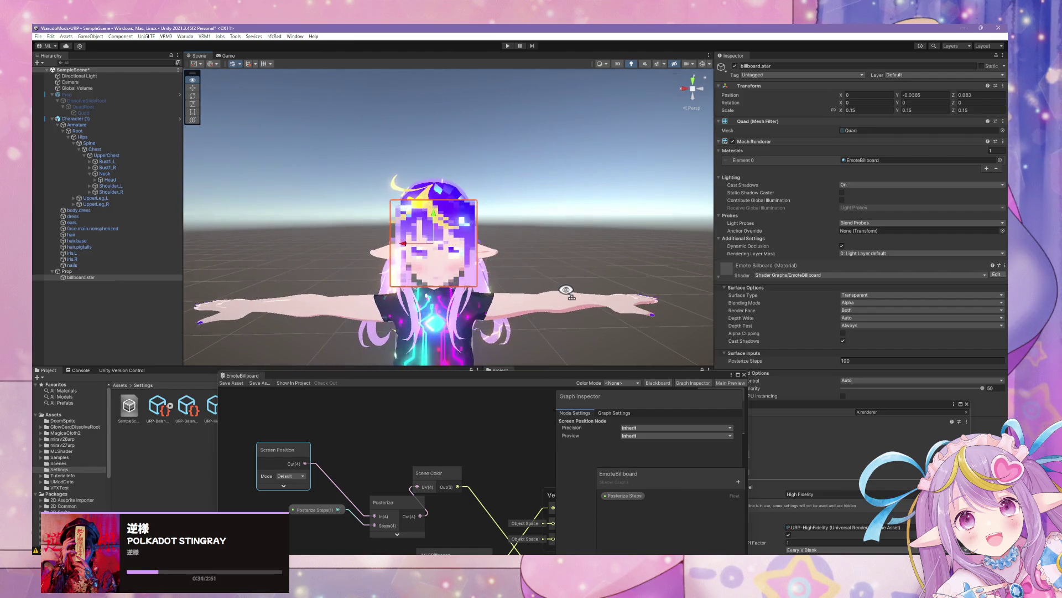
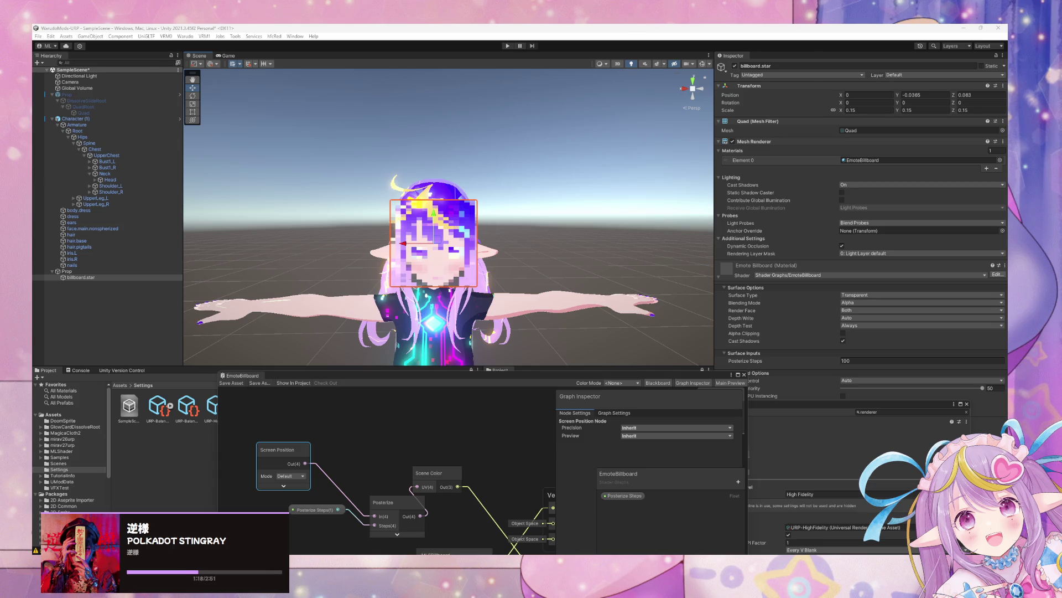
# Add an Object node to the graph and place it on the left.
pyautogui.click(386, 416)
pyautogui.press('space')
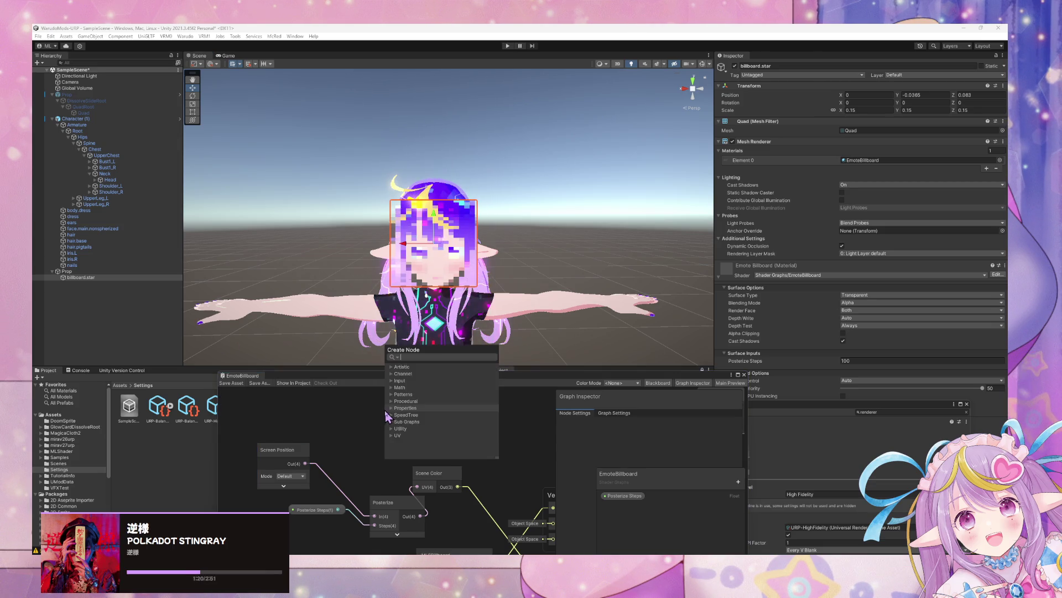
pyautogui.write('world')
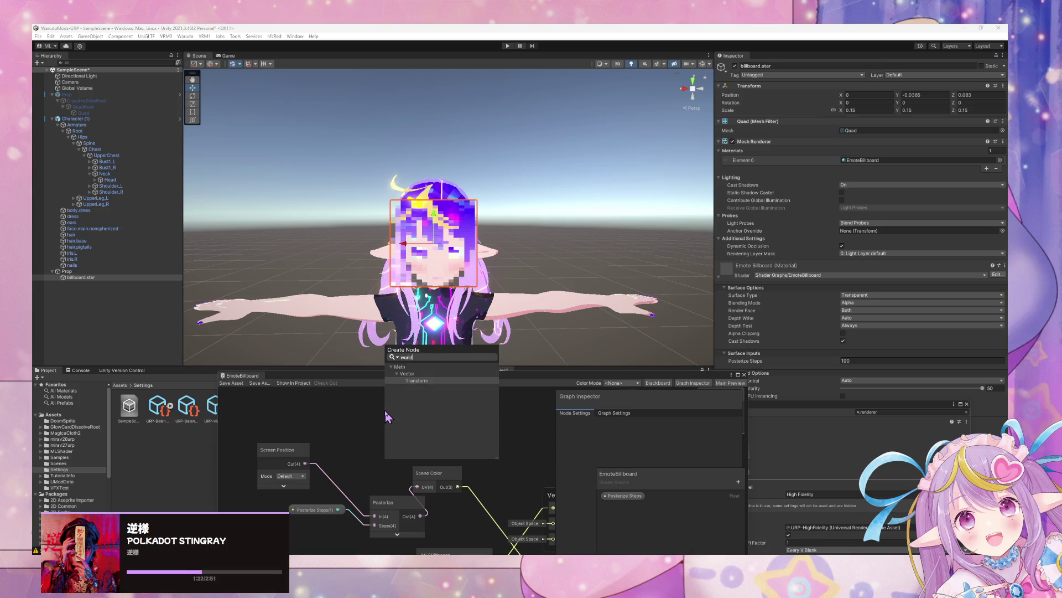
pyautogui.press('BackSpace')
pyautogui.press('BackSpace')
pyautogui.press('BackSpace')
pyautogui.write('ob')
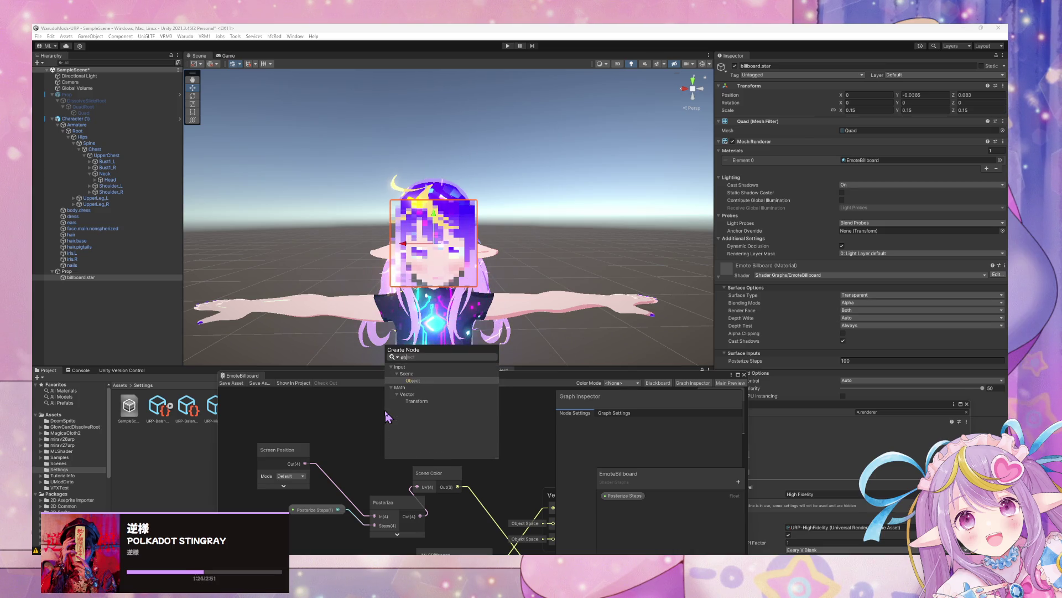
pyautogui.press('Return')
pyautogui.moveTo(404, 430)
pyautogui.mouseDown()
pyautogui.moveTo(302, 437)
pyautogui.moveTo(316, 421)
pyautogui.mouseUp()
# Add a Camera node beneath the Object node, then search for a subtract node.
pyautogui.press('space')
pyautogui.write('camera')
pyautogui.press('Return')
pyautogui.moveTo(309, 414); pyautogui.dragTo(370, 435)
pyautogui.moveTo(441, 454); pyautogui.dragTo(431, 416)
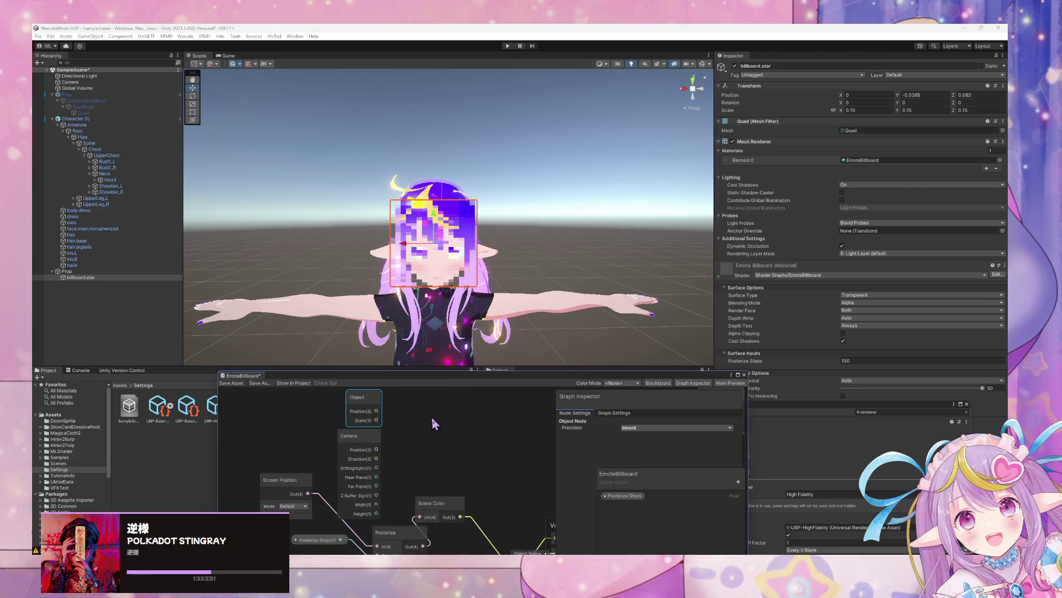
pyautogui.press('space')
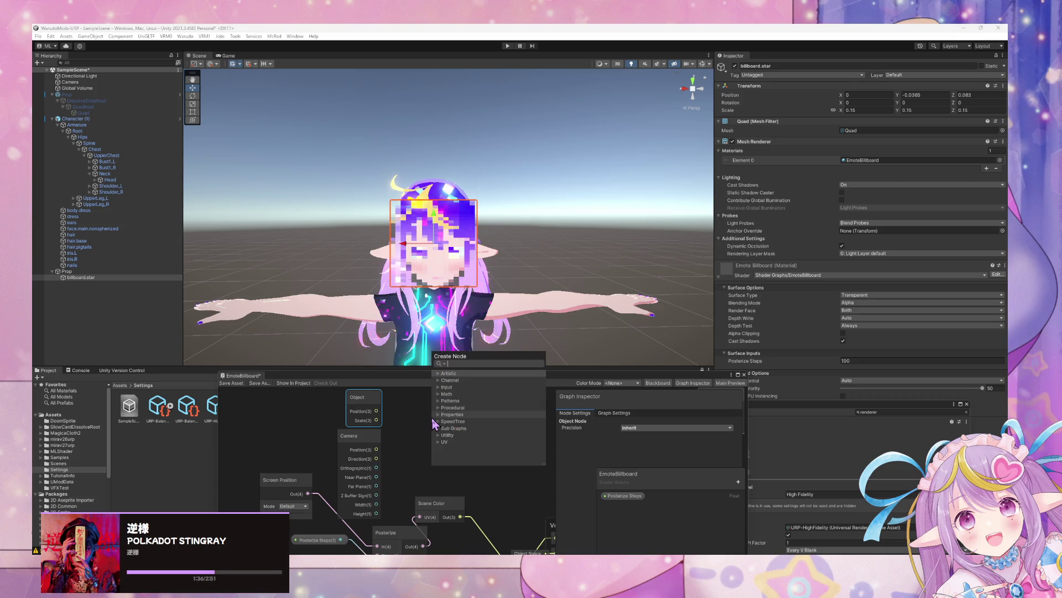
pyautogui.write('m')
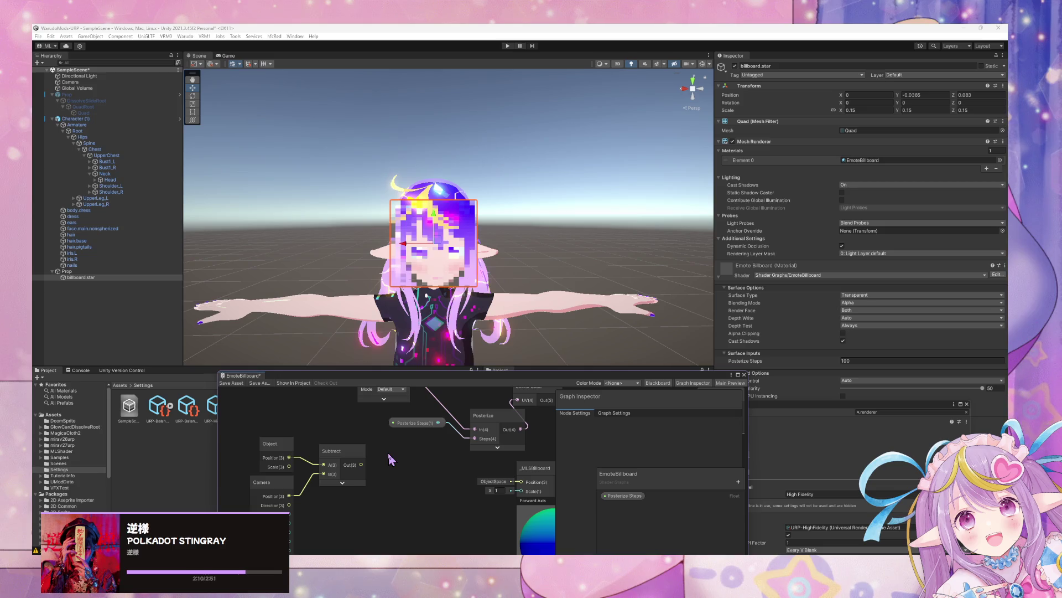
# Add a Remap node beside the Object, Camera and Subtract nodes.
pyautogui.press('space')
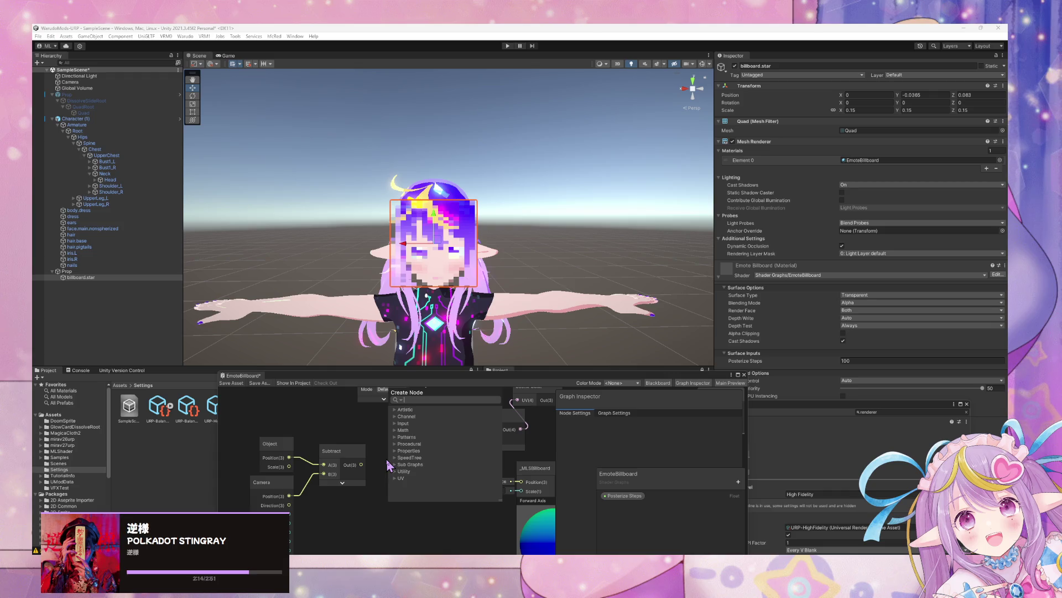
pyautogui.write('remap')
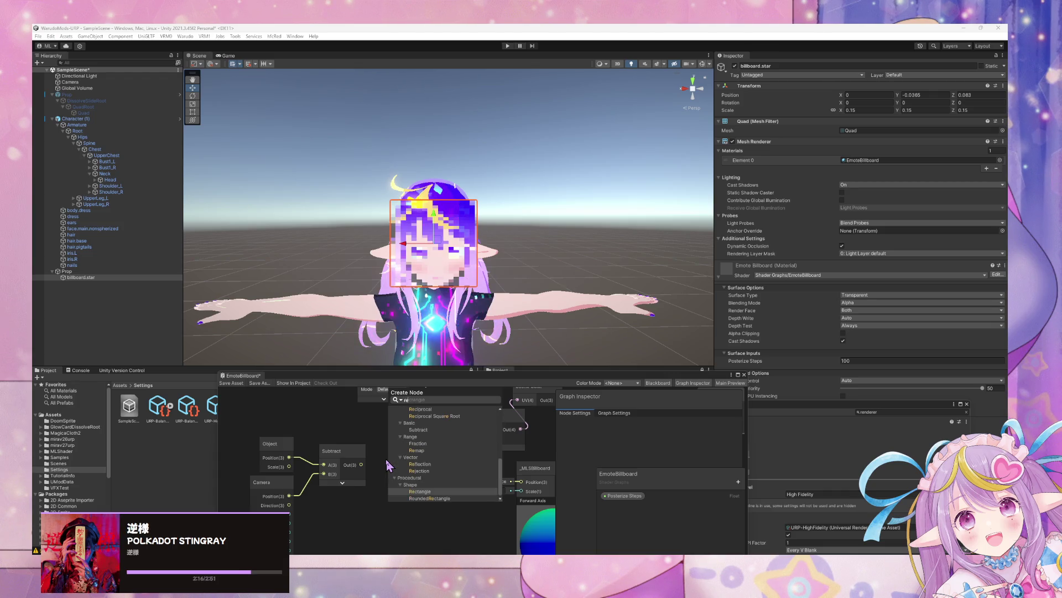
pyautogui.press('Return')
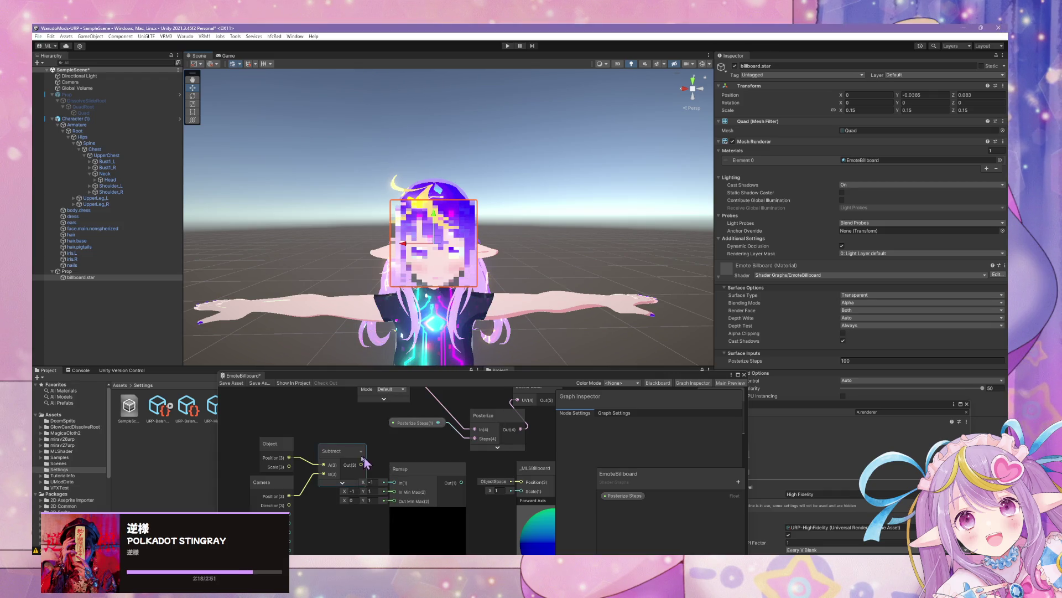
pyautogui.scroll(-2, 306, 449)
pyautogui.moveTo(283, 433); pyautogui.dragTo(346, 527)
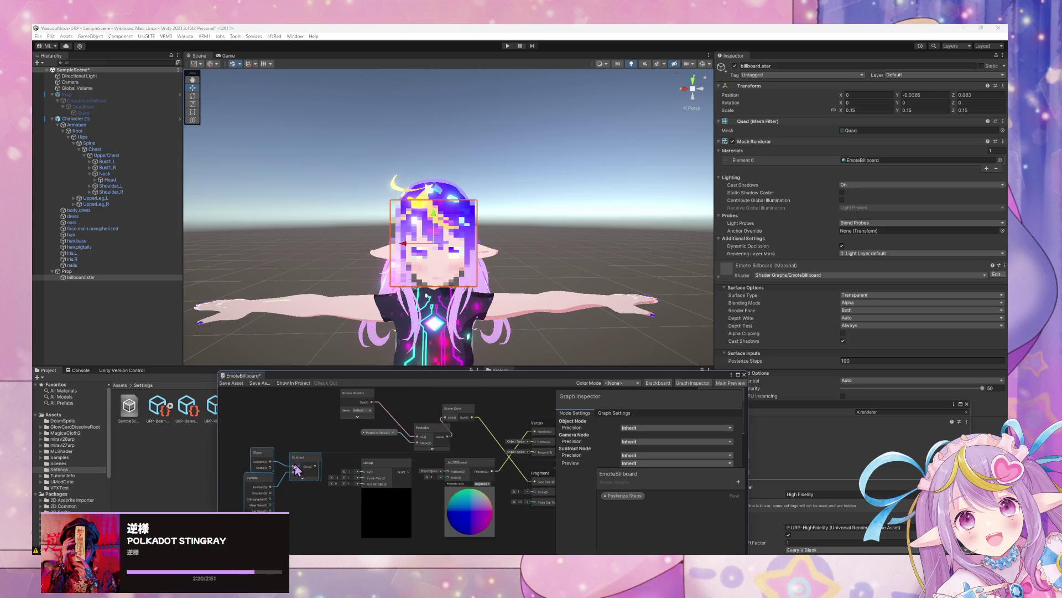
pyautogui.scroll(3, 319, 502)
# Add a Multiply node doubling Posterize Steps and wire its output toward Remap.
pyautogui.moveTo(426, 390)
pyautogui.mouseDown()
pyautogui.moveTo(409, 394)
pyautogui.moveTo(422, 412)
pyautogui.moveTo(313, 435)
pyautogui.moveTo(309, 449)
pyautogui.mouseUp()
pyautogui.press('space')
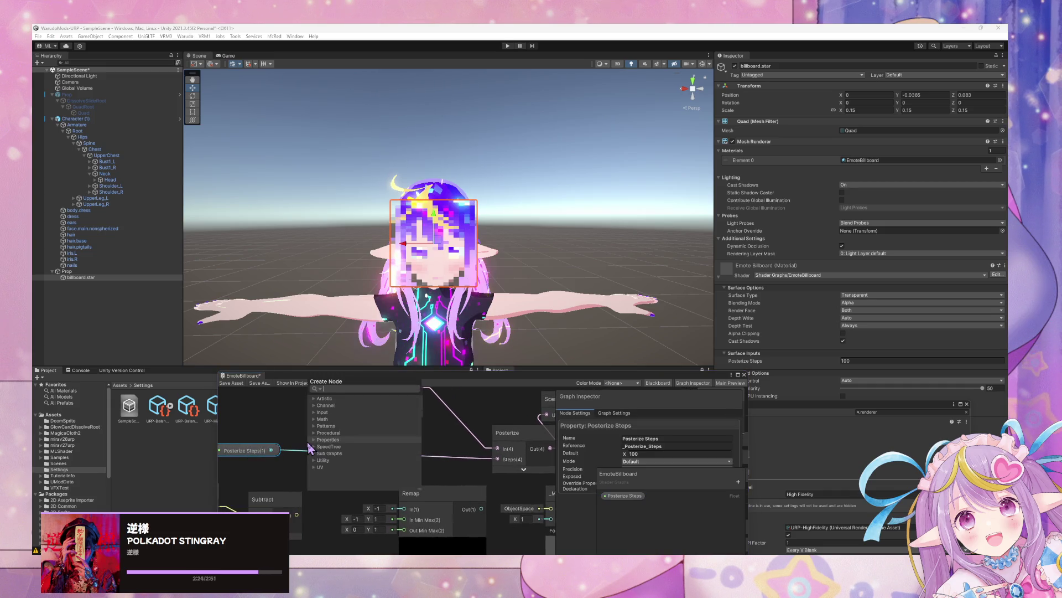
pyautogui.write('multiply')
pyautogui.press('Return')
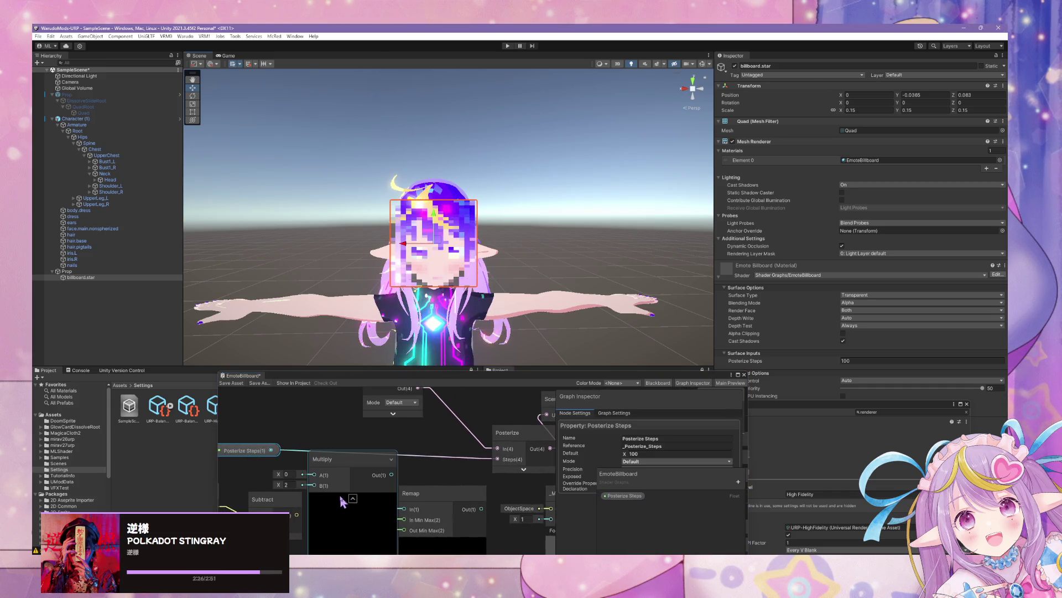
pyautogui.click(352, 499)
pyautogui.moveTo(326, 459)
pyautogui.mouseDown()
pyautogui.moveTo(345, 438)
pyautogui.moveTo(334, 457)
pyautogui.moveTo(440, 465)
pyautogui.mouseUp()
pyautogui.moveTo(413, 506); pyautogui.dragTo(406, 508)
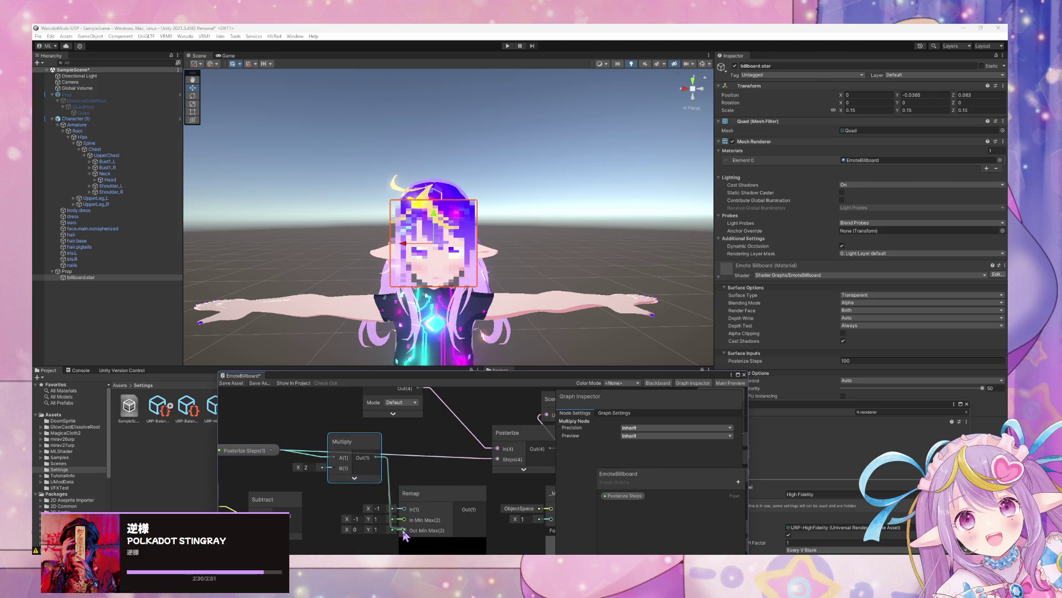
pyautogui.scroll(-2, 412, 443)
pyautogui.click(303, 443)
pyautogui.moveTo(303, 443)
pyautogui.mouseDown()
pyautogui.moveTo(319, 424)
pyautogui.moveTo(296, 422)
pyautogui.mouseUp()
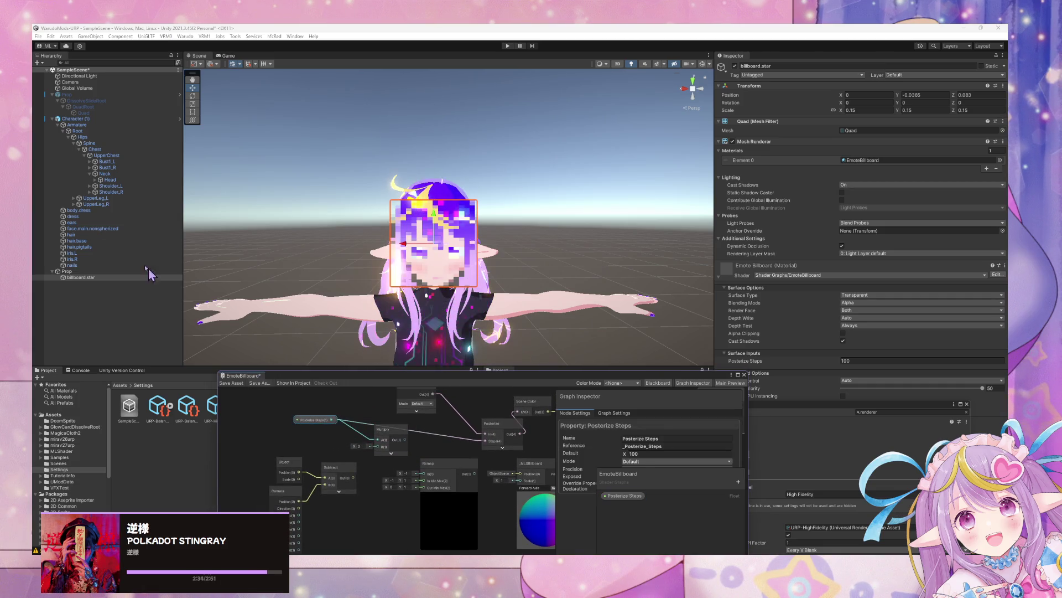
# Tidy the shader graph layout, repositioning the Multiply node.
pyautogui.scroll(3, 383, 545)
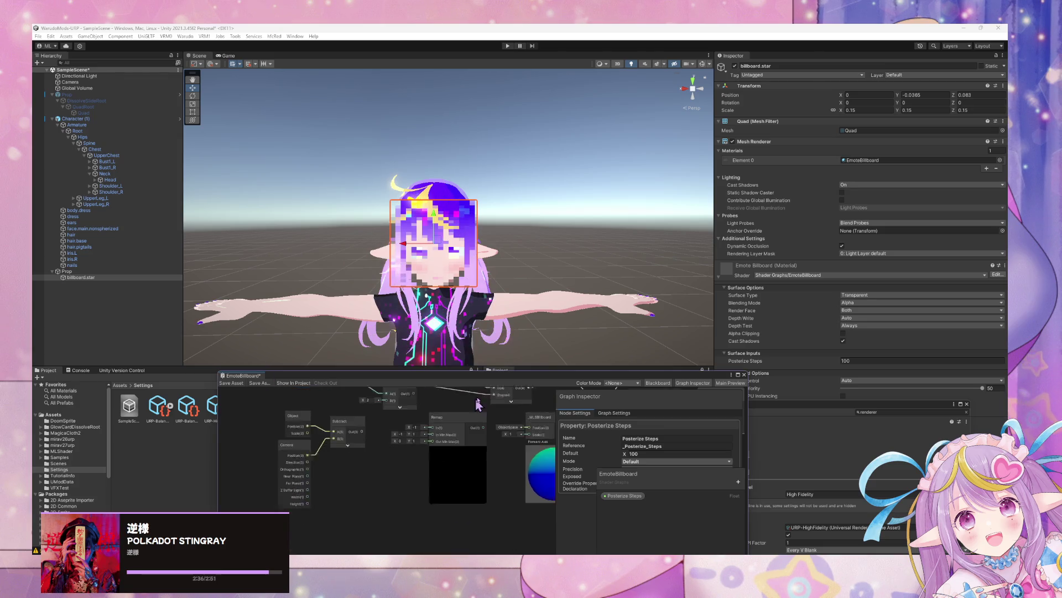
pyautogui.rightClick(425, 475)
pyautogui.click(356, 477)
pyautogui.scroll(-2, 372, 469)
pyautogui.scroll(-2, 372, 470)
pyautogui.rightClick(370, 450)
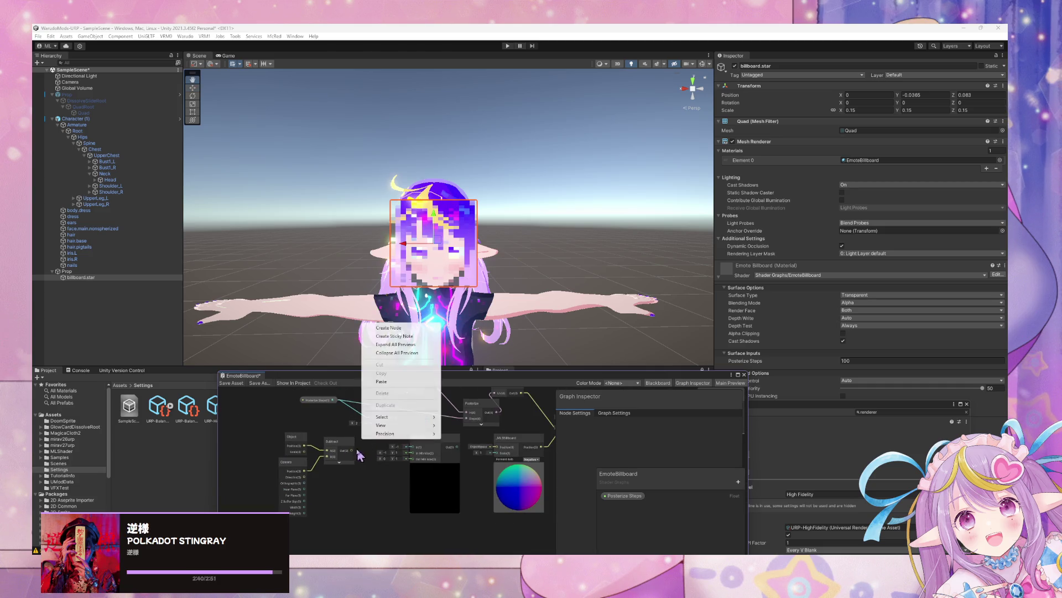
pyautogui.click(302, 421)
pyautogui.scroll(2, 331, 417)
pyautogui.moveTo(394, 426)
pyautogui.mouseDown()
pyautogui.moveTo(352, 424)
pyautogui.moveTo(381, 454)
pyautogui.mouseUp()
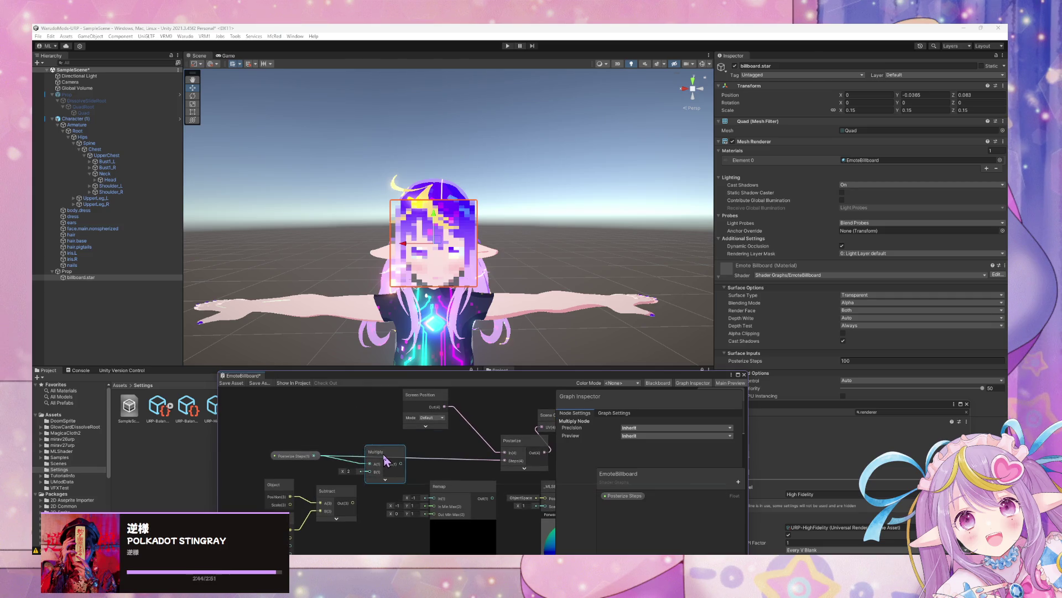
# Rename the billboard.star object to billboard in the Hierarchy.
pyautogui.moveTo(528, 253)
pyautogui.mouseDown()
pyautogui.moveTo(482, 282)
pyautogui.moveTo(474, 251)
pyautogui.moveTo(431, 260)
pyautogui.mouseUp()
pyautogui.press('F2')
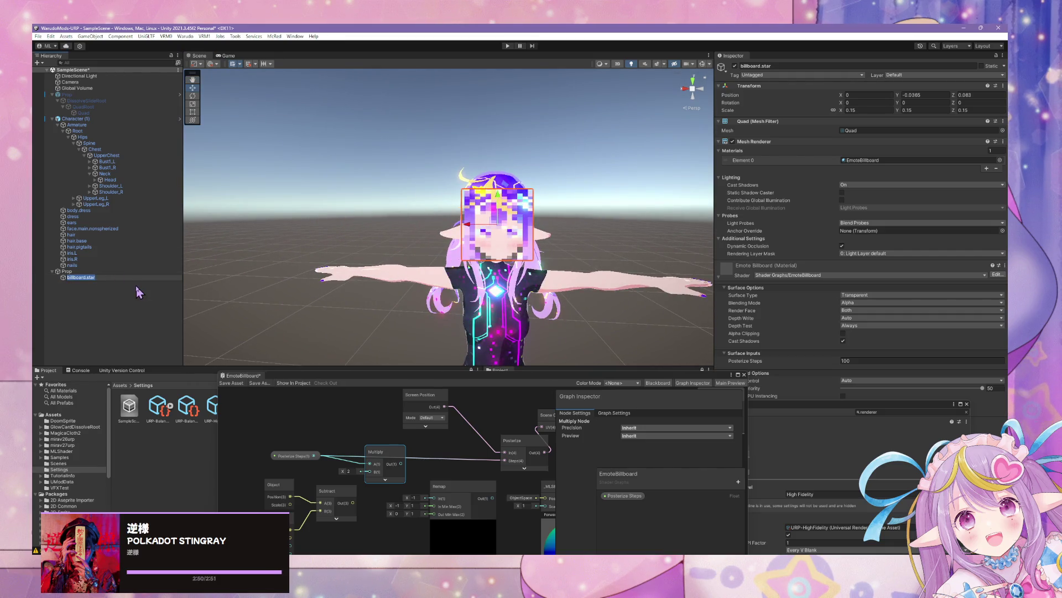
pyautogui.write('bill')
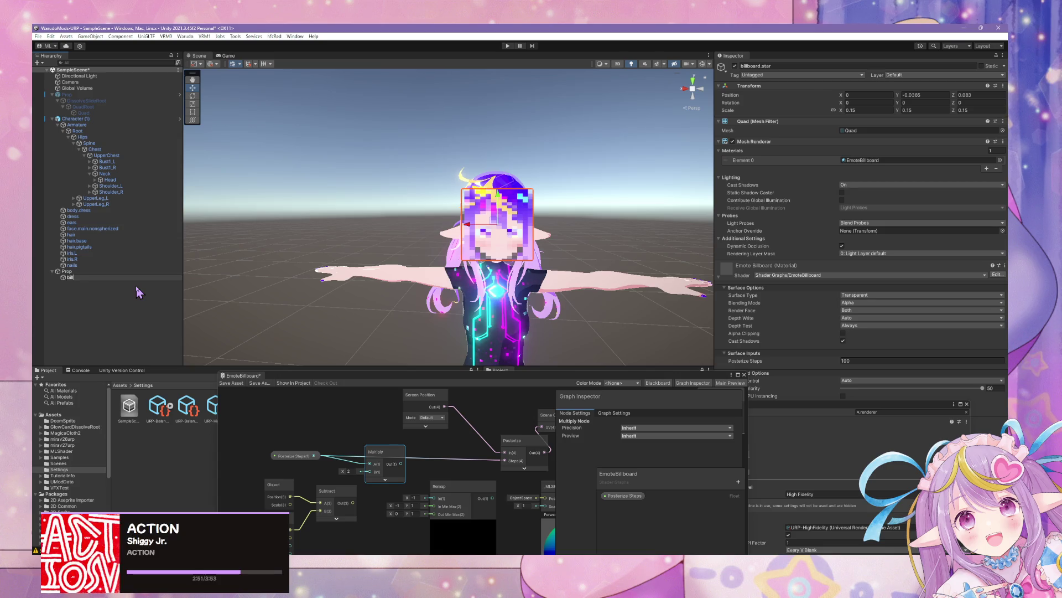
pyautogui.write('board')
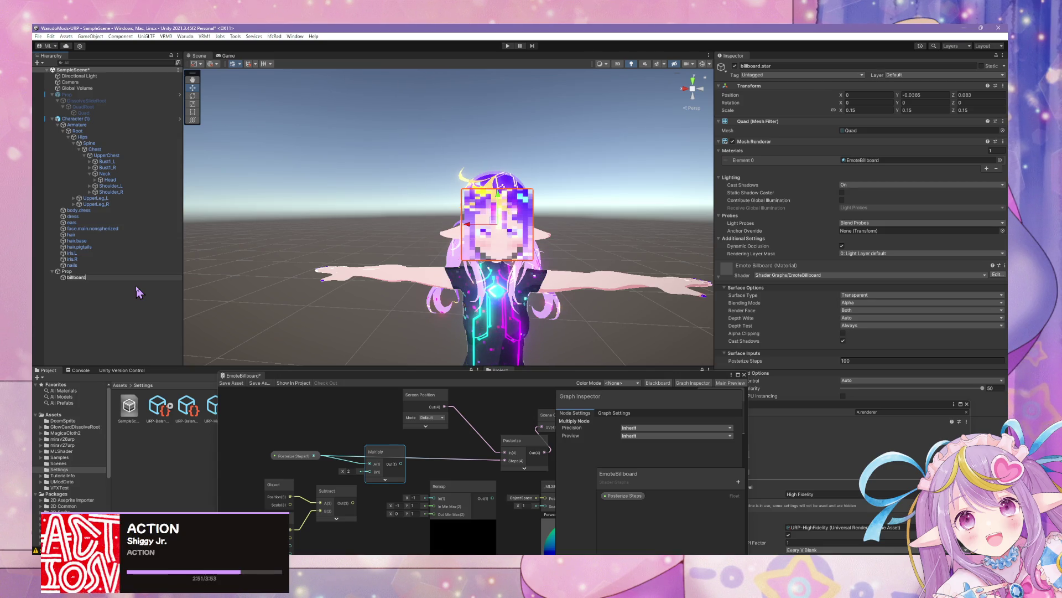
pyautogui.press('Return')
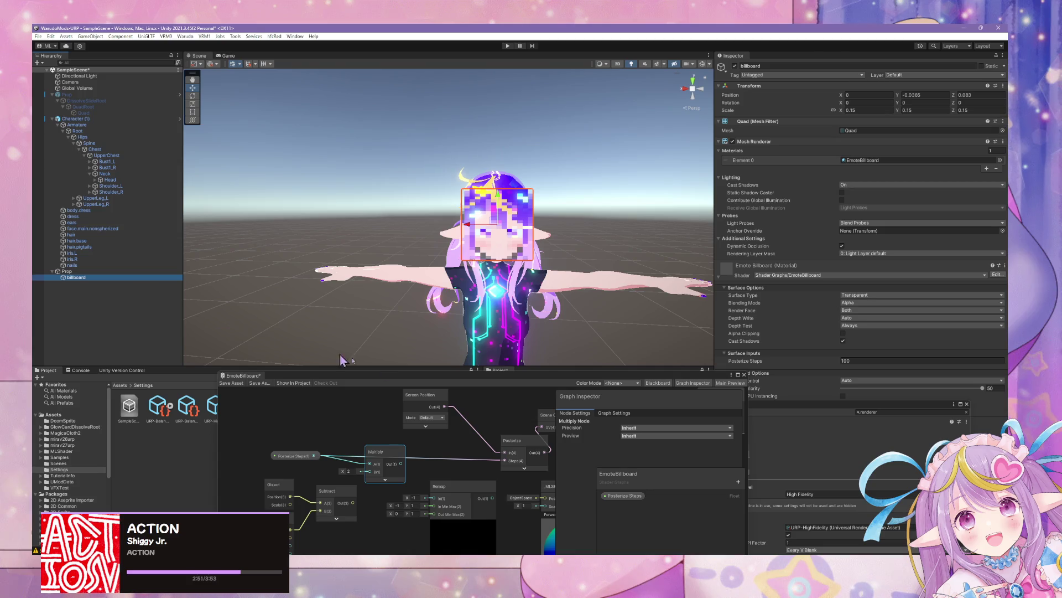
pyautogui.moveTo(332, 373); pyautogui.dragTo(518, 255)
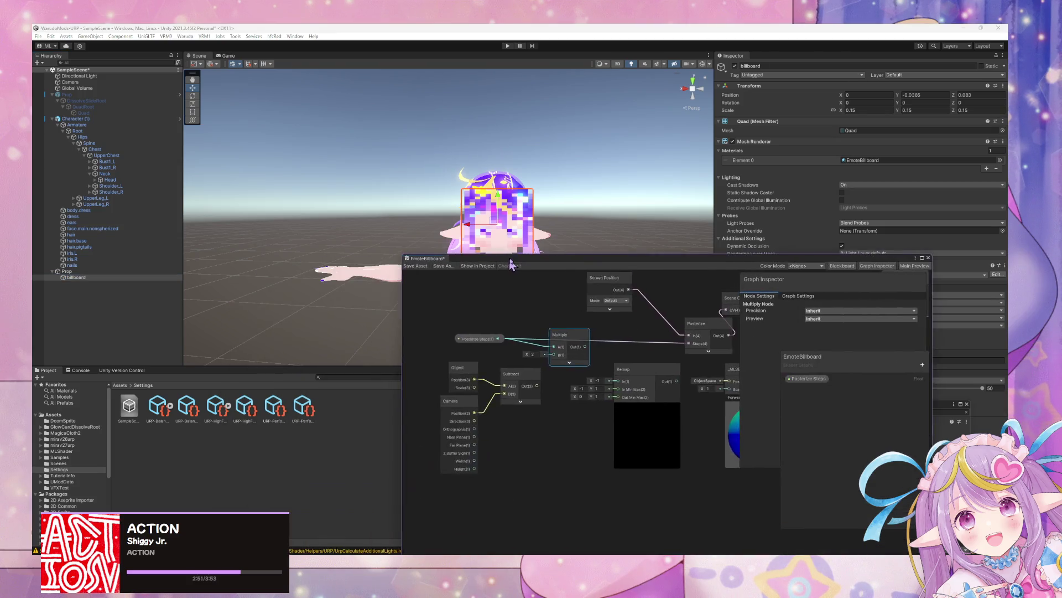
# Frame the billboard in the Scene view, orbit and zoom in on the pixelated face.
pyautogui.scroll(2, 556, 386)
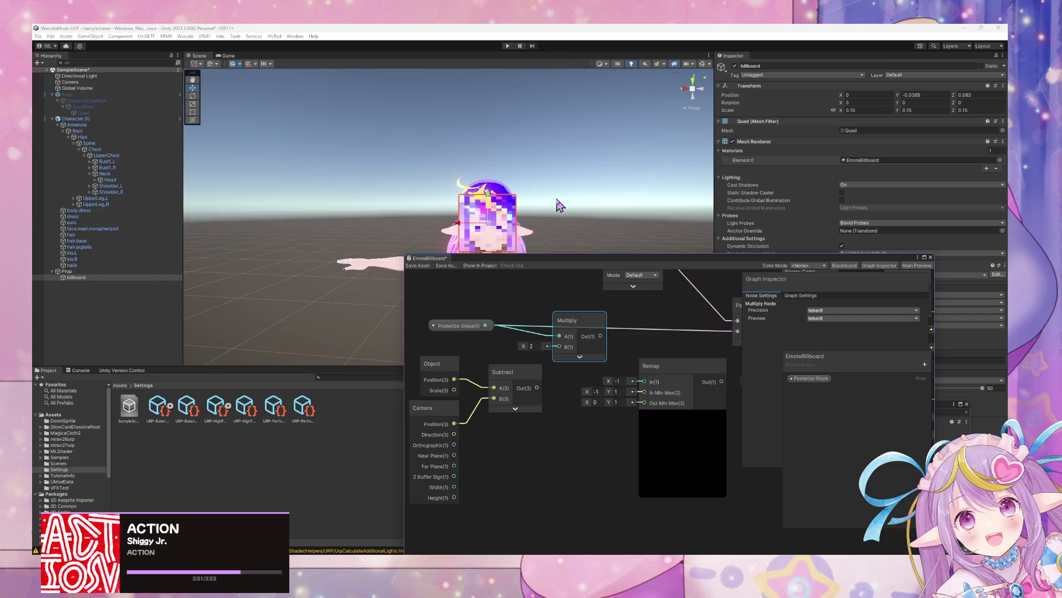
pyautogui.press('f')
pyautogui.moveTo(559, 205)
pyautogui.mouseDown()
pyautogui.moveTo(548, 166)
pyautogui.moveTo(573, 180)
pyautogui.moveTo(569, 208)
pyautogui.moveTo(520, 202)
pyautogui.moveTo(554, 194)
pyautogui.mouseUp()
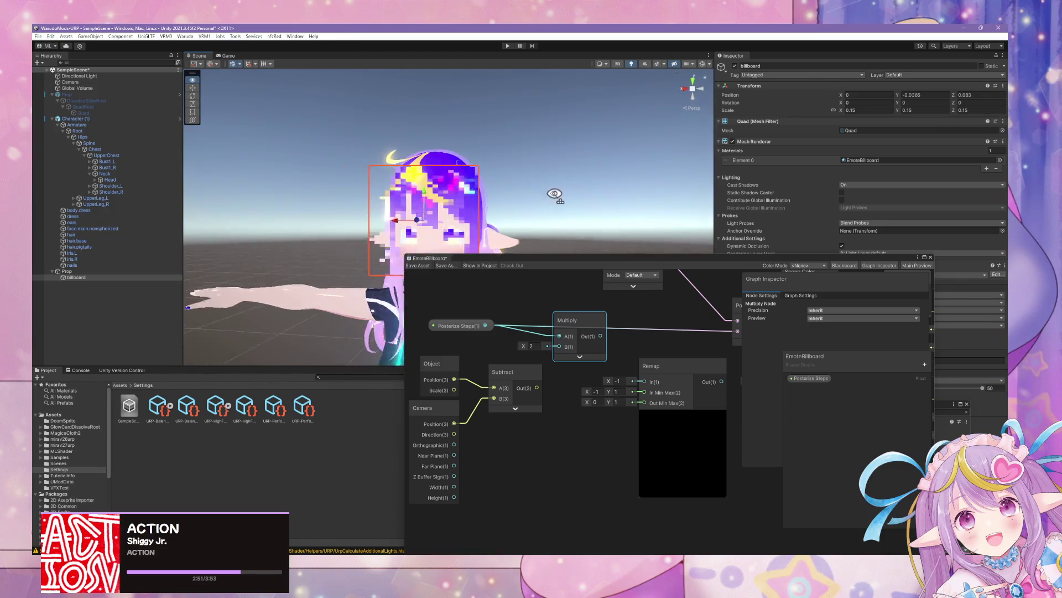
pyautogui.scroll(5, 559, 194)
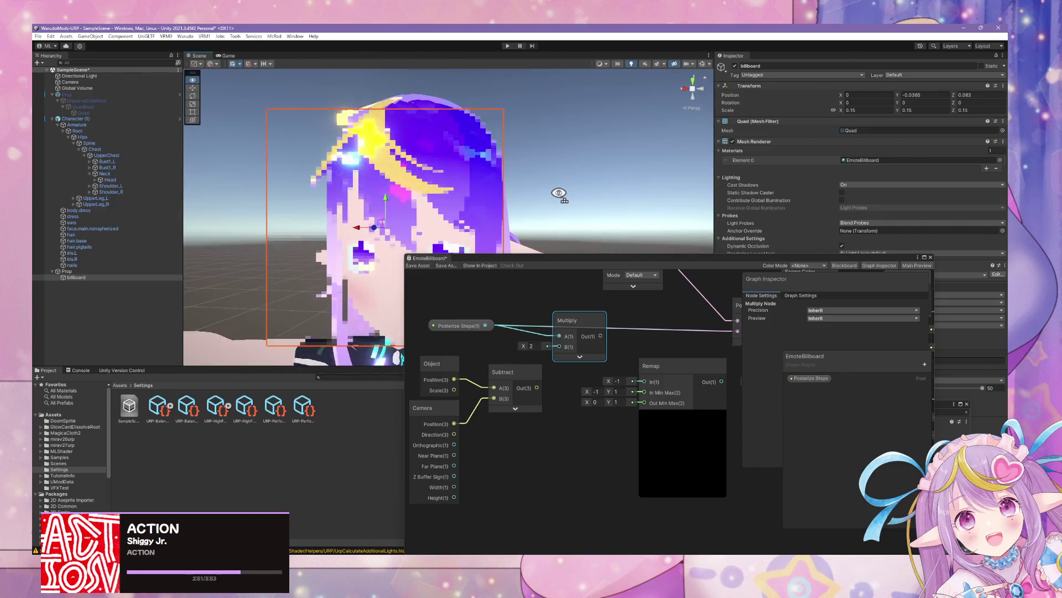
pyautogui.hotkey('alt', 'Tab')
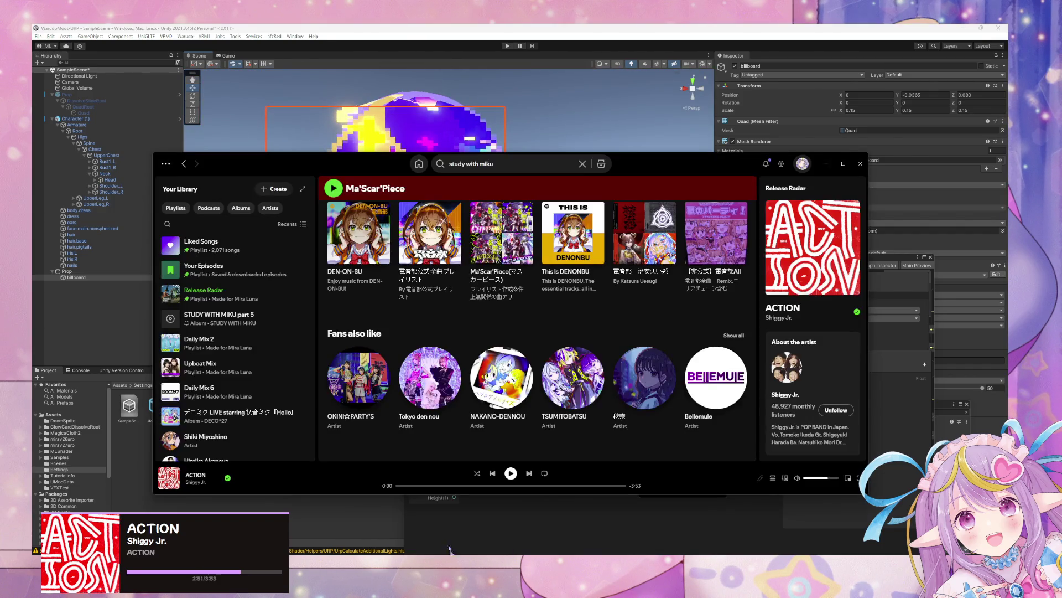
# Play the STUDY WITH MIKU part 5 album in Spotify and return to Unity.
pyautogui.scroll(3, 369, 297)
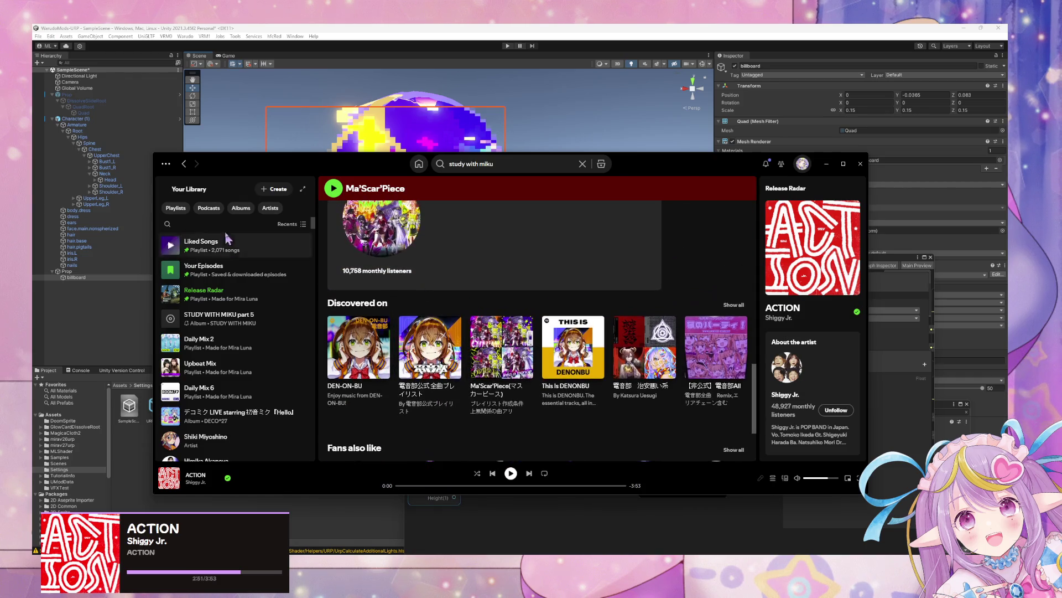
pyautogui.click(416, 163)
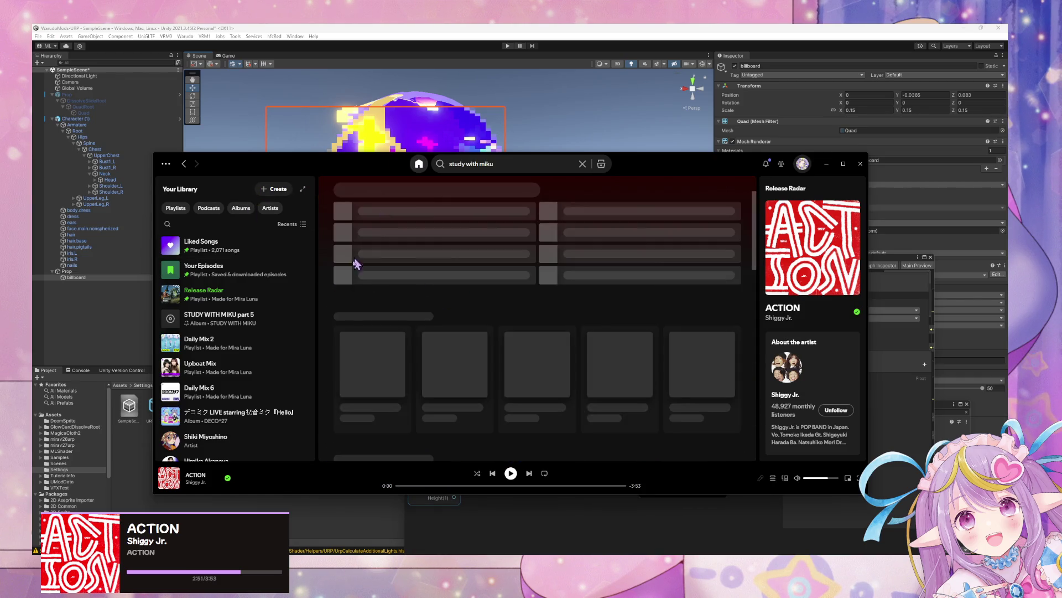
pyautogui.doubleClick(265, 330)
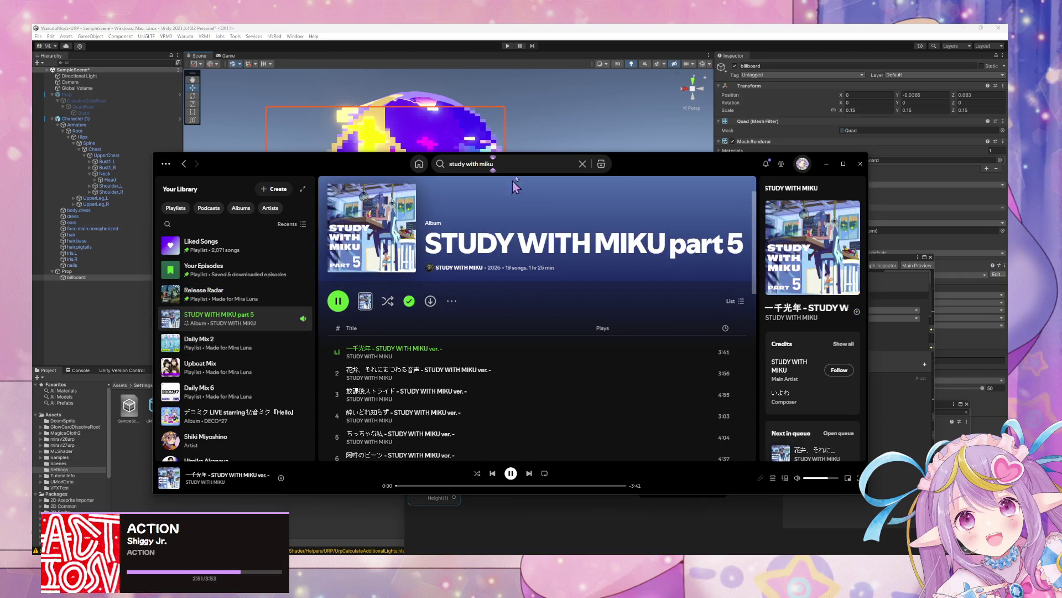
pyautogui.hotkey('alt', 'Tab')
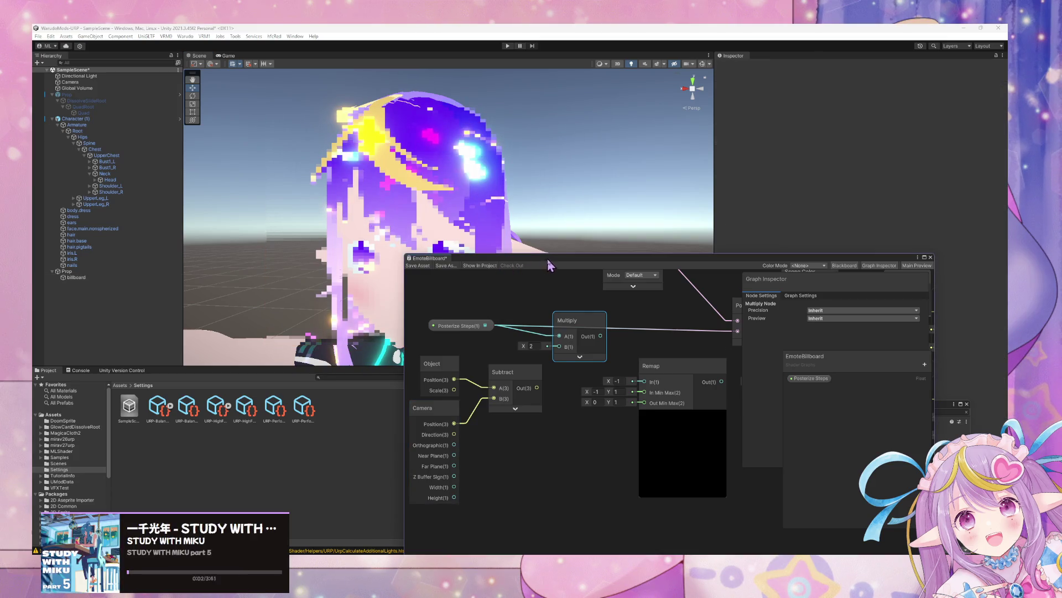
# Move Remap aside, shift the Subtract group down-left, and move Posterize Steps and Multiply left.
pyautogui.moveTo(546, 267); pyautogui.dragTo(683, 236)
pyautogui.moveTo(374, 184)
pyautogui.mouseDown()
pyautogui.moveTo(430, 210)
pyautogui.moveTo(395, 203)
pyautogui.moveTo(419, 202)
pyautogui.moveTo(415, 213)
pyautogui.moveTo(423, 204)
pyautogui.moveTo(425, 217)
pyautogui.mouseUp()
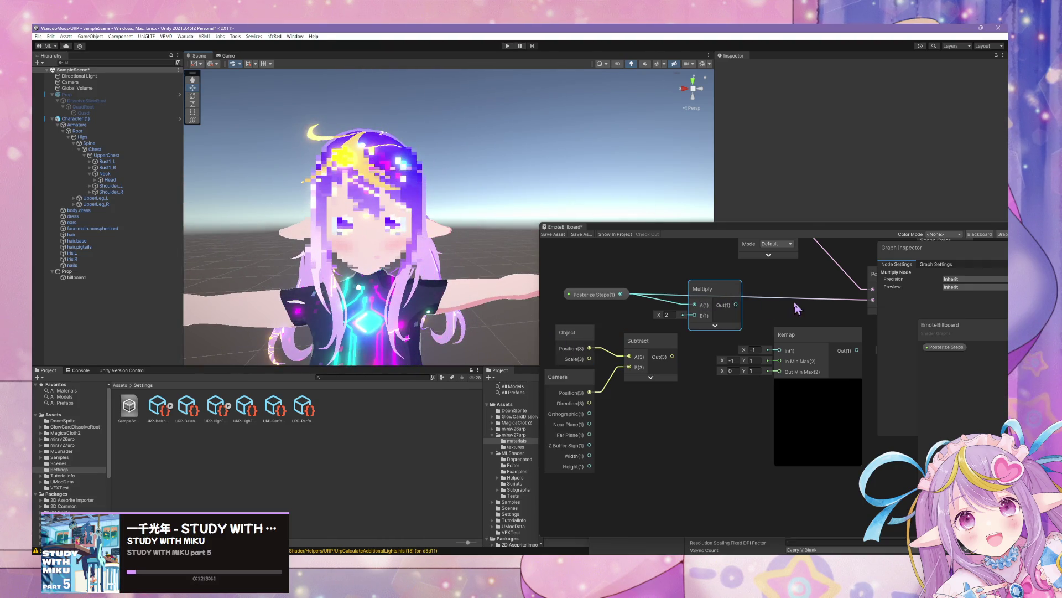
pyautogui.moveTo(707, 349); pyautogui.dragTo(702, 355)
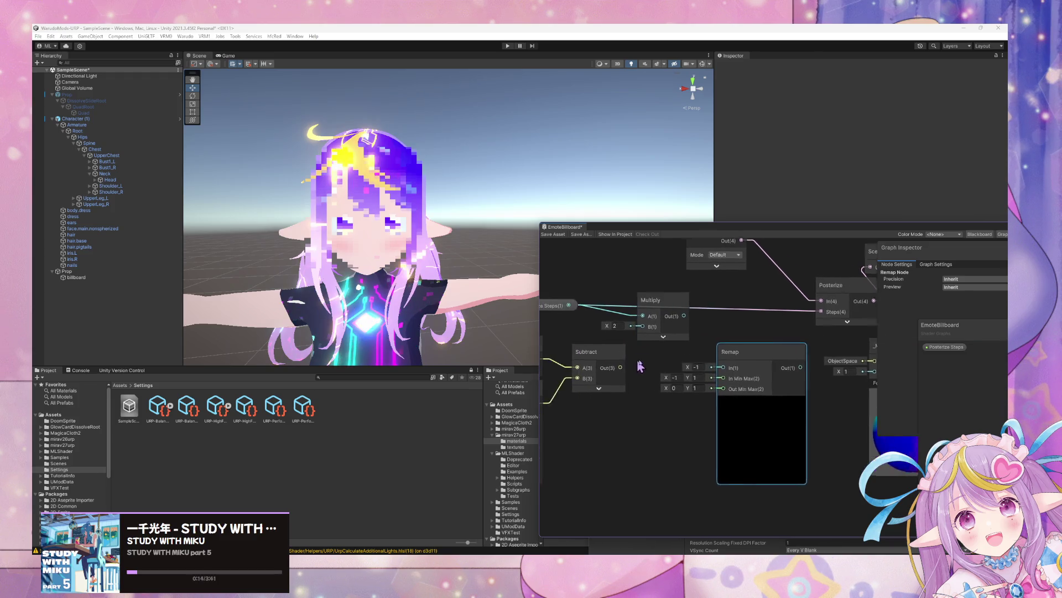
pyautogui.moveTo(640, 366); pyautogui.dragTo(701, 369)
pyautogui.moveTo(628, 417); pyautogui.dragTo(545, 340)
pyautogui.moveTo(653, 368); pyautogui.dragTo(586, 395)
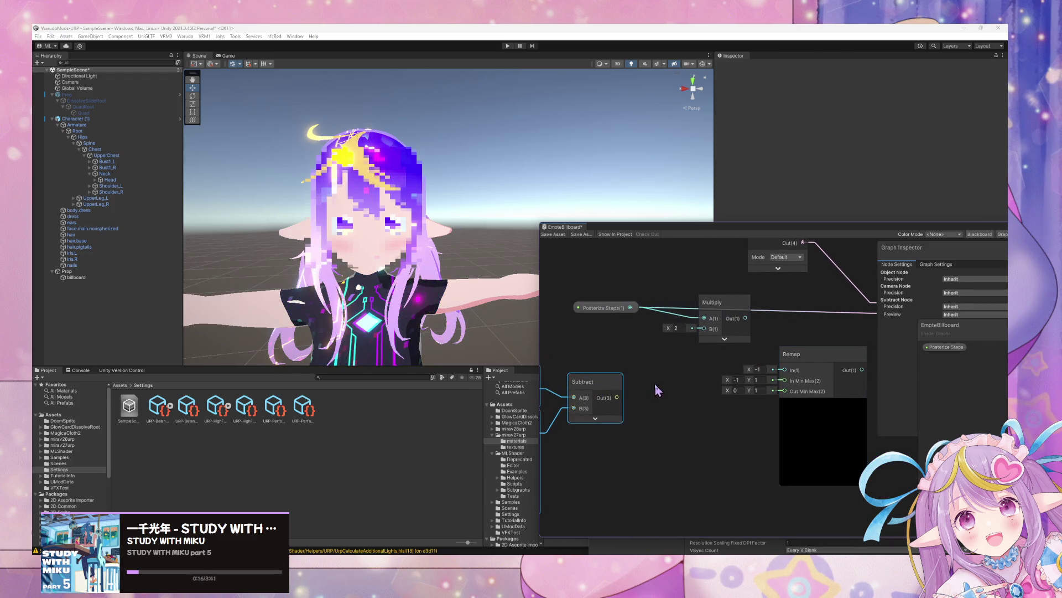
pyautogui.moveTo(603, 308); pyautogui.dragTo(559, 308)
pyautogui.moveTo(705, 310); pyautogui.dragTo(678, 314)
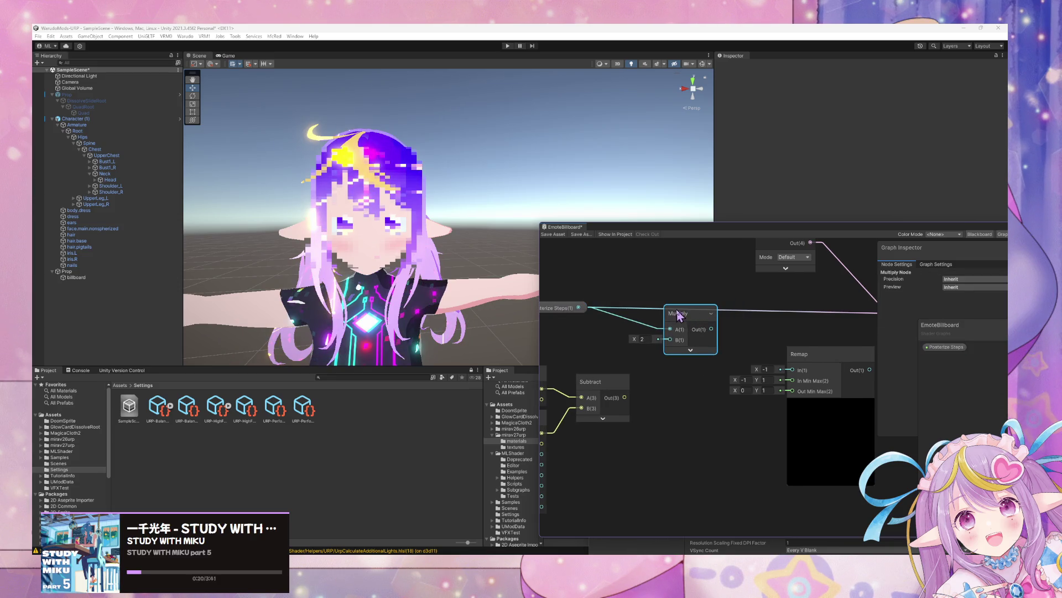
pyautogui.click(602, 338)
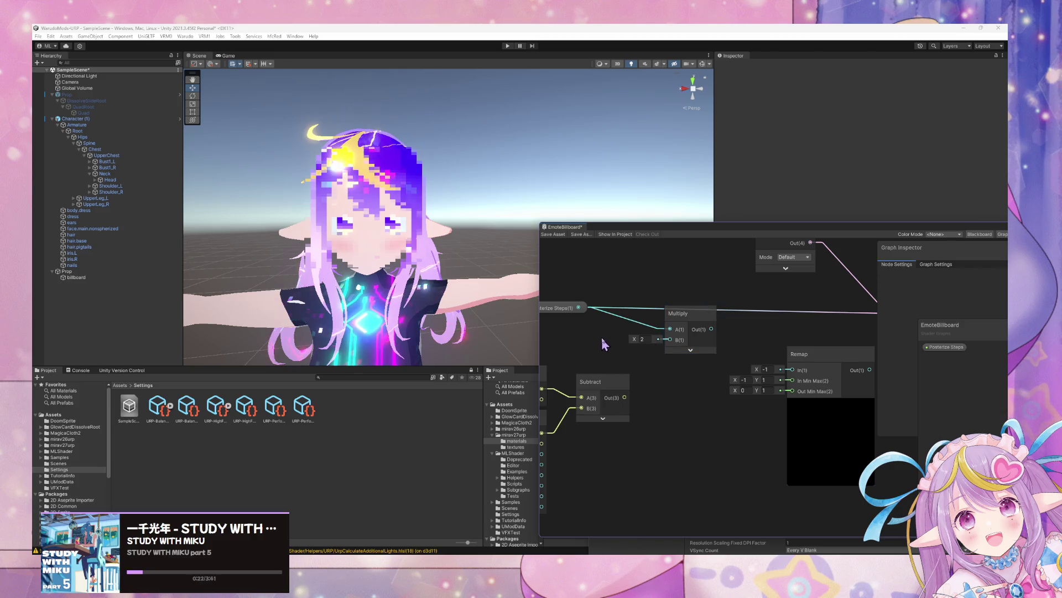
pyautogui.click(661, 336)
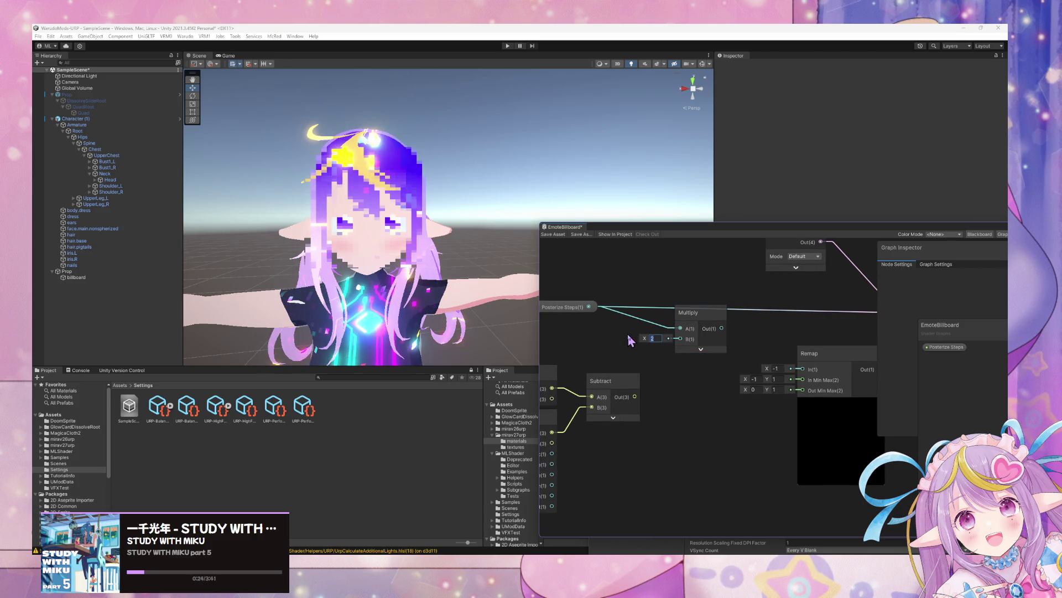
pyautogui.moveTo(628, 334); pyautogui.dragTo(585, 337)
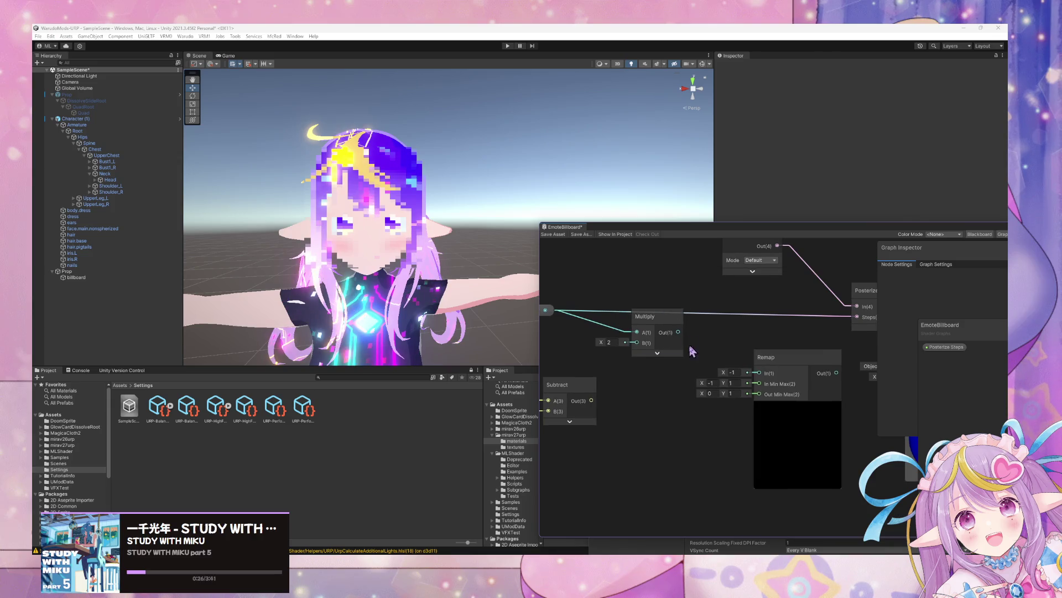
# Add a Vector 2 node with Multiply (B 0.5) into X and Posterize Steps into Y.
pyautogui.press('space')
pyautogui.write('vector')
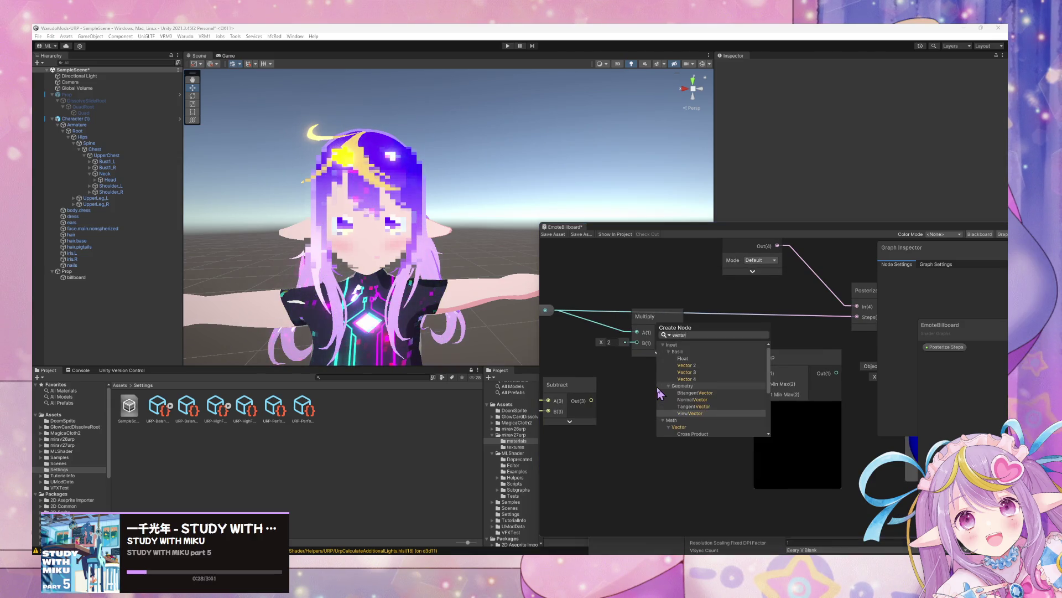
pyautogui.click(685, 365)
pyautogui.moveTo(675, 404)
pyautogui.mouseDown()
pyautogui.moveTo(628, 281)
pyautogui.moveTo(712, 308)
pyautogui.moveTo(635, 337)
pyautogui.mouseUp()
pyautogui.click(581, 361)
pyautogui.write('0.5')
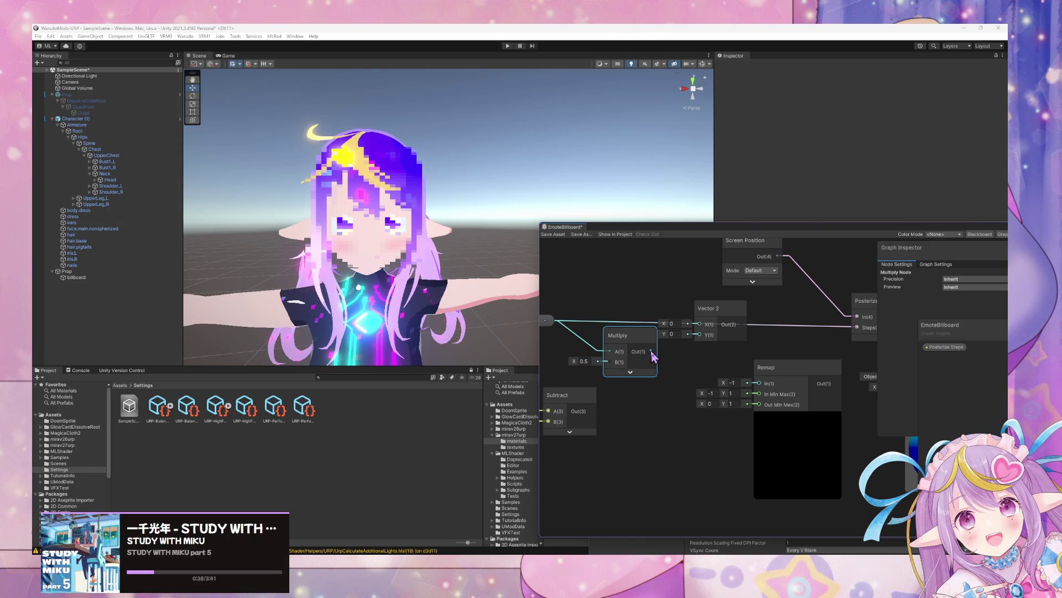
pyautogui.moveTo(652, 354); pyautogui.dragTo(699, 324)
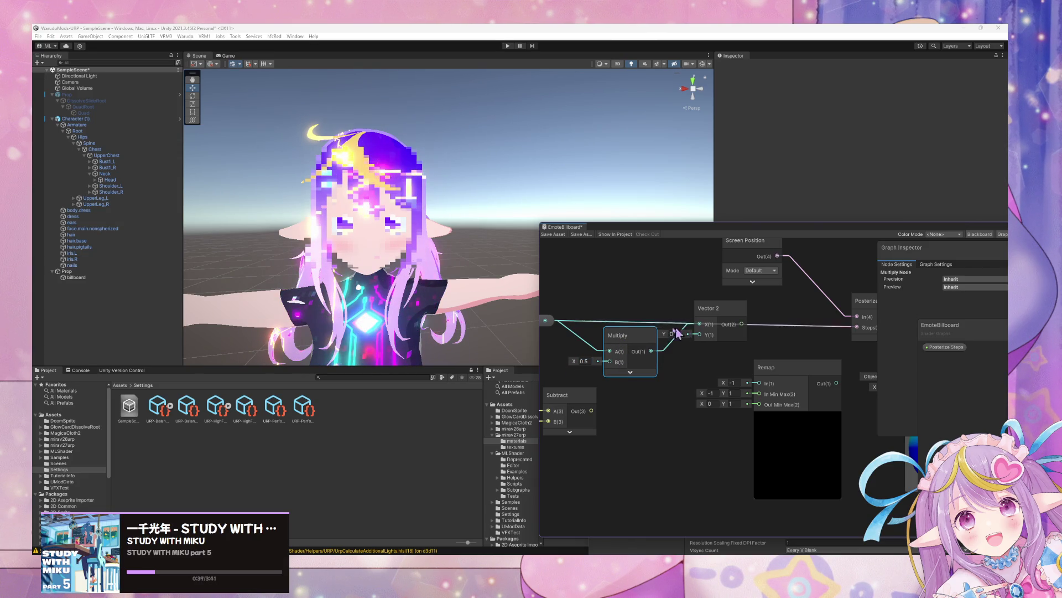
pyautogui.click(553, 320)
pyautogui.moveTo(576, 313)
pyautogui.mouseDown()
pyautogui.moveTo(713, 335)
pyautogui.moveTo(703, 387)
pyautogui.moveTo(681, 418)
pyautogui.moveTo(744, 422)
pyautogui.moveTo(775, 404)
pyautogui.mouseUp()
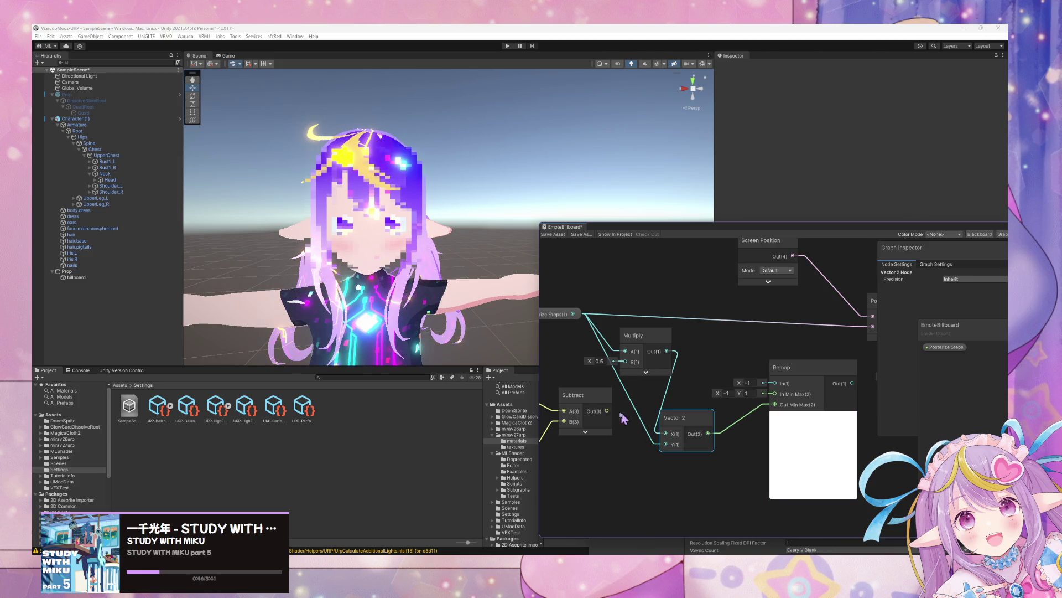
# Replace the Subtract node with a Distance node between the Object and Camera positions.
pyautogui.moveTo(633, 335); pyautogui.dragTo(619, 329)
pyautogui.moveTo(575, 394); pyautogui.dragTo(586, 394)
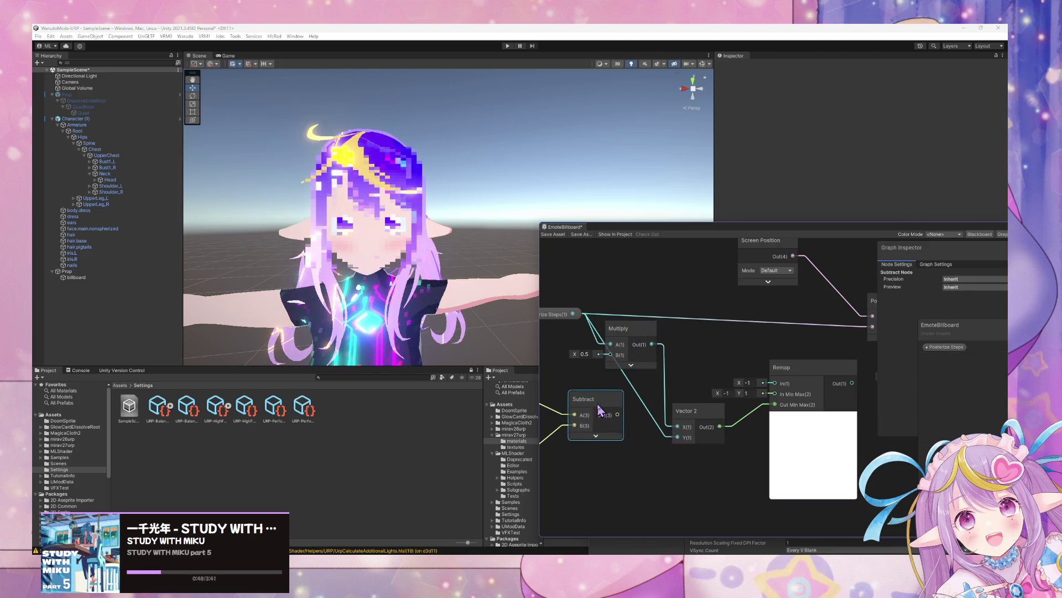
pyautogui.scroll(-1, 719, 366)
pyautogui.moveTo(718, 366); pyautogui.dragTo(711, 365)
pyautogui.moveTo(646, 383); pyautogui.dragTo(638, 383)
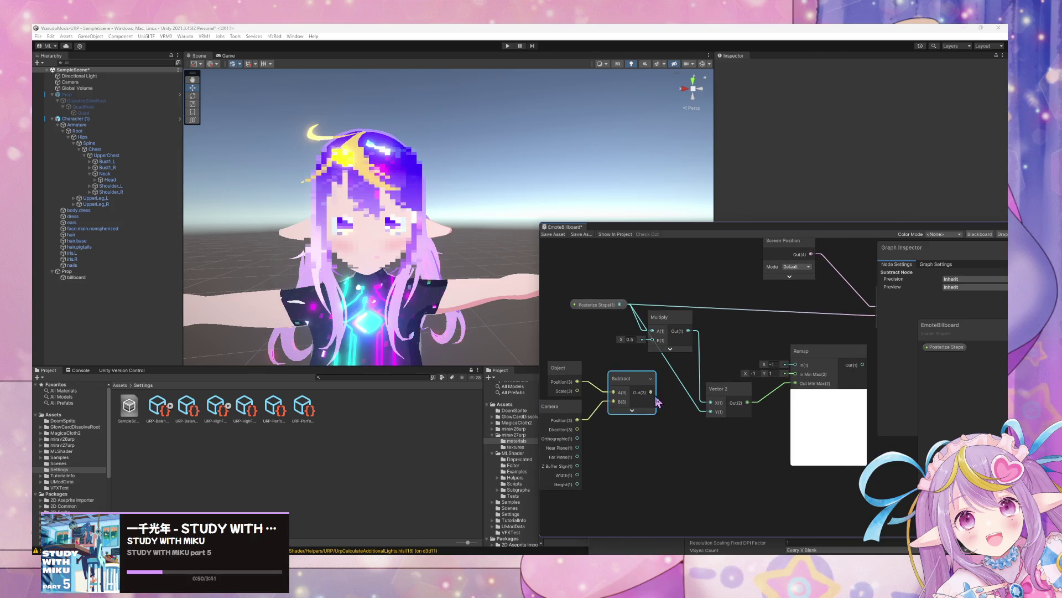
pyautogui.press('space')
pyautogui.write('nor')
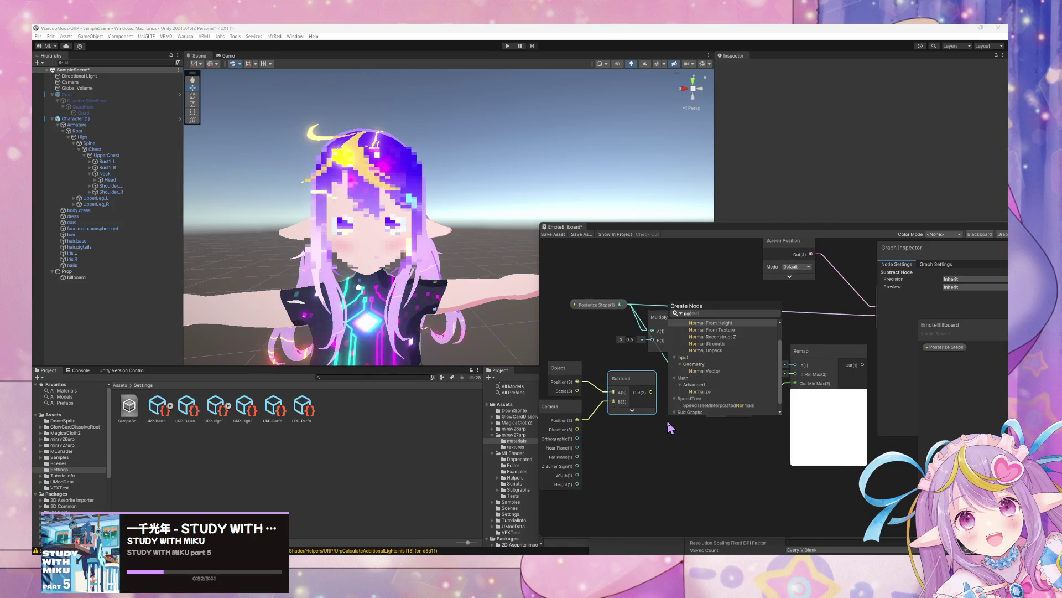
pyautogui.press('BackSpace')
pyautogui.press('BackSpace')
pyautogui.press('BackSpace')
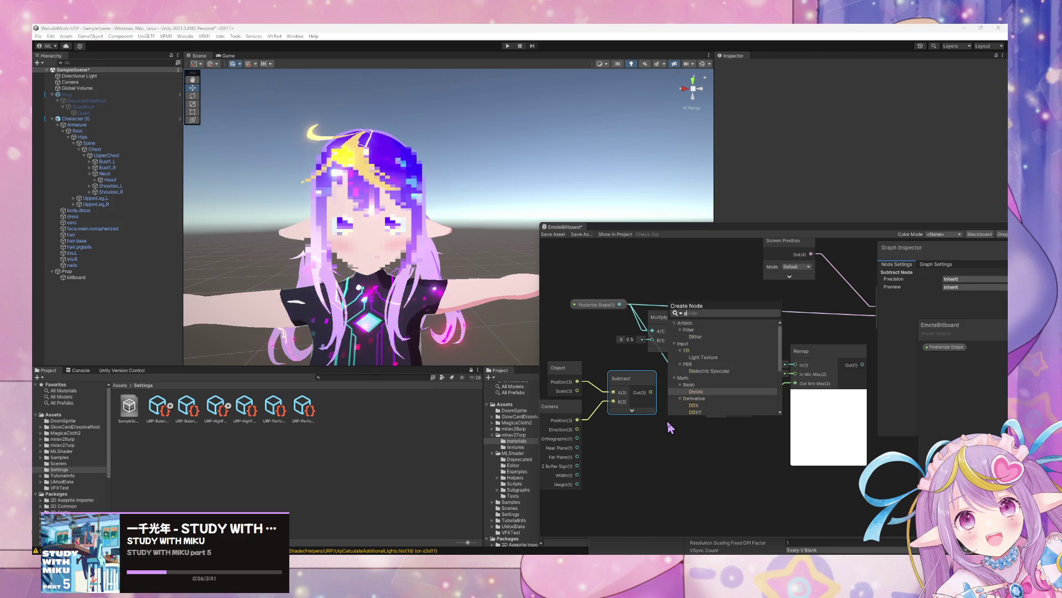
pyautogui.write('dista')
pyautogui.press('Return')
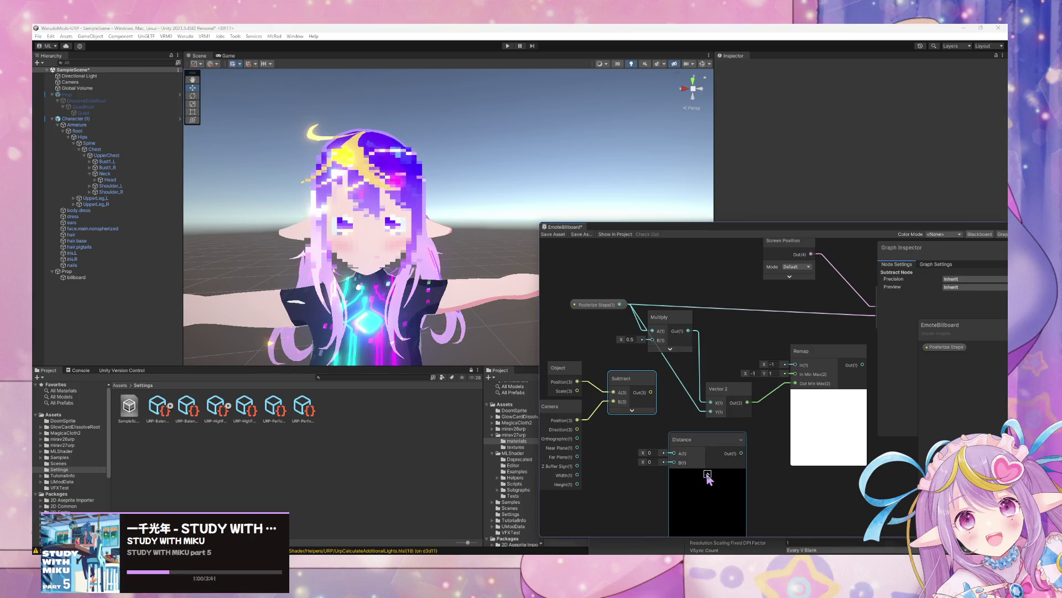
pyautogui.moveTo(621, 393); pyautogui.dragTo(627, 426)
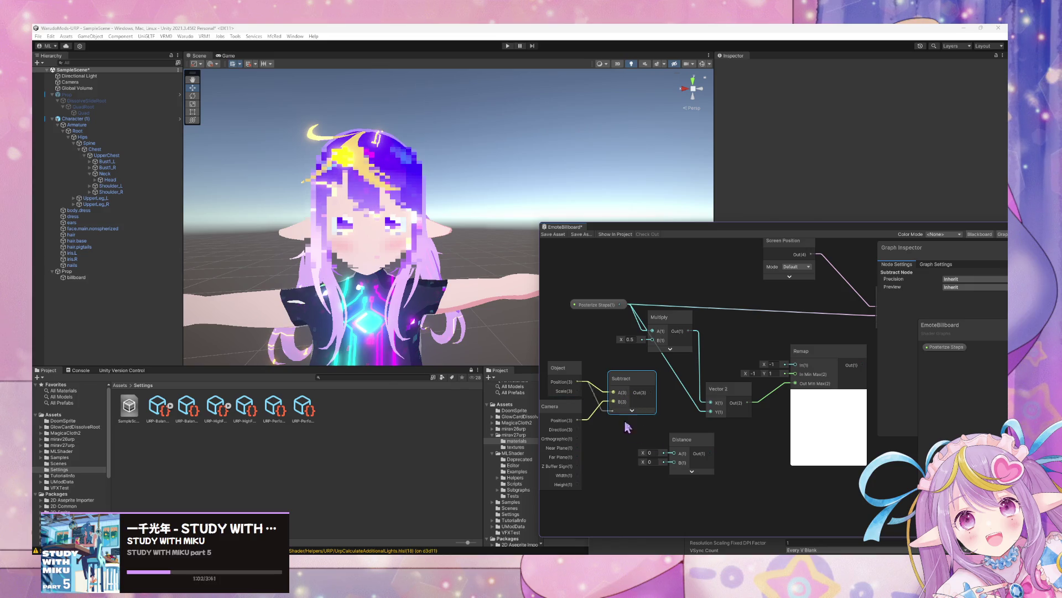
pyautogui.moveTo(674, 455); pyautogui.dragTo(629, 389)
pyautogui.press('Delete')
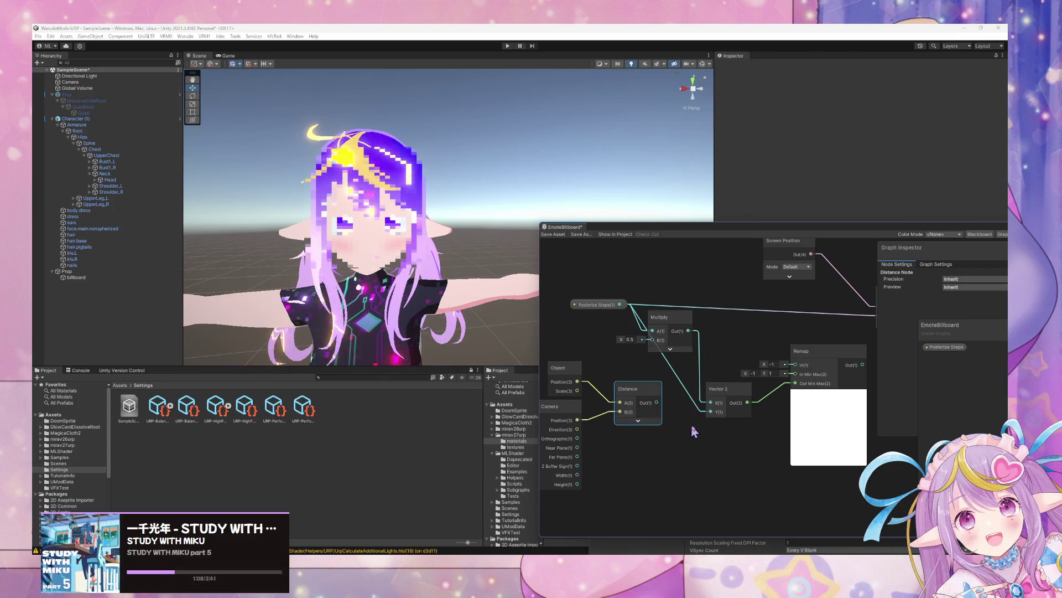
# Move the Vector 2 node down-right and pan across the graph to Remap.
pyautogui.moveTo(731, 387); pyautogui.dragTo(746, 405)
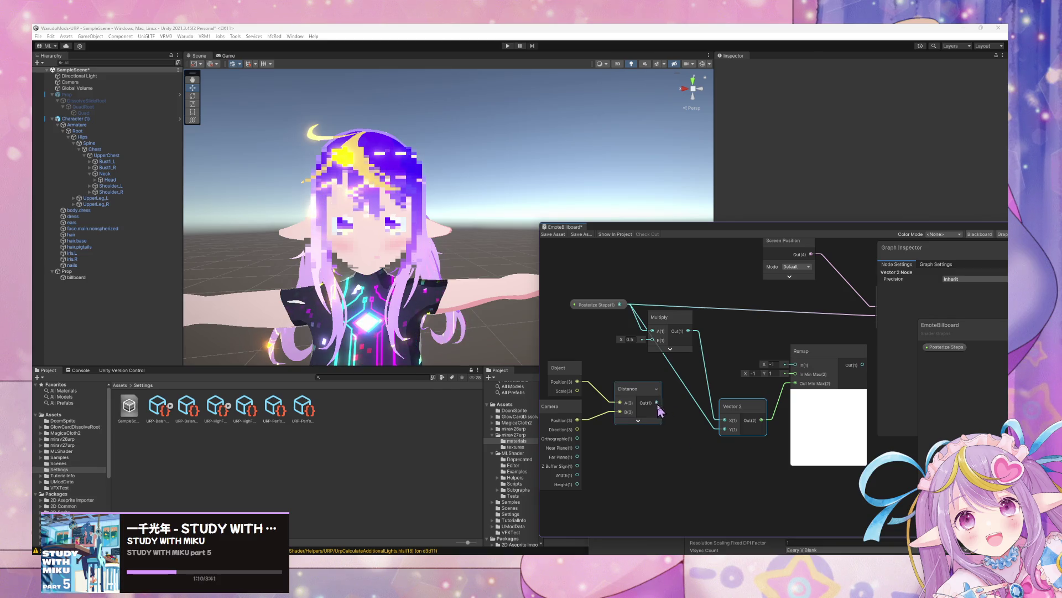
pyautogui.moveTo(835, 382)
pyautogui.mouseDown()
pyautogui.moveTo(678, 384)
pyautogui.moveTo(711, 426)
pyautogui.moveTo(758, 360)
pyautogui.mouseUp()
pyautogui.moveTo(575, 427); pyautogui.dragTo(662, 384)
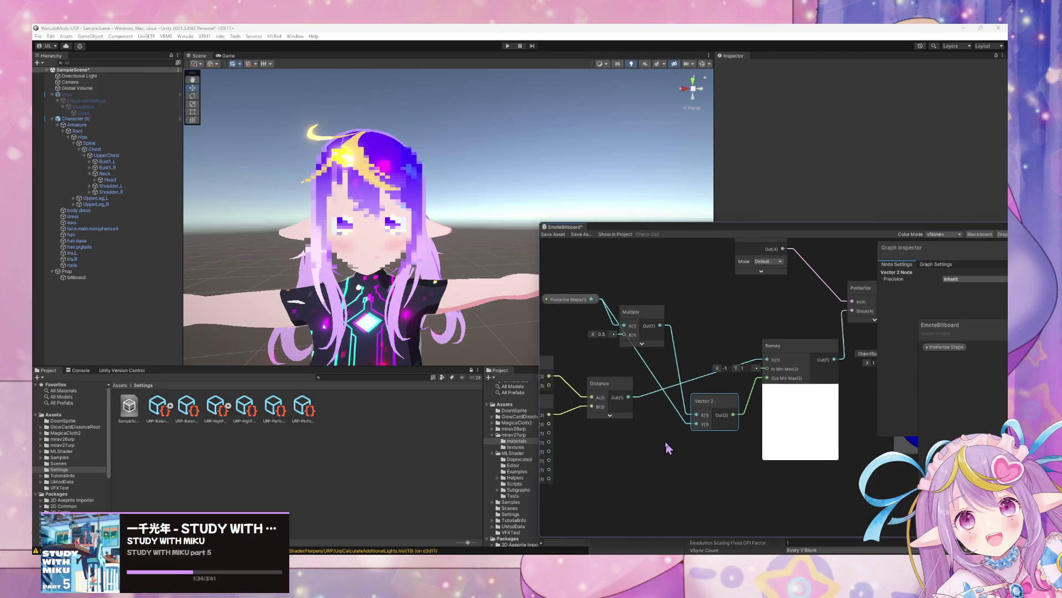
pyautogui.click(744, 367)
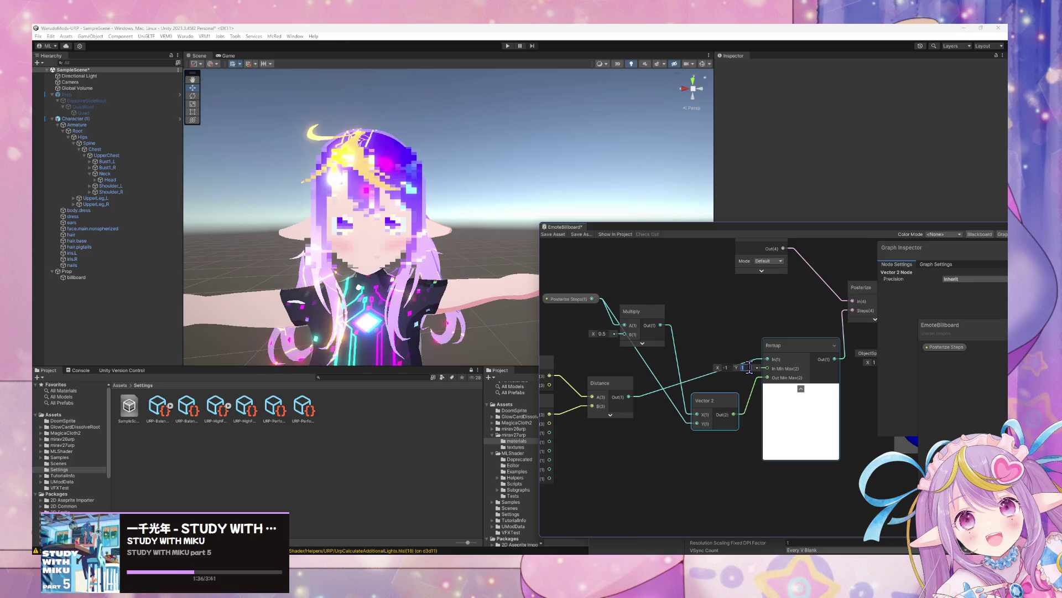
# Set Remap's In Min Max Y value to 1.1.
pyautogui.write('1.1')
pyautogui.click(725, 367)
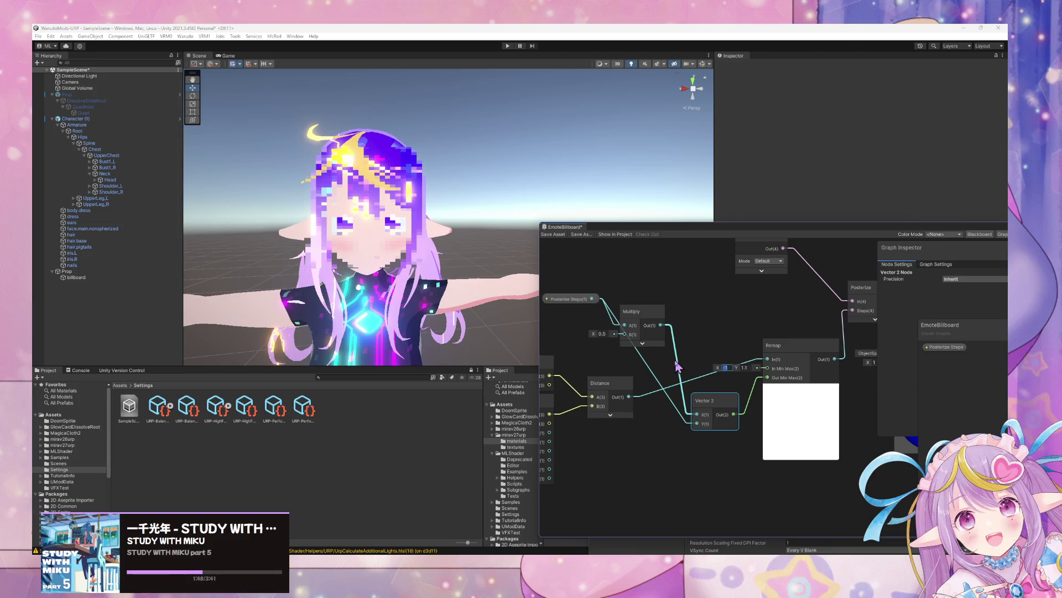
pyautogui.click(664, 423)
# Add a Clamp node and place it to the left of Remap.
pyautogui.press('space')
pyautogui.write('clamp')
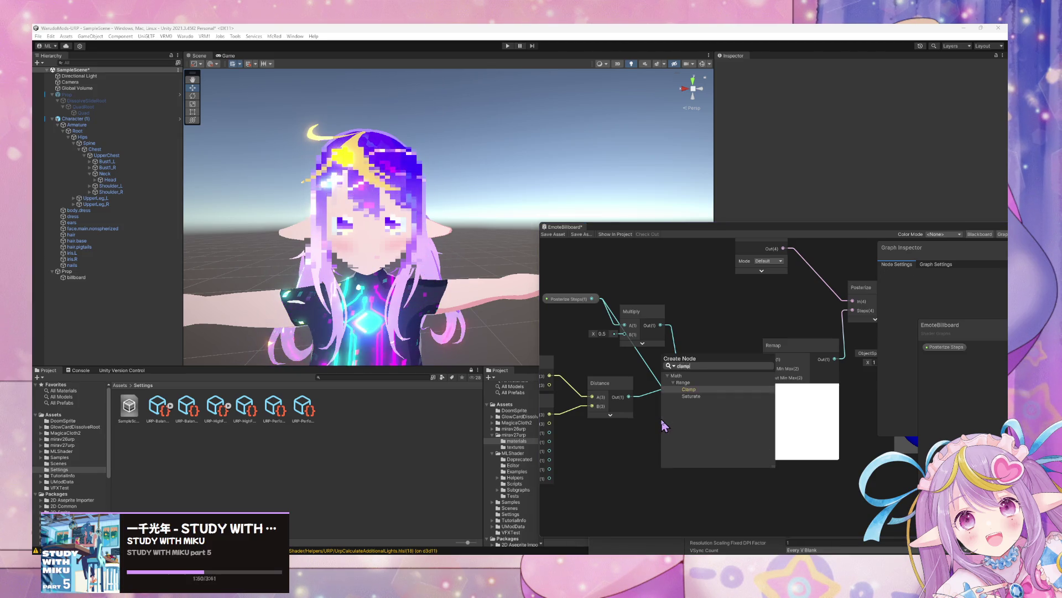
pyautogui.press('Return')
pyautogui.moveTo(672, 435); pyautogui.dragTo(611, 439)
pyautogui.moveTo(674, 452); pyautogui.dragTo(759, 379)
pyautogui.moveTo(702, 474); pyautogui.dragTo(719, 459)
pyautogui.click(720, 470)
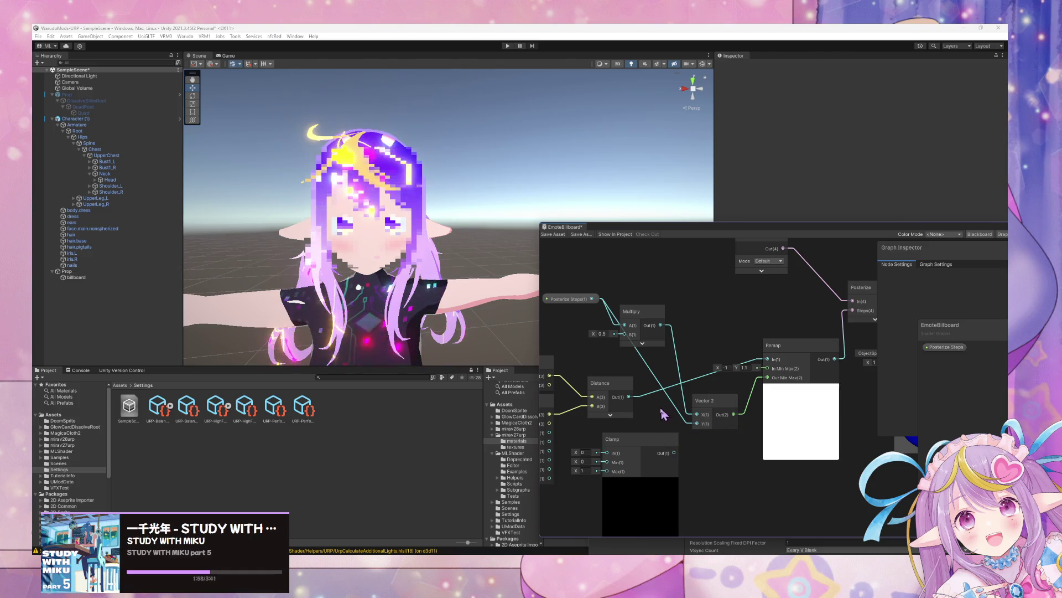
# Position Clamp beside Distance and wire its output into Remap's In input.
pyautogui.click(641, 480)
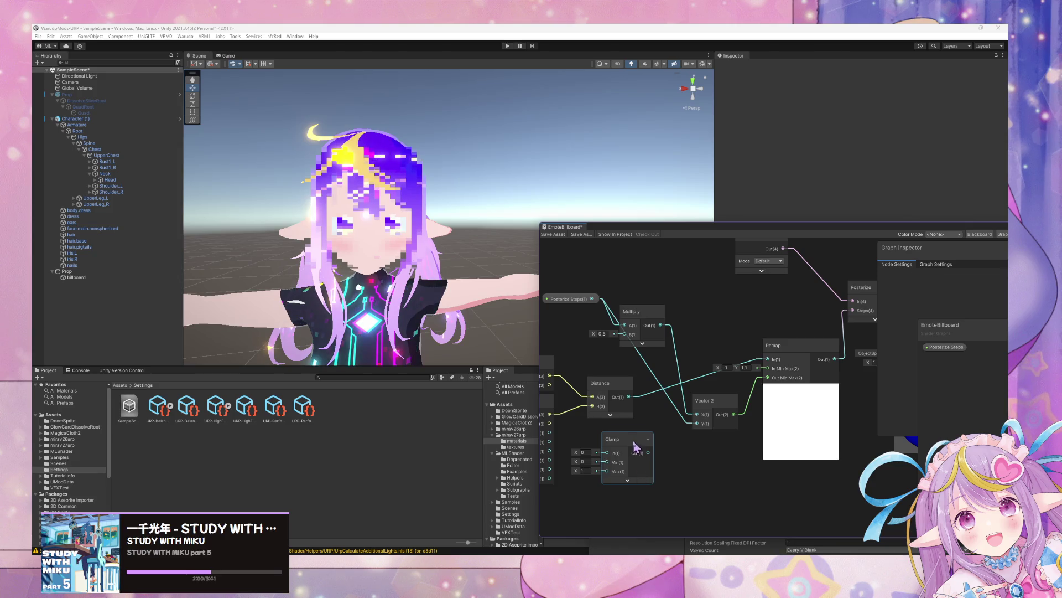
pyautogui.moveTo(638, 443); pyautogui.dragTo(661, 446)
pyautogui.moveTo(616, 387); pyautogui.dragTo(605, 382)
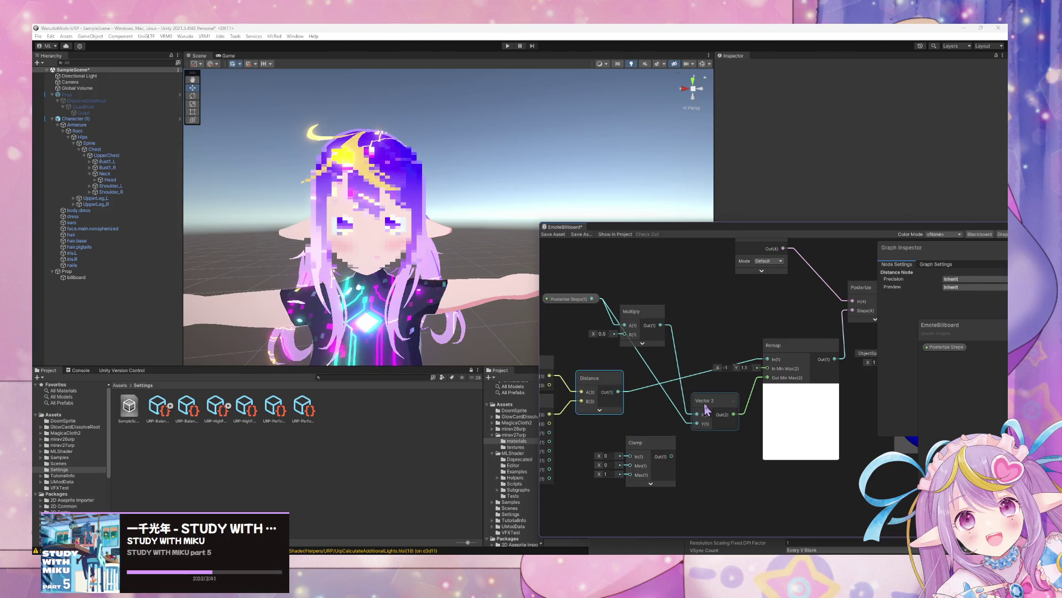
pyautogui.moveTo(707, 410); pyautogui.dragTo(715, 434)
pyautogui.moveTo(636, 443)
pyautogui.mouseDown()
pyautogui.moveTo(657, 398)
pyautogui.moveTo(639, 404)
pyautogui.moveTo(651, 411)
pyautogui.mouseUp()
pyautogui.moveTo(715, 392); pyautogui.dragTo(767, 360)
pyautogui.moveTo(671, 405)
pyautogui.mouseDown()
pyautogui.moveTo(675, 392)
pyautogui.moveTo(610, 377)
pyautogui.mouseUp()
pyautogui.scroll(-5, 376, 281)
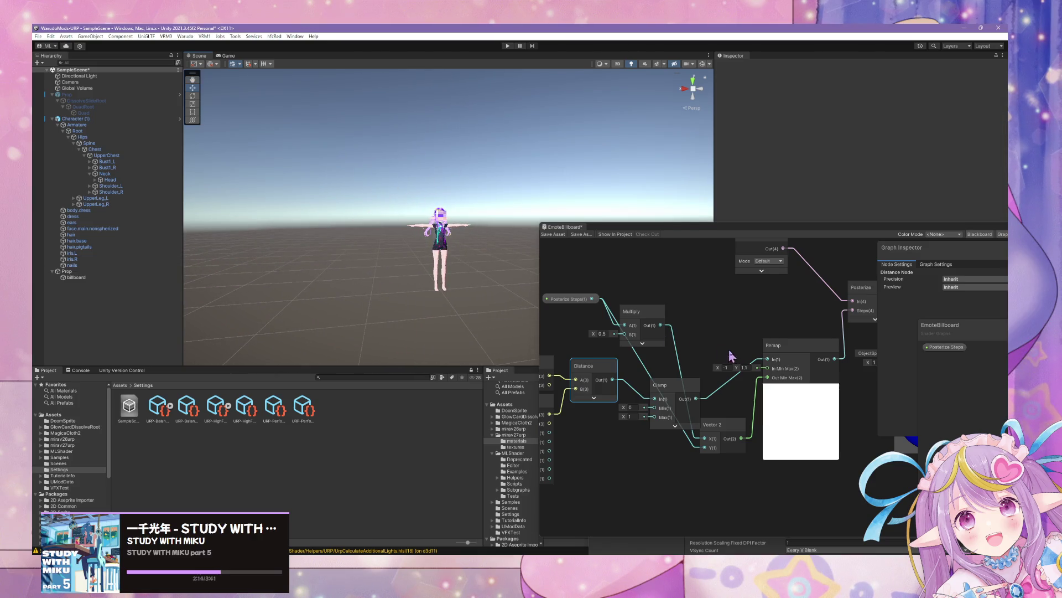
pyautogui.click(638, 415)
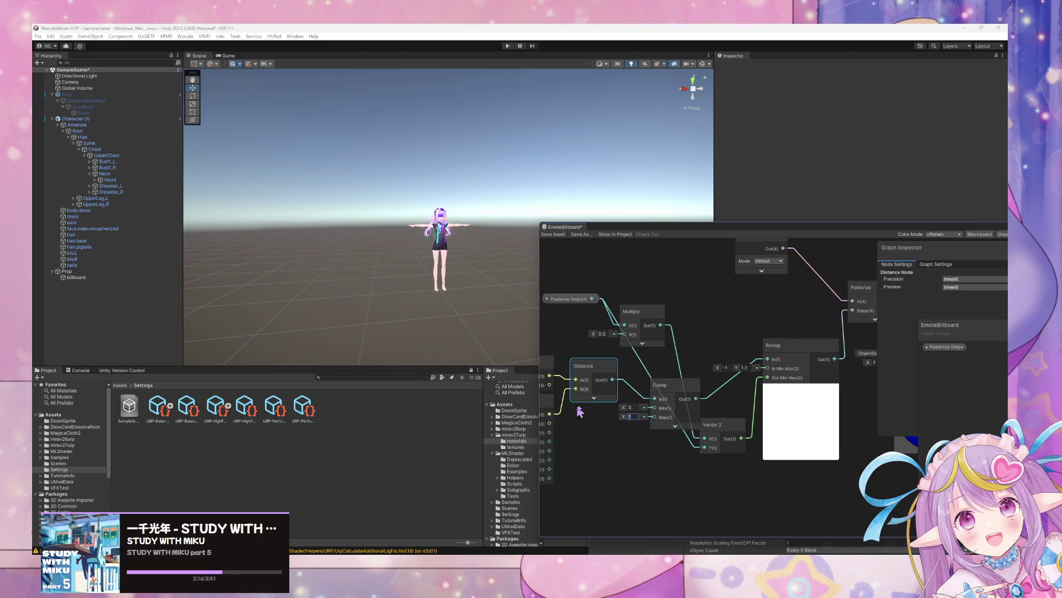
pyautogui.write('2')
# With Clamp Max at 2, zoom the Scene view near and far to check pixelation.
pyautogui.scroll(10, 429, 260)
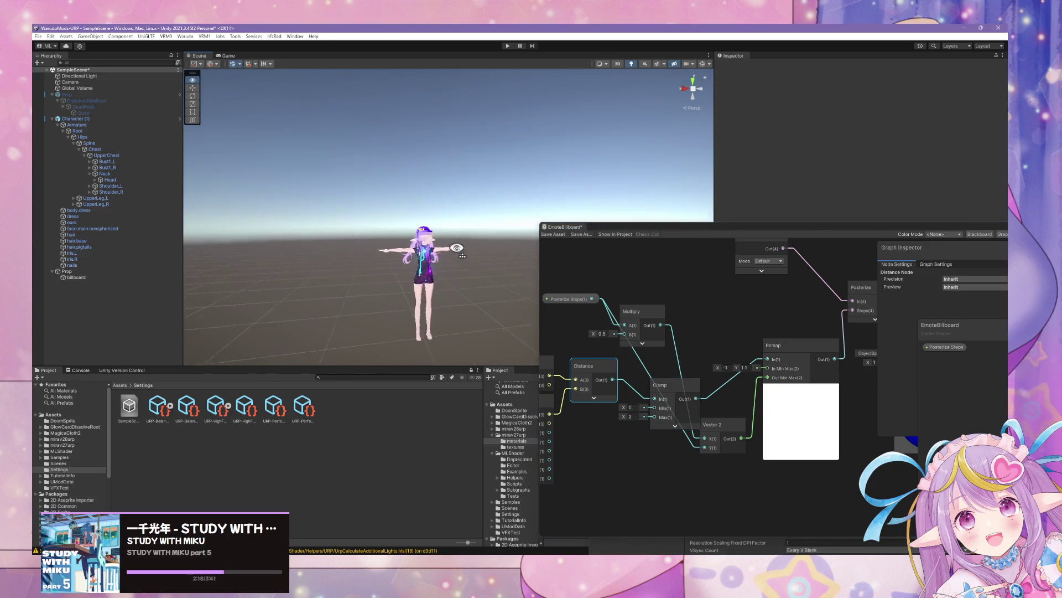
pyautogui.scroll(3, 429, 260)
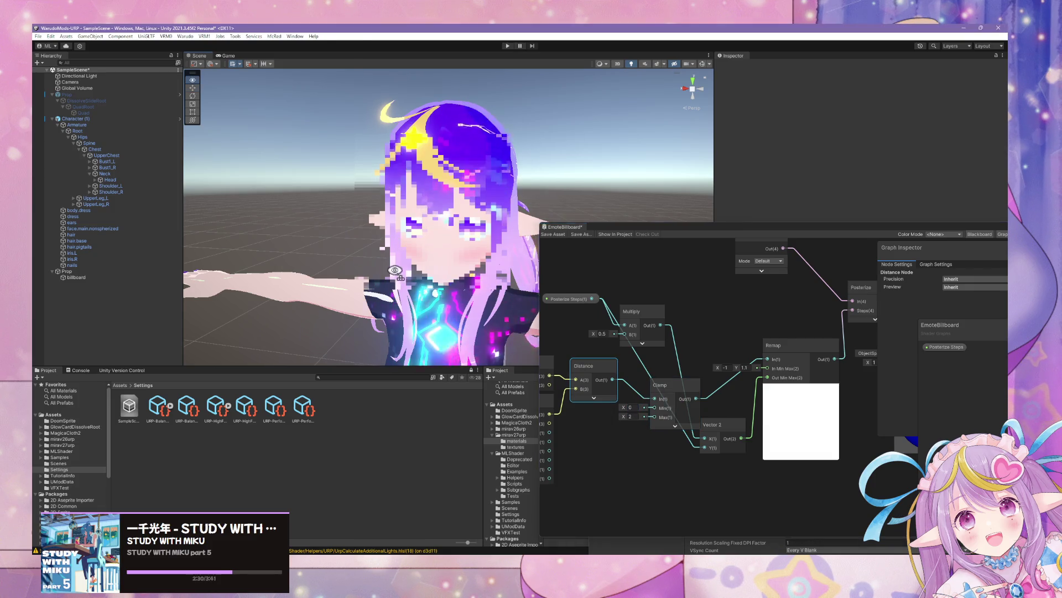
pyautogui.scroll(-10, 437, 271)
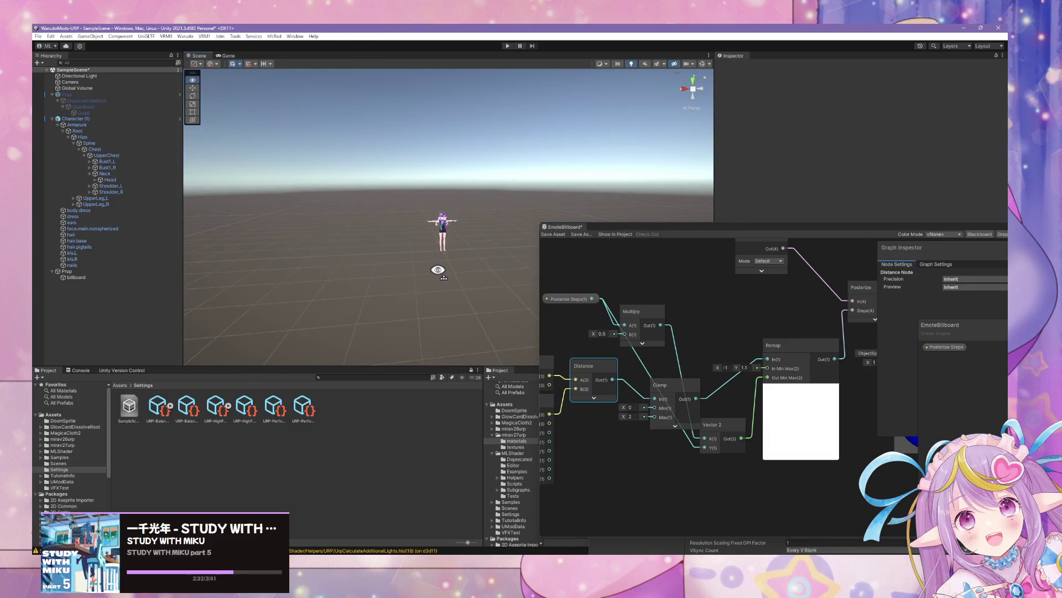
pyautogui.scroll(12, 437, 270)
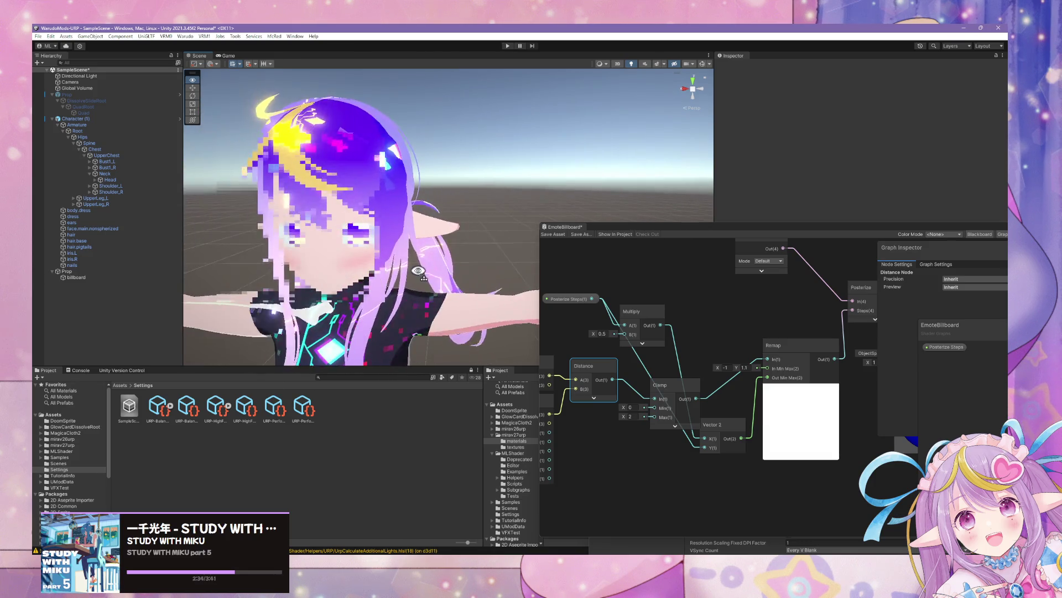
pyautogui.scroll(-3, 418, 270)
pyautogui.scroll(5, 418, 271)
pyautogui.scroll(-3, 418, 271)
pyautogui.scroll(-5, 418, 270)
pyautogui.scroll(5, 418, 271)
pyautogui.scroll(-5, 418, 271)
pyautogui.scroll(3, 419, 271)
pyautogui.scroll(-3, 673, 340)
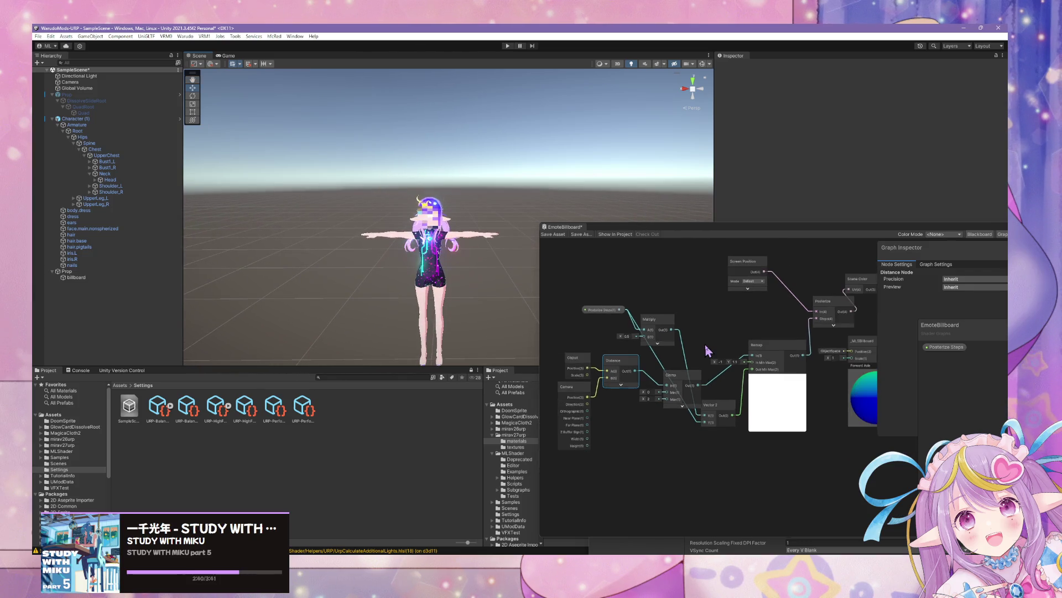
pyautogui.moveTo(693, 392)
pyautogui.mouseDown()
pyautogui.moveTo(641, 399)
pyautogui.moveTo(671, 414)
pyautogui.moveTo(675, 373)
pyautogui.moveTo(686, 380)
pyautogui.moveTo(656, 389)
pyautogui.moveTo(669, 415)
pyautogui.mouseUp()
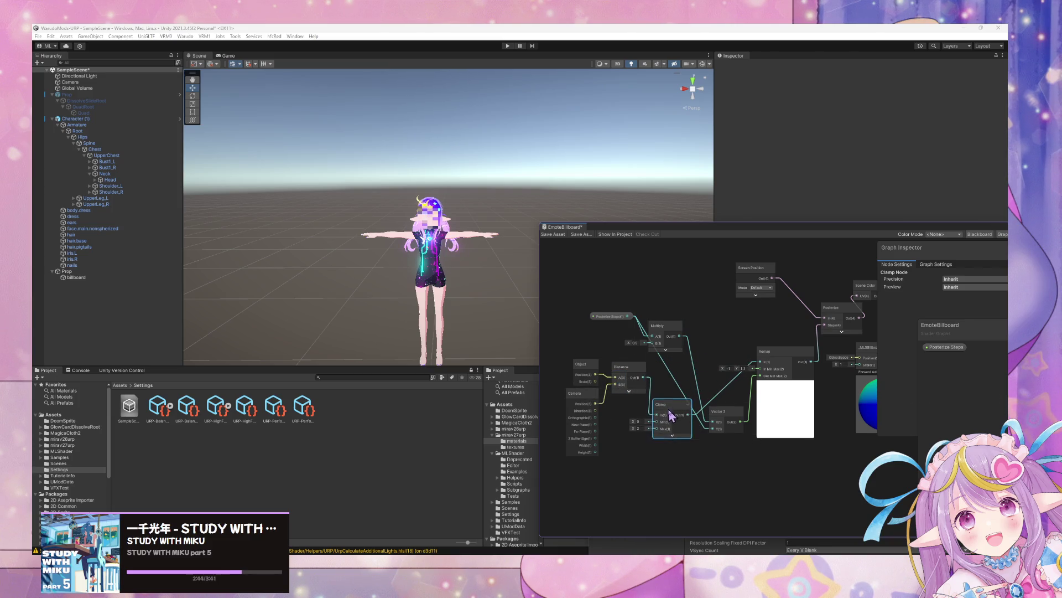
# Delete the Distance, Remap, Clamp, Camera, Object and Multiply nodes.
pyautogui.moveTo(674, 324); pyautogui.dragTo(680, 321)
pyautogui.scroll(2, 667, 334)
pyautogui.scroll(-1, 678, 336)
pyautogui.moveTo(692, 434)
pyautogui.mouseDown()
pyautogui.moveTo(676, 427)
pyautogui.moveTo(682, 443)
pyautogui.mouseUp()
pyautogui.moveTo(770, 486); pyautogui.dragTo(558, 370)
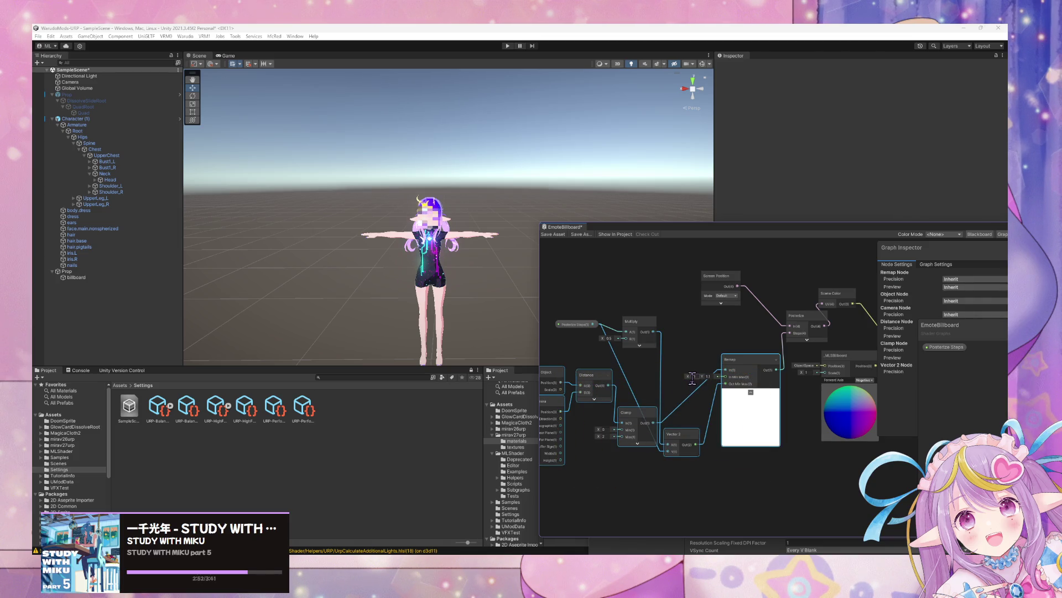
pyautogui.press('Delete')
# Wire the Posterize Steps property straight into the Posterize node's steps input.
pyautogui.moveTo(576, 324); pyautogui.dragTo(664, 352)
pyautogui.moveTo(786, 336); pyautogui.dragTo(786, 333)
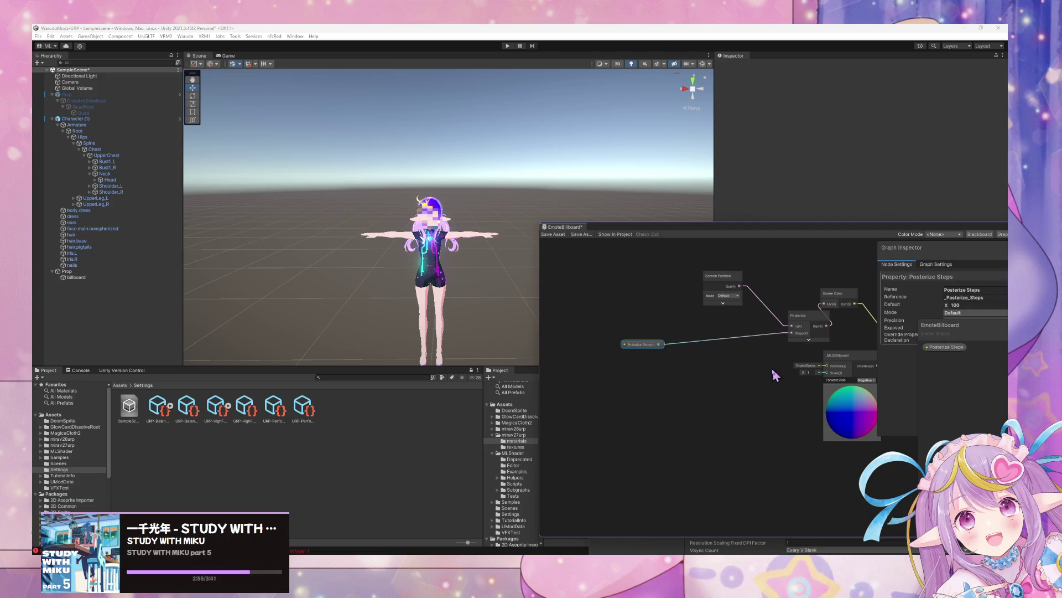
pyautogui.moveTo(606, 359); pyautogui.dragTo(671, 347)
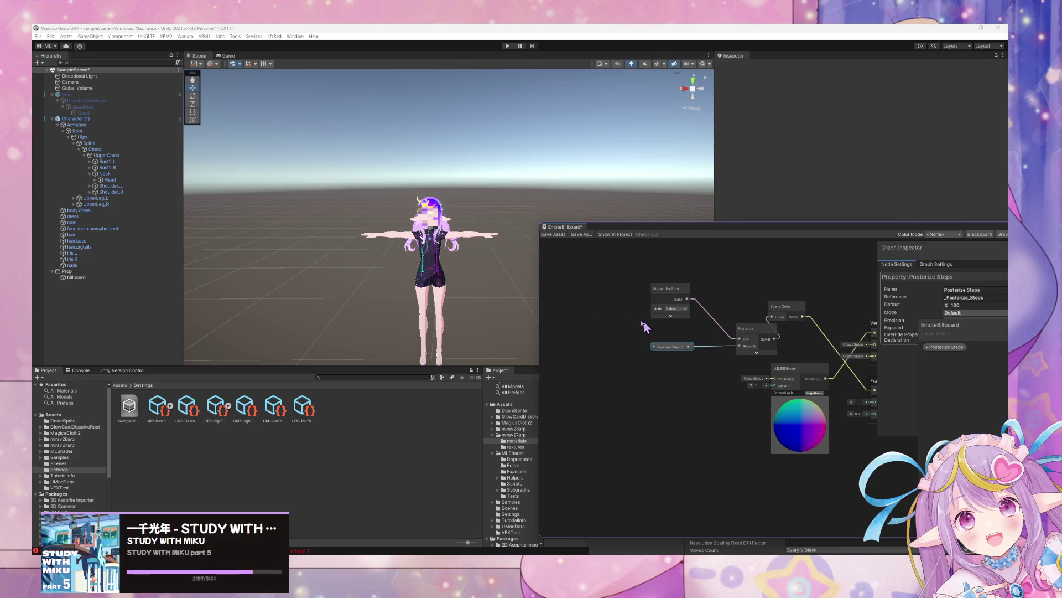
pyautogui.click(677, 308)
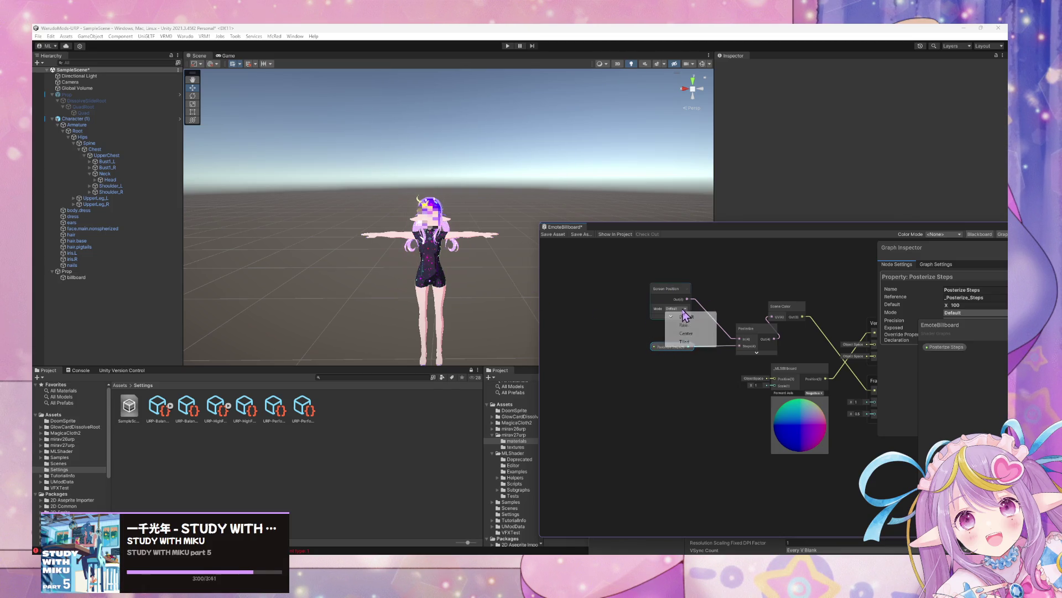
pyautogui.click(714, 280)
# Add a Position node in View space with its preview collapsed.
pyautogui.press('space')
pyautogui.write('view')
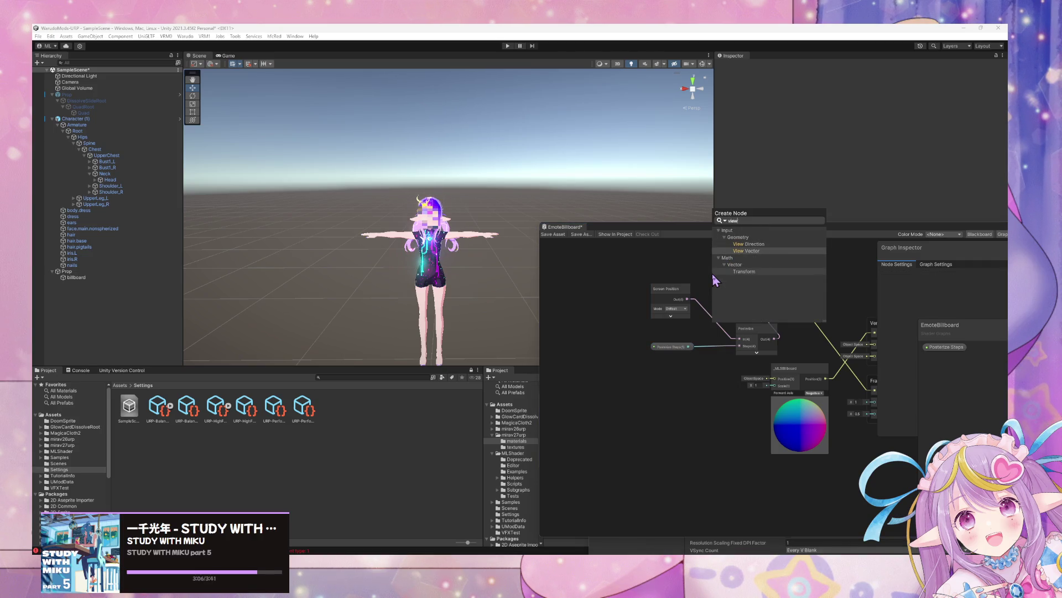
pyautogui.press('BackSpace')
pyautogui.press('BackSpace')
pyautogui.press('BackSpace')
pyautogui.write('pso')
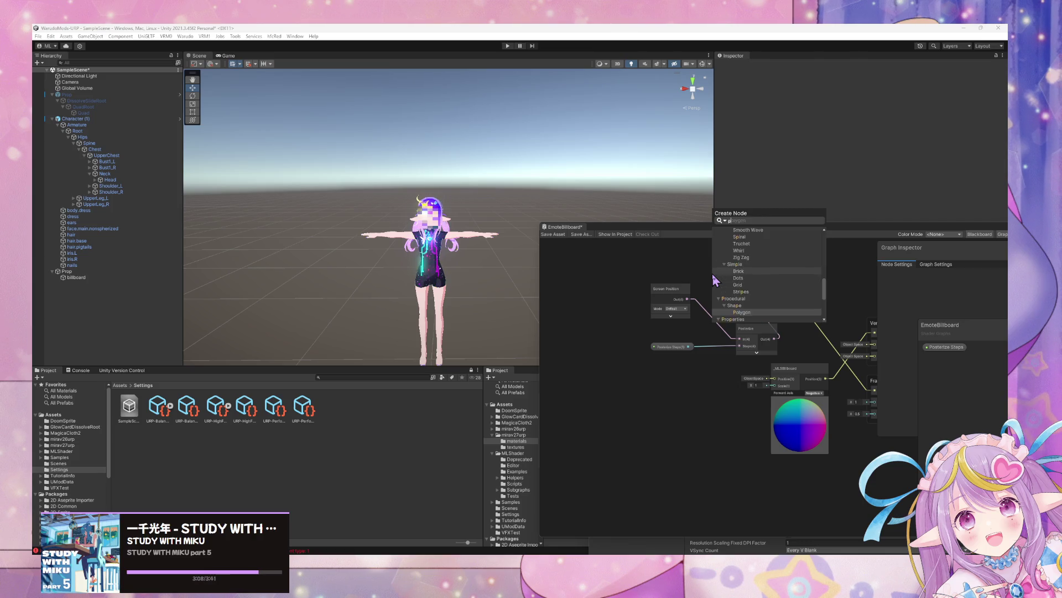
pyautogui.press('BackSpace')
pyautogui.press('BackSpace')
pyautogui.write('osition')
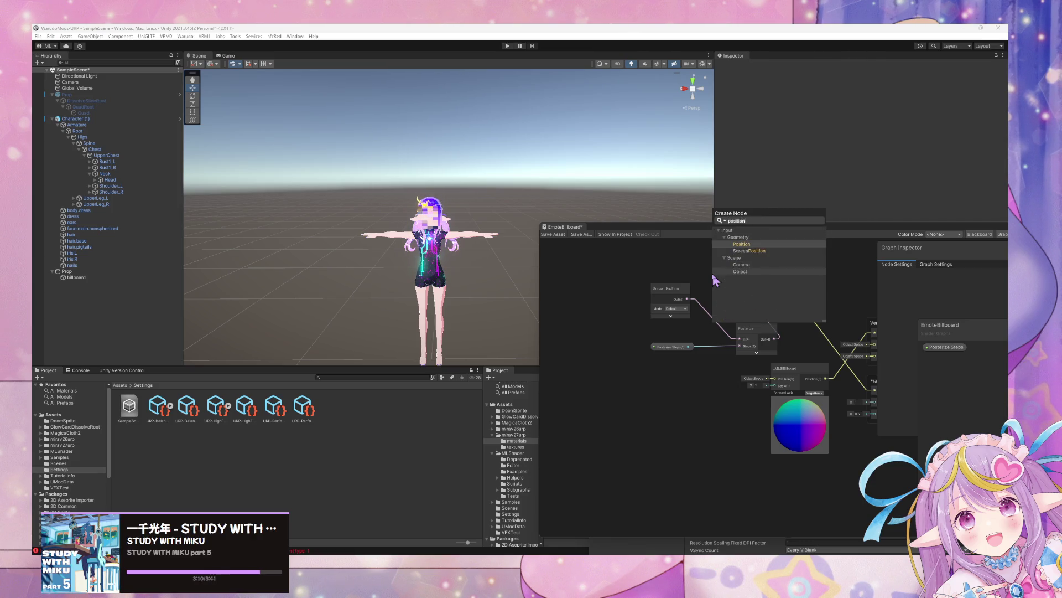
pyautogui.press('Return')
pyautogui.click(757, 307)
pyautogui.click(757, 323)
pyautogui.moveTo(748, 326)
pyautogui.mouseDown()
pyautogui.moveTo(711, 310)
pyautogui.moveTo(558, 297)
pyautogui.mouseUp()
pyautogui.click(705, 301)
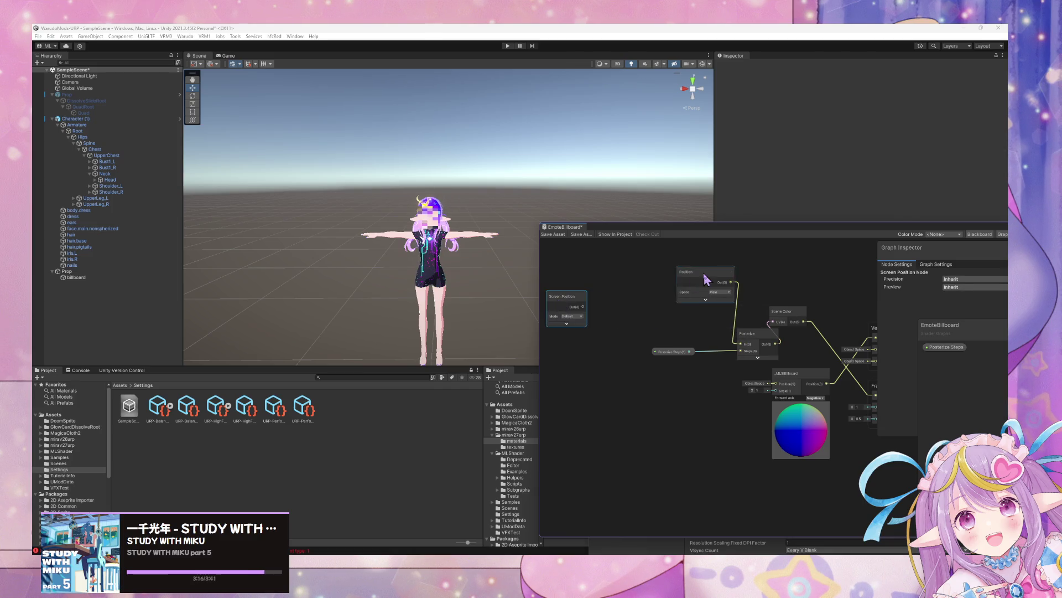
pyautogui.moveTo(680, 273); pyautogui.dragTo(636, 285)
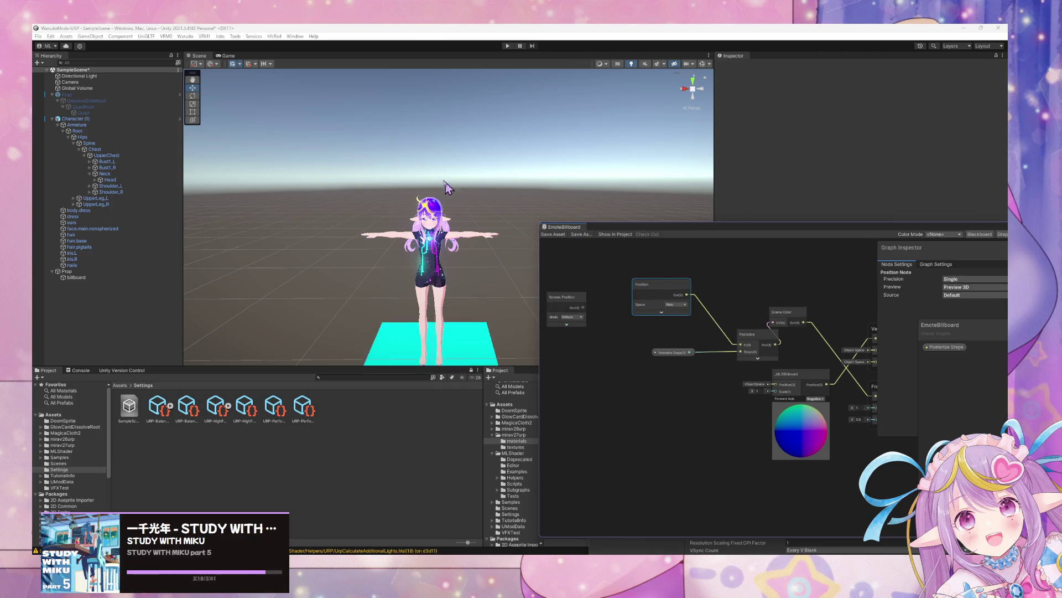
# Connect the Screen Position output into the Posterize node's input.
pyautogui.scroll(5, 409, 221)
pyautogui.scroll(3, 426, 177)
pyautogui.scroll(-5, 427, 177)
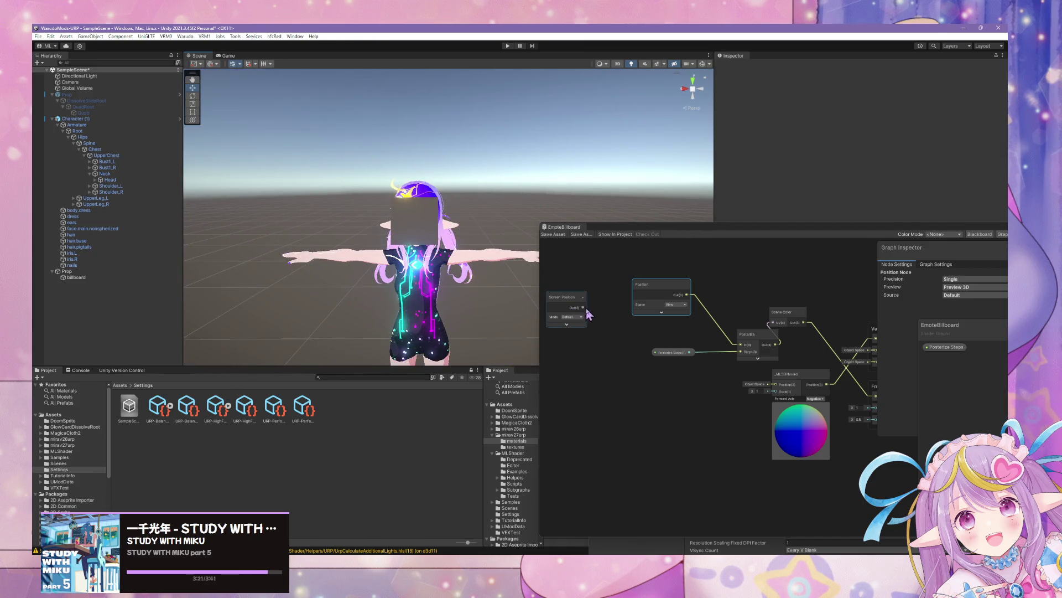
pyautogui.moveTo(588, 314)
pyautogui.mouseDown()
pyautogui.moveTo(677, 326)
pyautogui.moveTo(618, 330)
pyautogui.mouseUp()
pyautogui.moveTo(420, 233)
pyautogui.mouseDown()
pyautogui.moveTo(215, 235)
pyautogui.moveTo(409, 236)
pyautogui.mouseUp()
pyautogui.moveTo(612, 323); pyautogui.dragTo(741, 344)
# Save the shader graph and view the character's pixelated face from the front.
pyautogui.click(545, 234)
pyautogui.moveTo(482, 265)
pyautogui.mouseDown()
pyautogui.moveTo(463, 256)
pyautogui.moveTo(533, 265)
pyautogui.mouseUp()
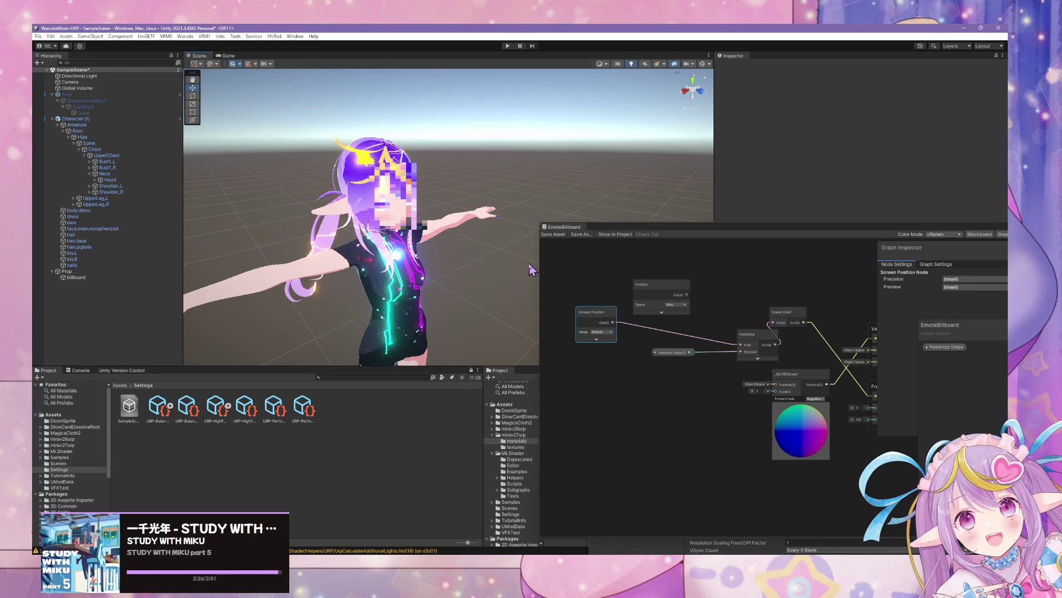
pyautogui.moveTo(531, 270)
pyautogui.mouseDown()
pyautogui.moveTo(384, 216)
pyautogui.moveTo(395, 194)
pyautogui.mouseUp()
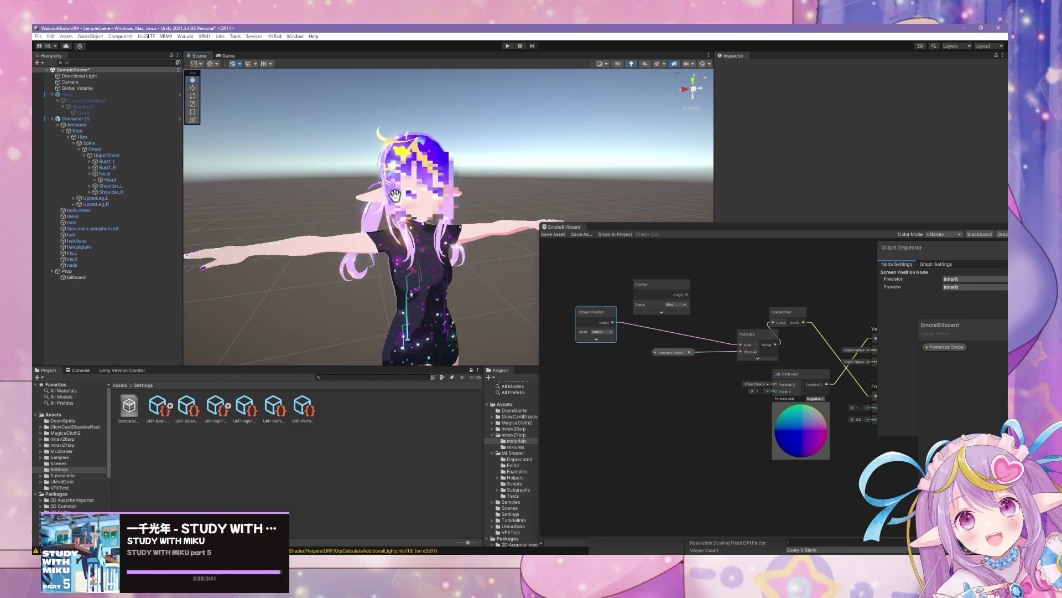
pyautogui.scroll(-6, 395, 195)
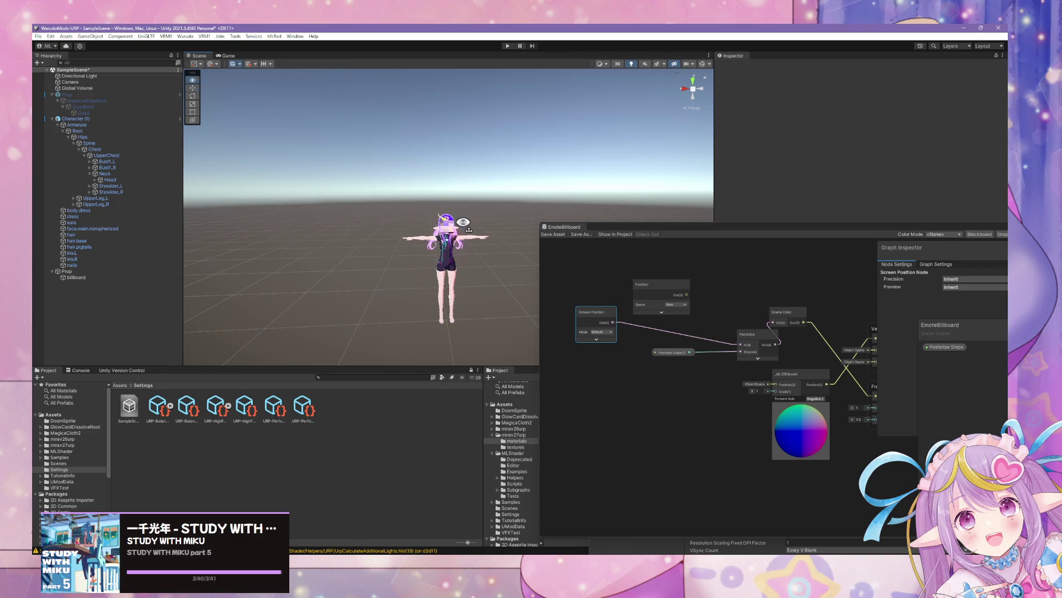
pyautogui.scroll(6, 467, 228)
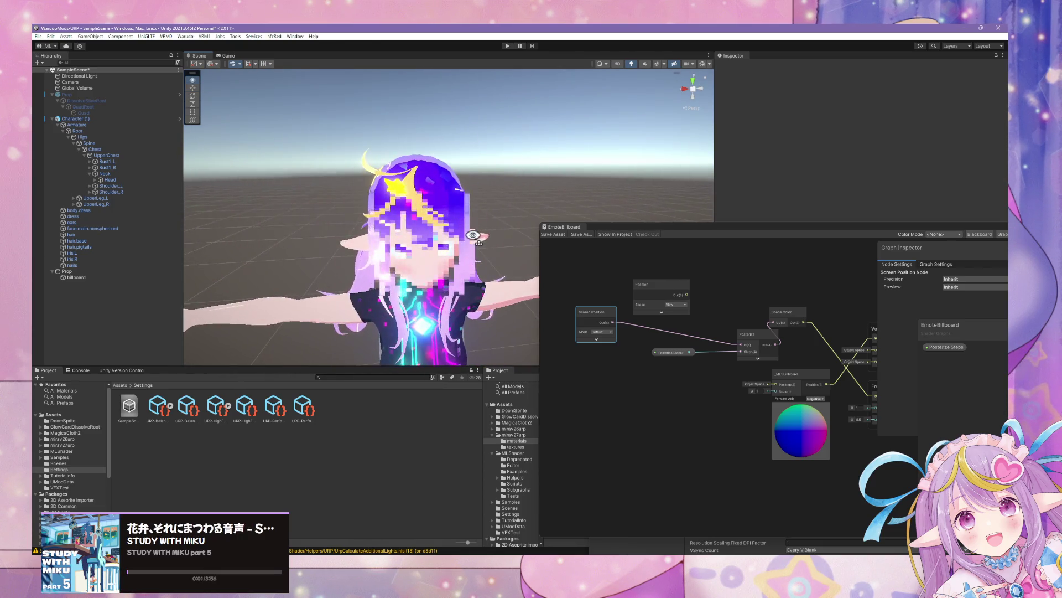
pyautogui.scroll(-5, 473, 235)
pyautogui.scroll(4, 482, 238)
pyautogui.scroll(-2, 493, 240)
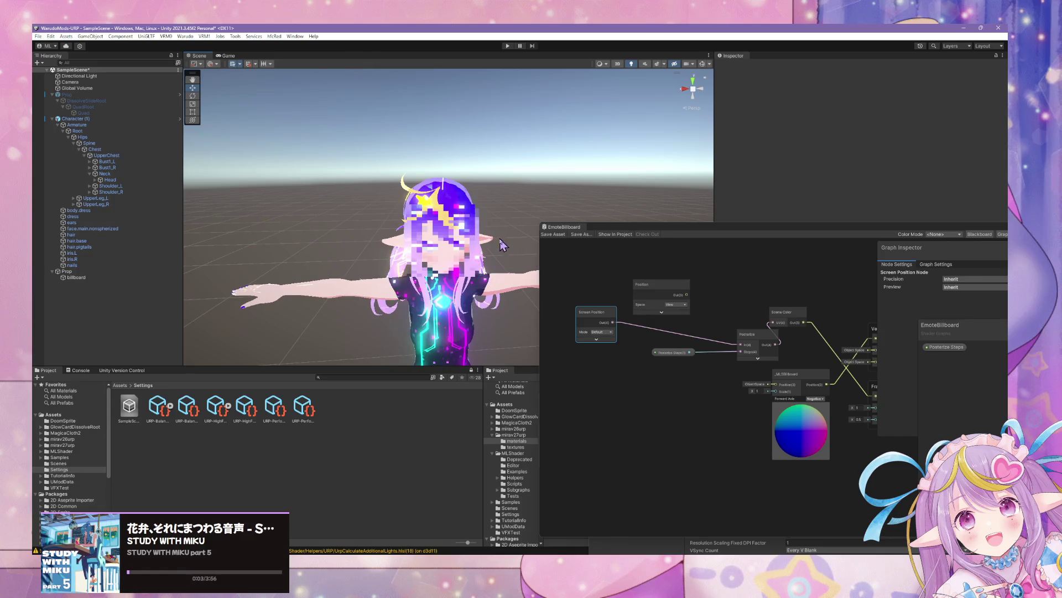
pyautogui.moveTo(500, 245); pyautogui.dragTo(478, 197)
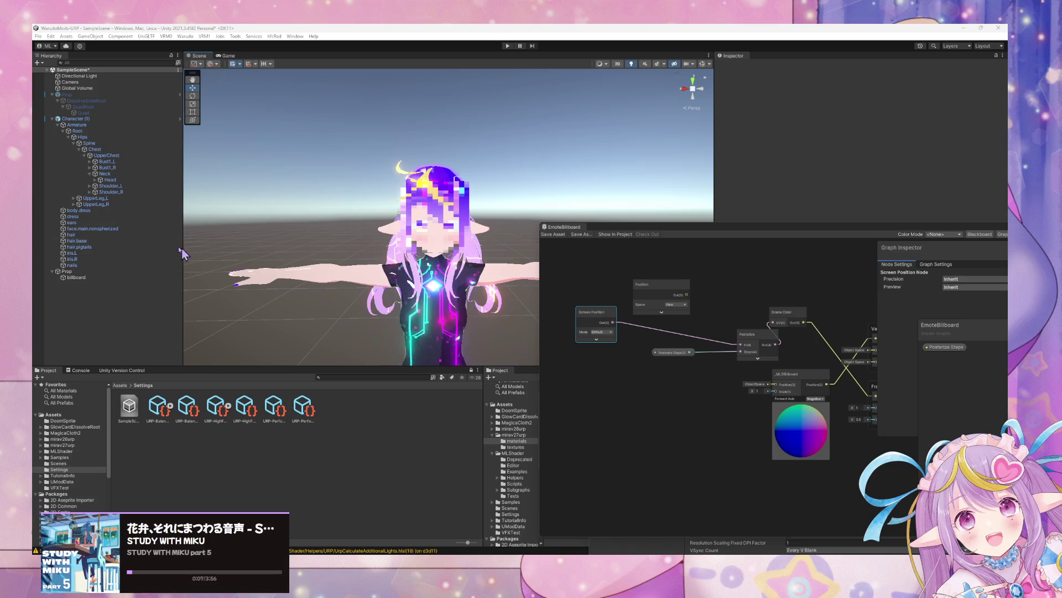
# Add a Simple Noise node via 'noise' search and collapse its preview.
pyautogui.click(653, 431)
pyautogui.press('space')
pyautogui.write('noise')
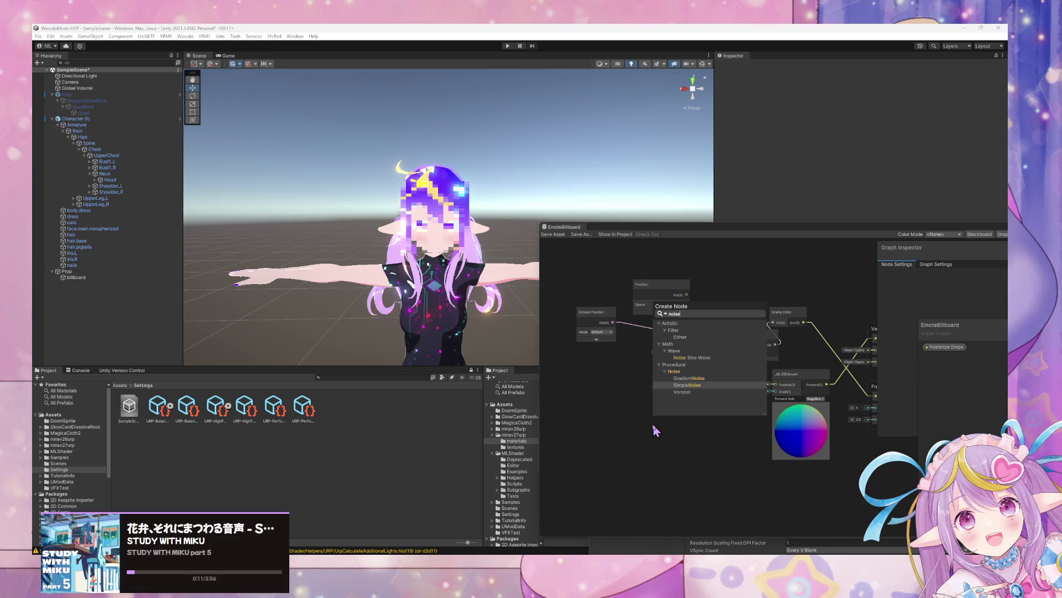
pyautogui.press('Return')
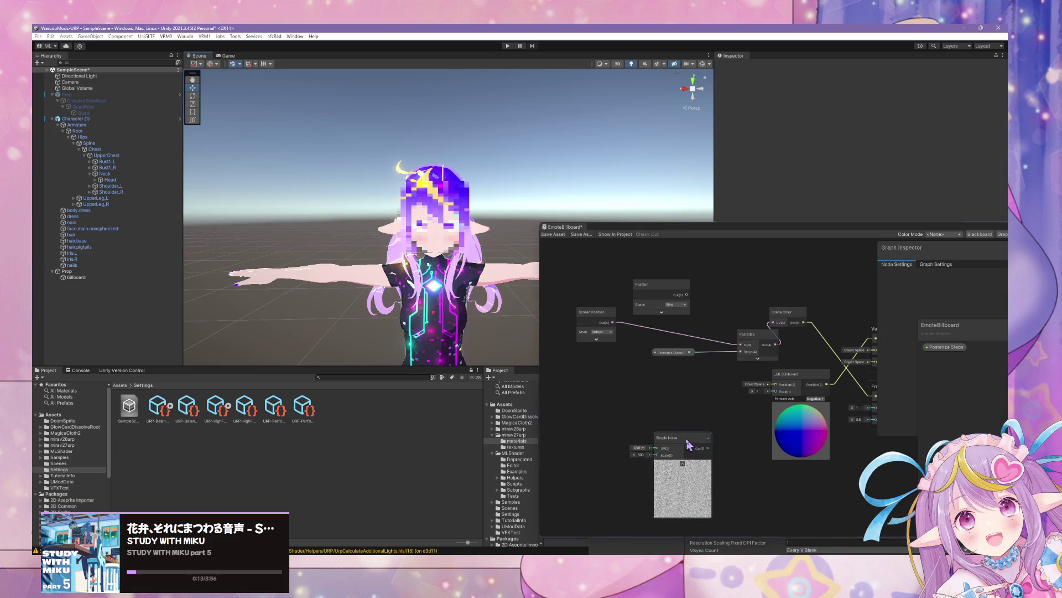
pyautogui.moveTo(693, 480); pyautogui.dragTo(675, 422)
pyautogui.click(666, 406)
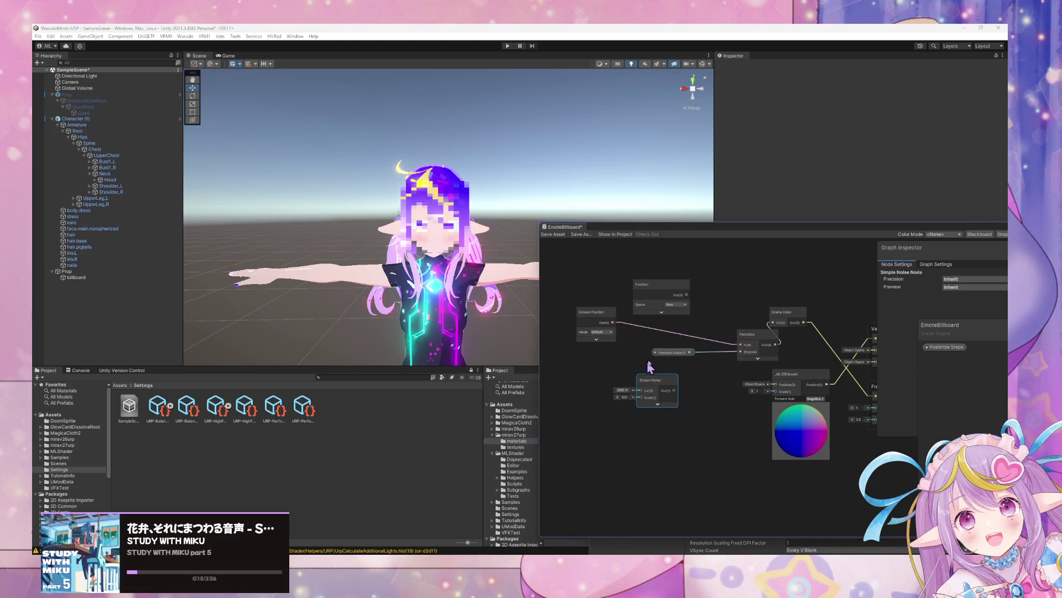
pyautogui.moveTo(756, 346); pyautogui.dragTo(730, 343)
pyautogui.moveTo(641, 399); pyautogui.dragTo(654, 392)
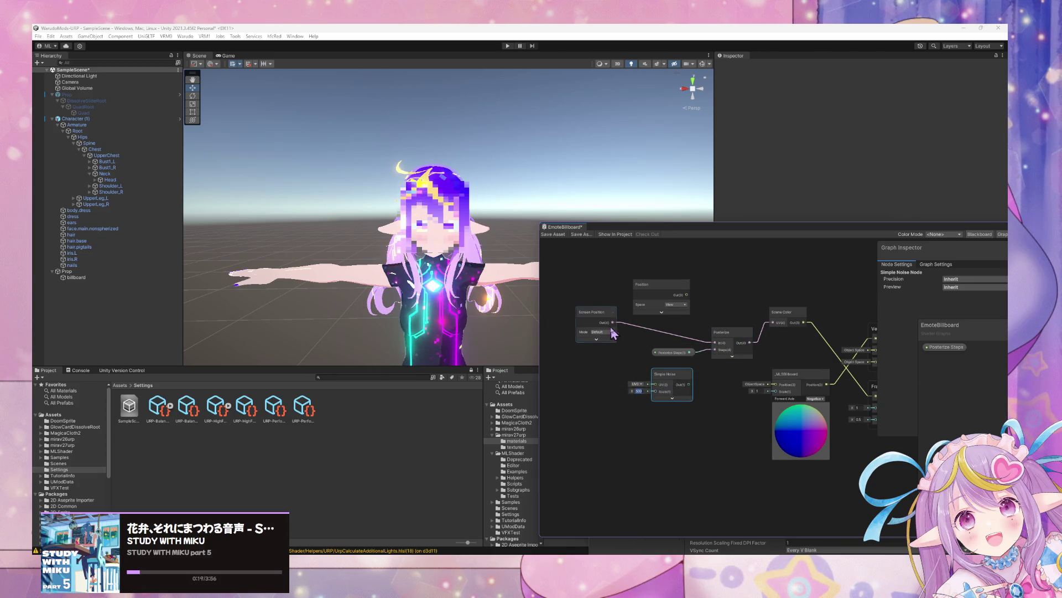
# Place Simple Noise beside Scene Color, moving the billboard node down.
pyautogui.moveTo(786, 351); pyautogui.dragTo(708, 367)
pyautogui.moveTo(585, 390); pyautogui.dragTo(750, 311)
pyautogui.moveTo(687, 347)
pyautogui.mouseDown()
pyautogui.moveTo(584, 368)
pyautogui.moveTo(533, 365)
pyautogui.mouseUp()
pyautogui.moveTo(742, 387); pyautogui.dragTo(736, 428)
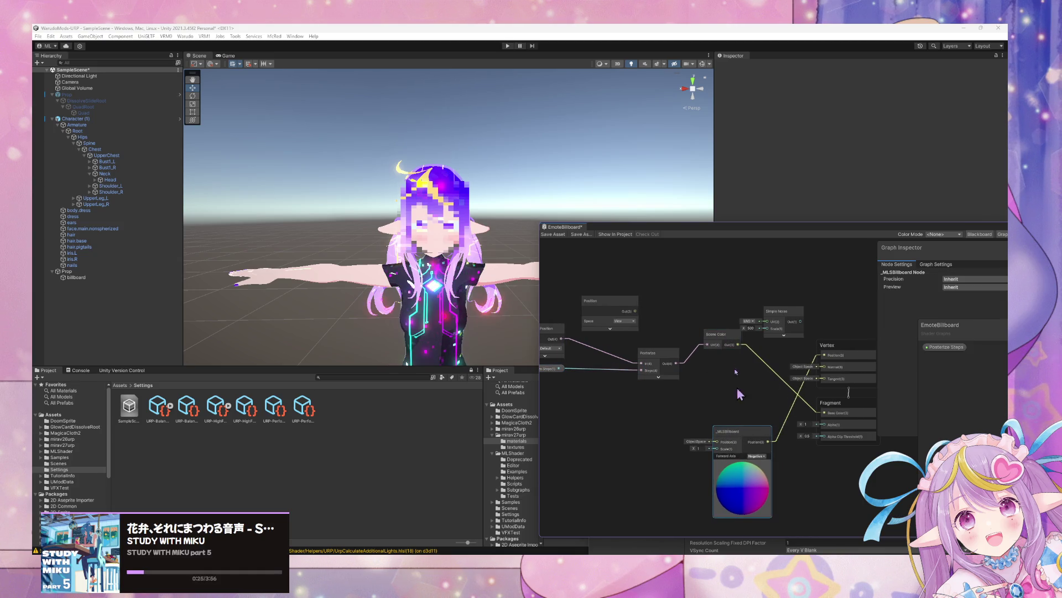
pyautogui.moveTo(774, 311)
pyautogui.mouseDown()
pyautogui.moveTo(746, 367)
pyautogui.moveTo(773, 279)
pyautogui.moveTo(752, 280)
pyautogui.mouseUp()
# Try adding an Add node, delete it, and cancel a second noise search.
pyautogui.press('space')
pyautogui.write('add')
pyautogui.press('Return')
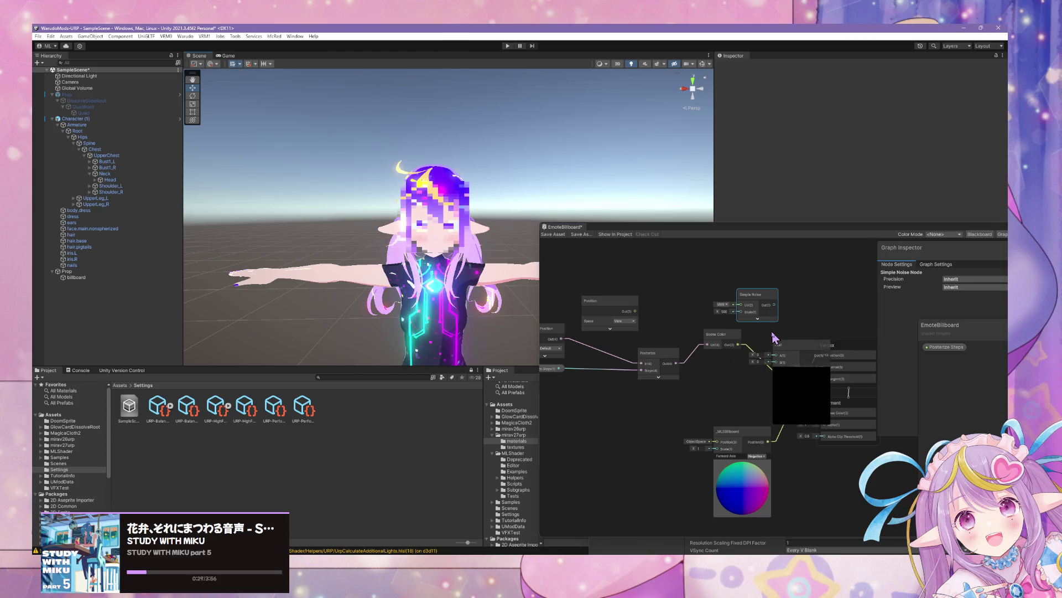
pyautogui.press('Delete')
pyautogui.press('space')
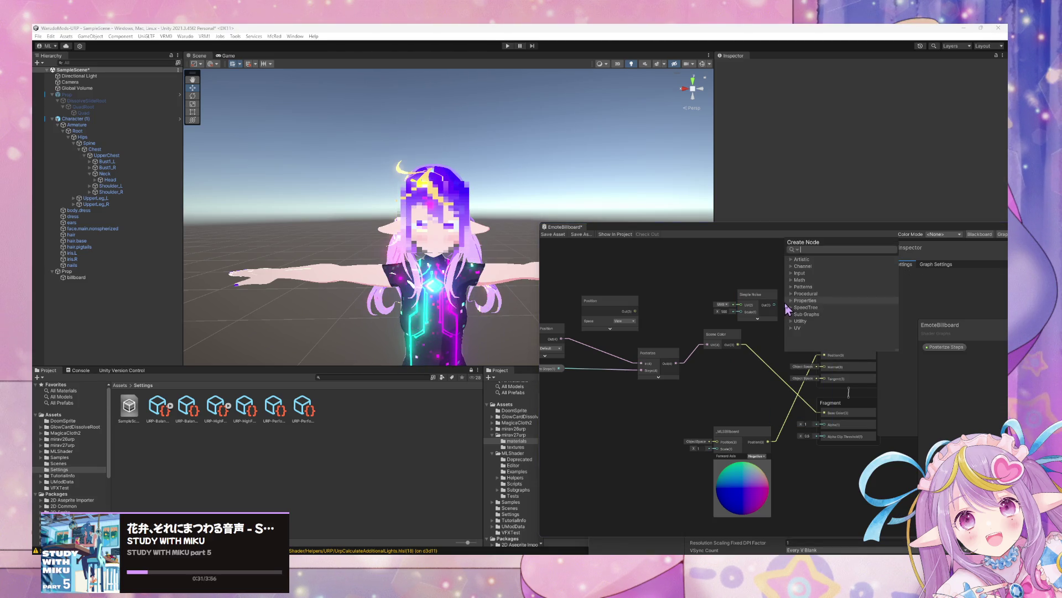
pyautogui.write('noise')
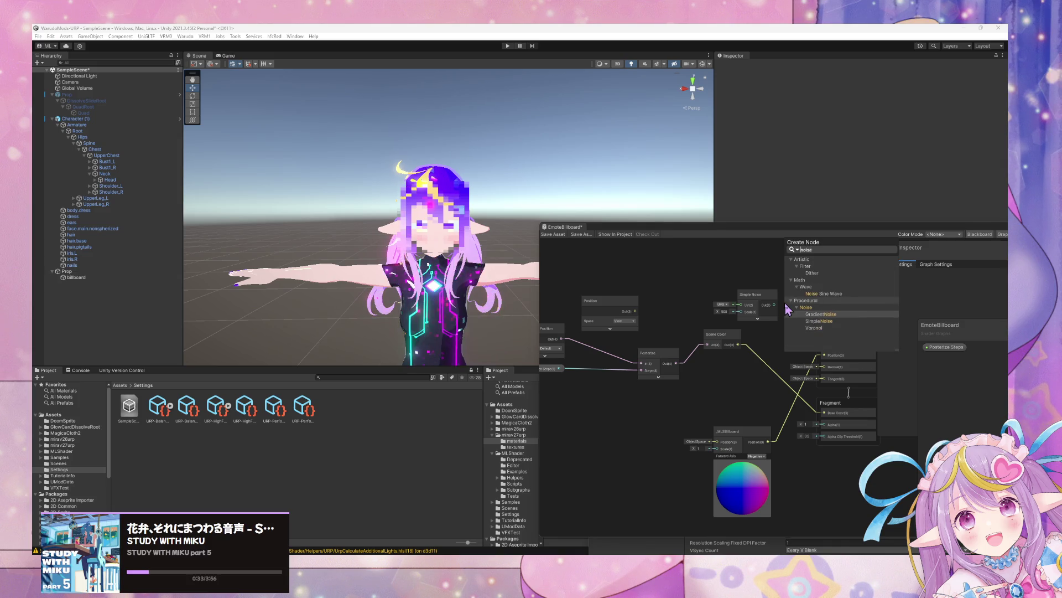
pyautogui.press('Down')
pyautogui.press('Escape')
# Move the Vertex and Fragment blocks right and the _MLSBillboard node to the top.
pyautogui.moveTo(741, 339); pyautogui.dragTo(686, 343)
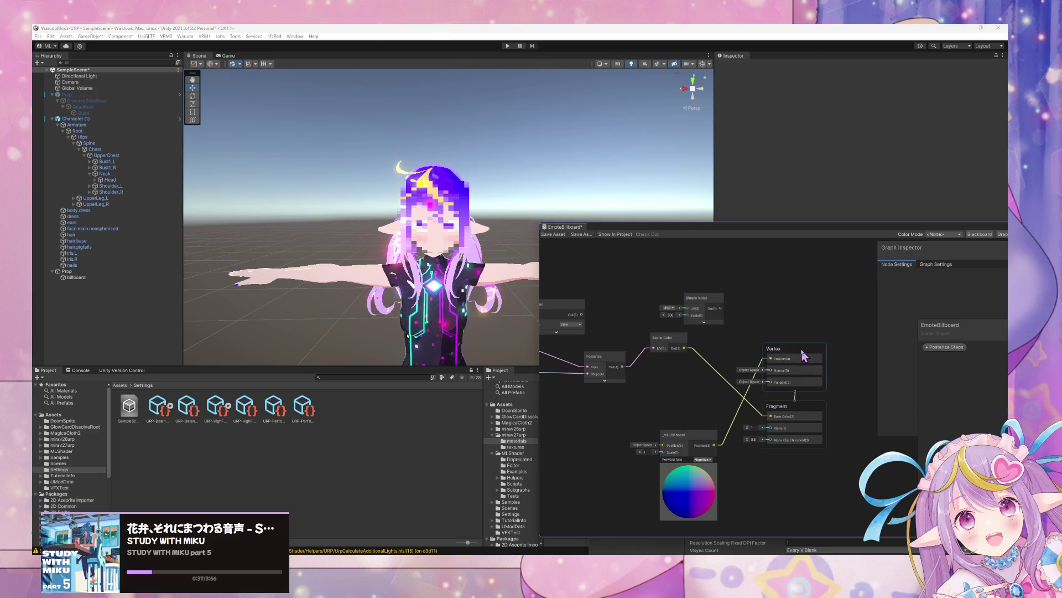
pyautogui.moveTo(801, 354); pyautogui.dragTo(829, 350)
pyautogui.moveTo(799, 414); pyautogui.dragTo(839, 422)
pyautogui.moveTo(695, 437)
pyautogui.mouseDown()
pyautogui.moveTo(718, 448)
pyautogui.moveTo(808, 278)
pyautogui.moveTo(801, 269)
pyautogui.mouseUp()
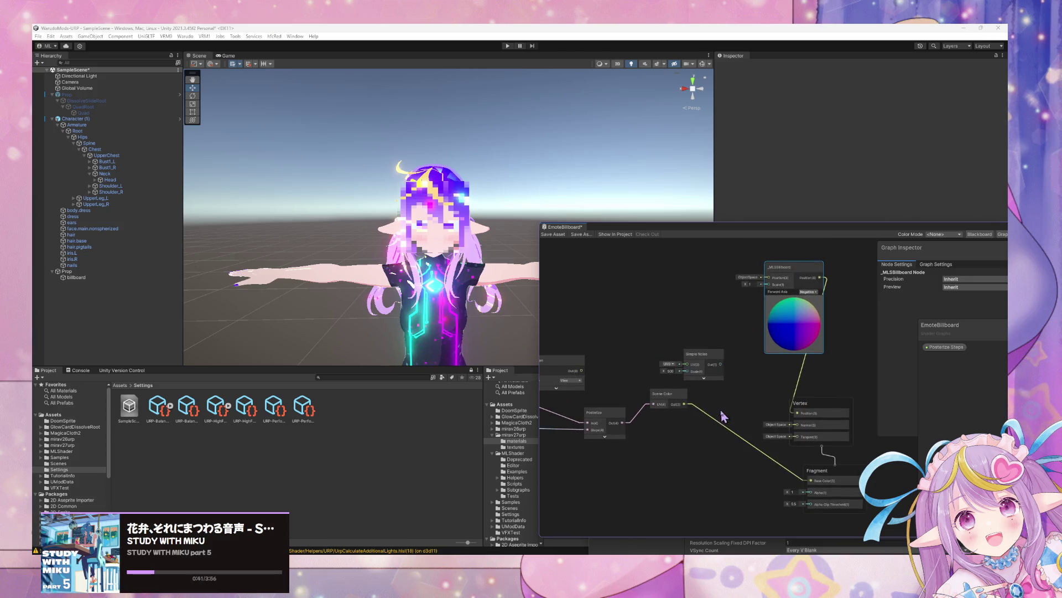
pyautogui.moveTo(710, 332); pyautogui.dragTo(681, 336)
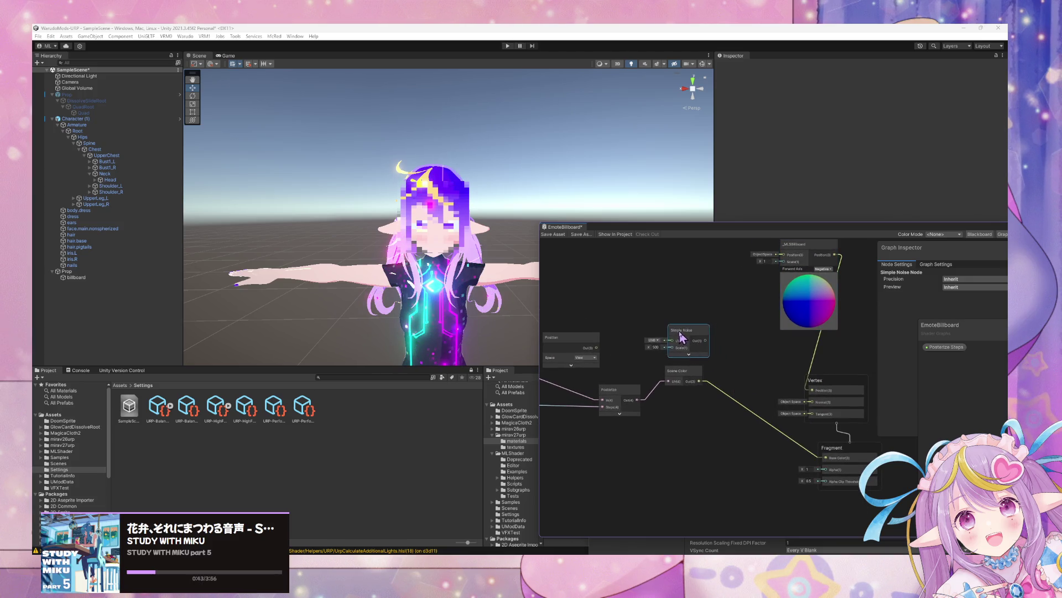
pyautogui.click(726, 346)
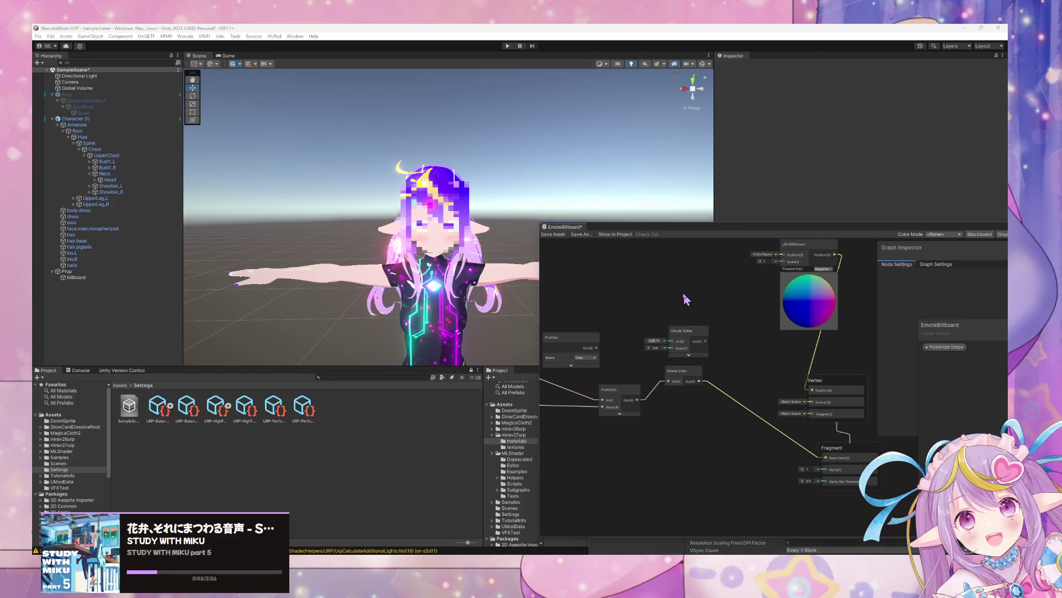
pyautogui.press('space')
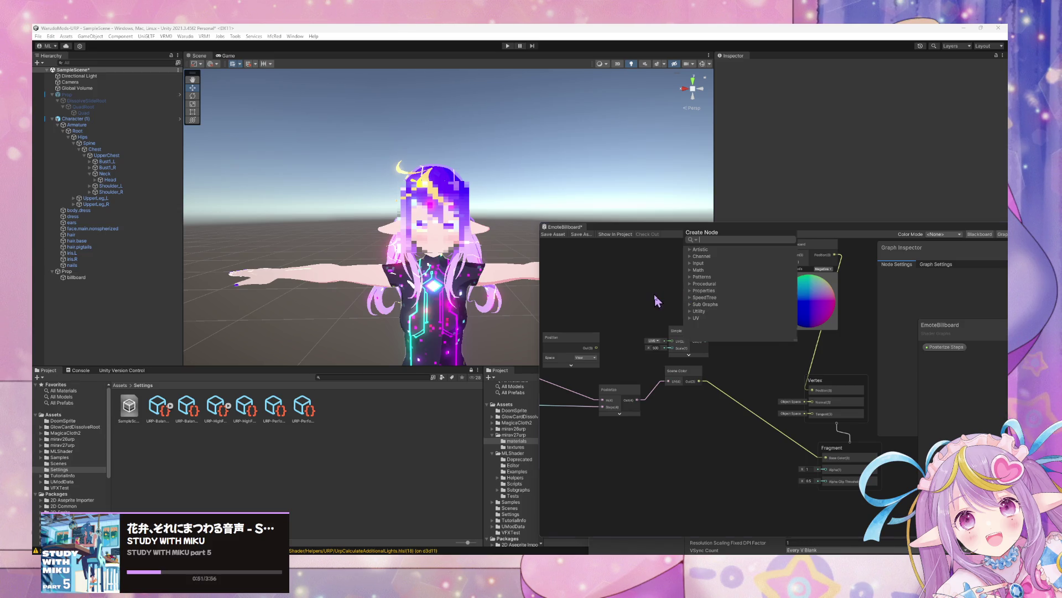
pyautogui.press('Escape')
pyautogui.click(686, 370)
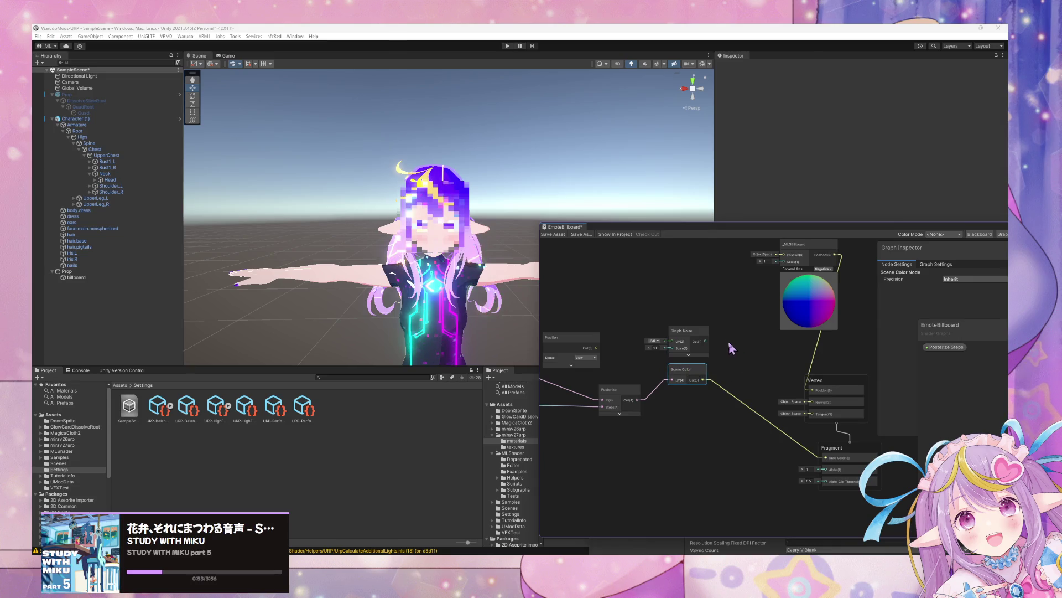
pyautogui.click(711, 354)
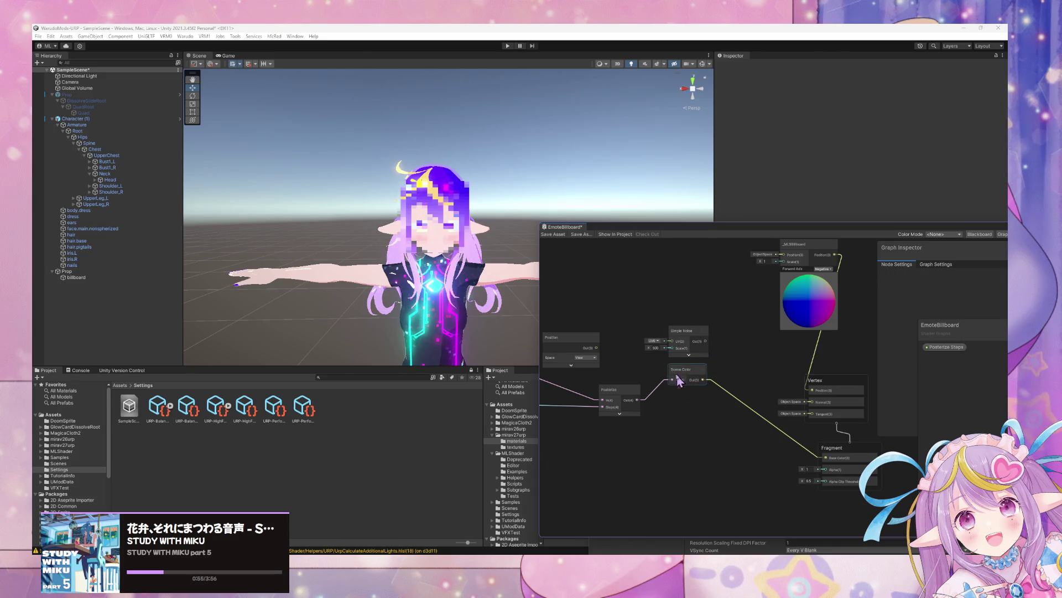
pyautogui.press('space')
# Multiply Scene Color by Simple Noise and send the result to Base Color.
pyautogui.write('add')
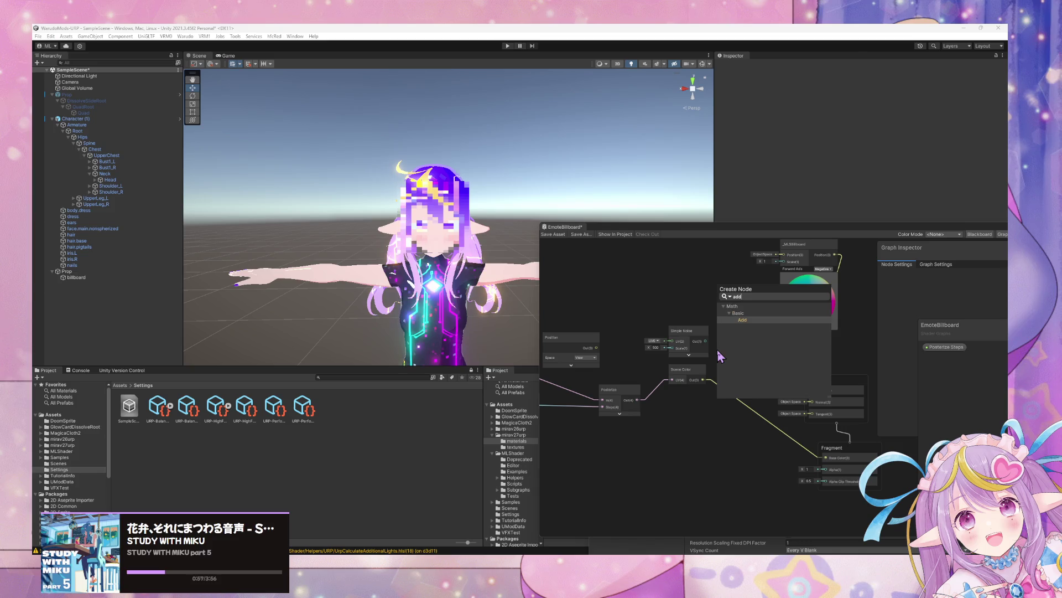
pyautogui.press('Return')
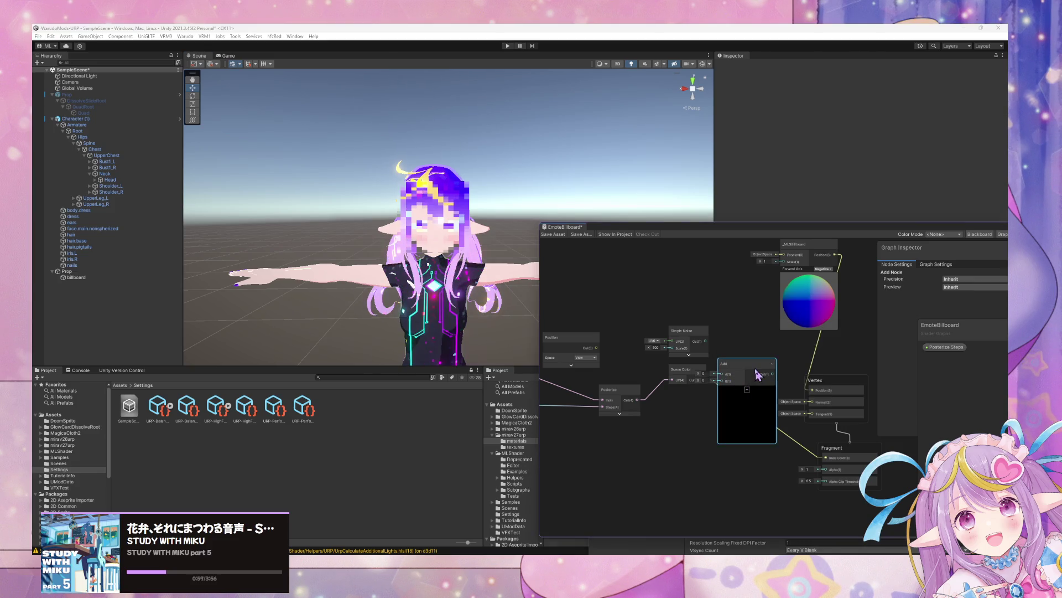
pyautogui.hotkey('ctrl', 'z')
pyautogui.press('space')
pyautogui.write('mu')
pyautogui.press('Return')
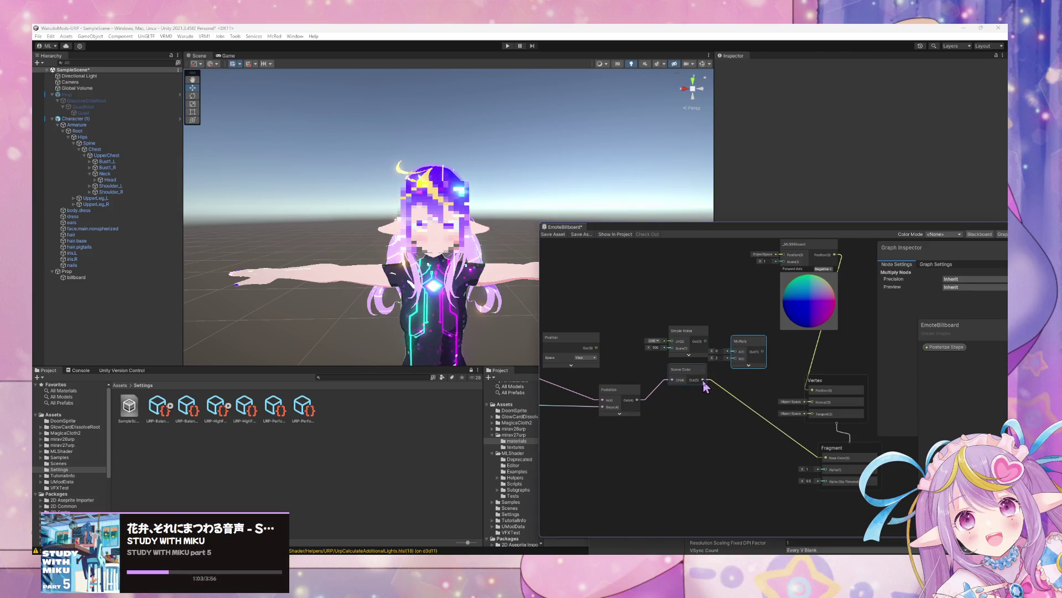
pyautogui.moveTo(702, 380); pyautogui.dragTo(735, 359)
pyautogui.moveTo(705, 341); pyautogui.dragTo(735, 351)
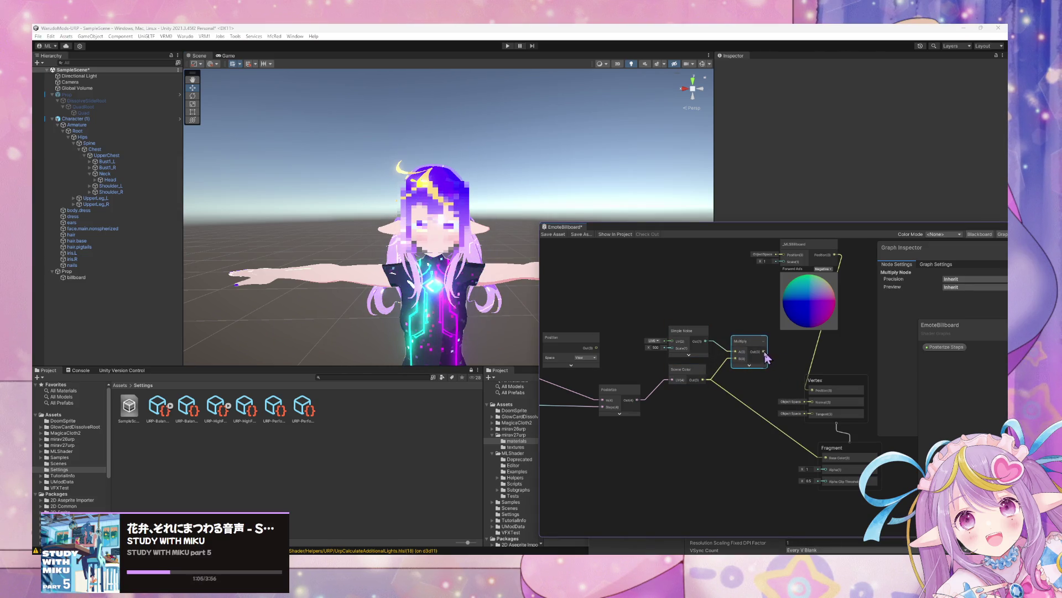
pyautogui.moveTo(826, 459); pyautogui.dragTo(825, 458)
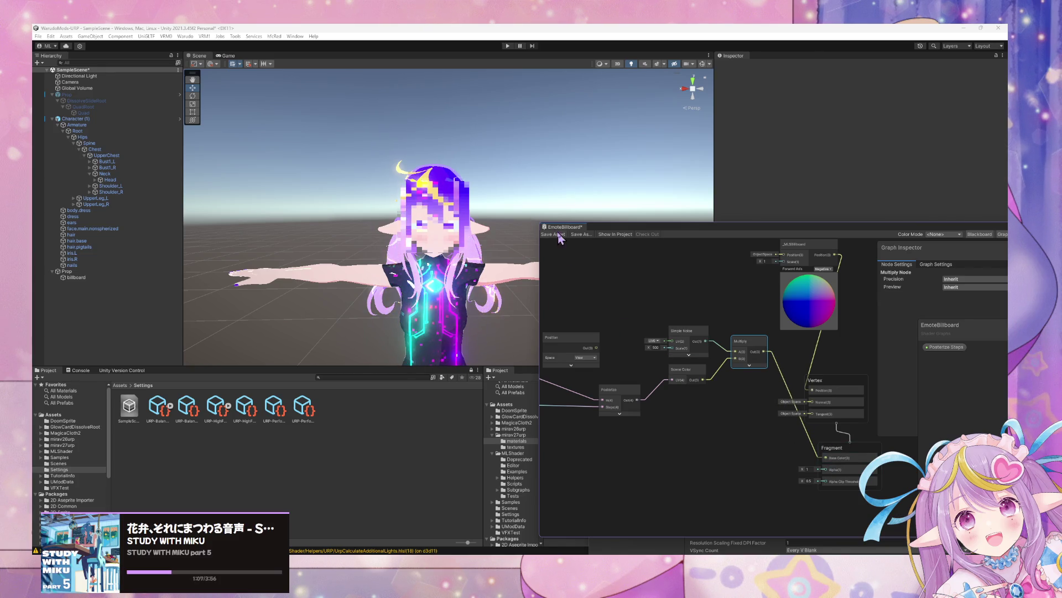
# Delete the unused Position node and rearrange the Multiply and Simple Noise nodes.
pyautogui.rightClick(585, 287)
pyautogui.click(686, 310)
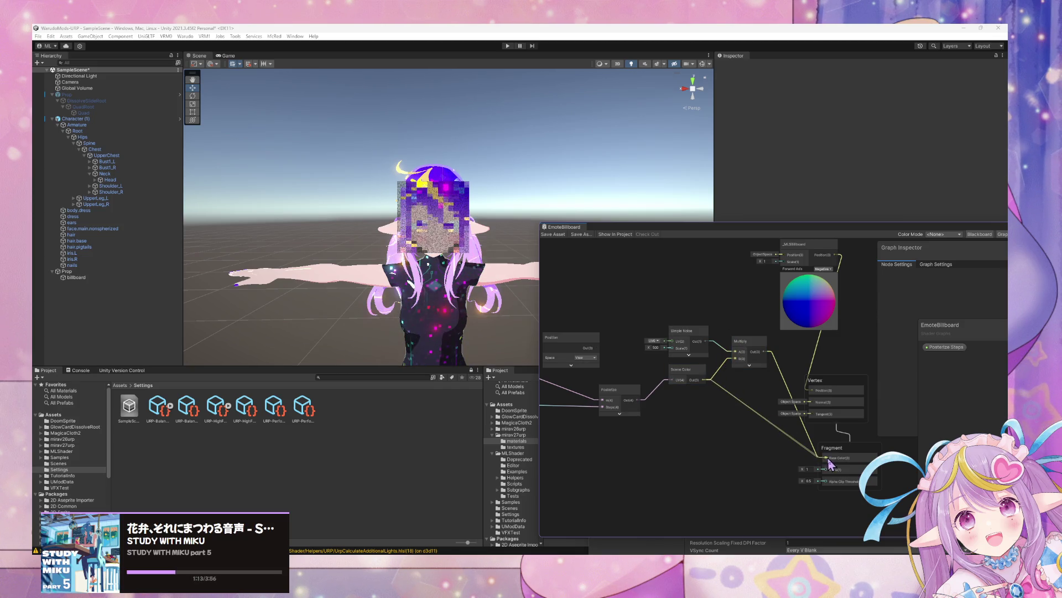
pyautogui.moveTo(738, 346)
pyautogui.mouseDown()
pyautogui.moveTo(615, 313)
pyautogui.moveTo(648, 309)
pyautogui.mouseUp()
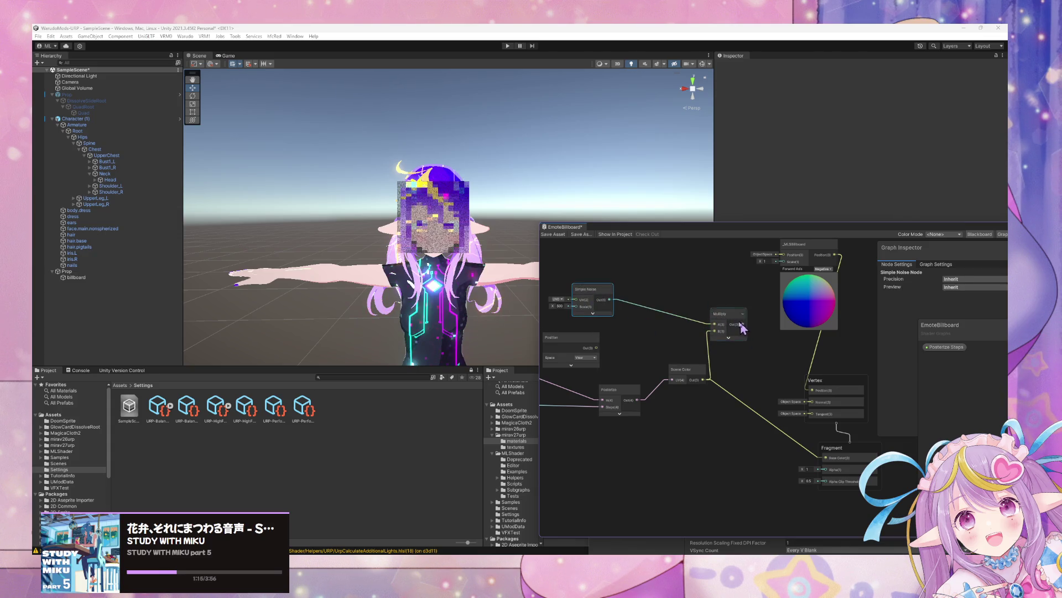
pyautogui.moveTo(626, 358)
pyautogui.mouseDown()
pyautogui.moveTo(655, 339)
pyautogui.moveTo(707, 361)
pyautogui.mouseUp()
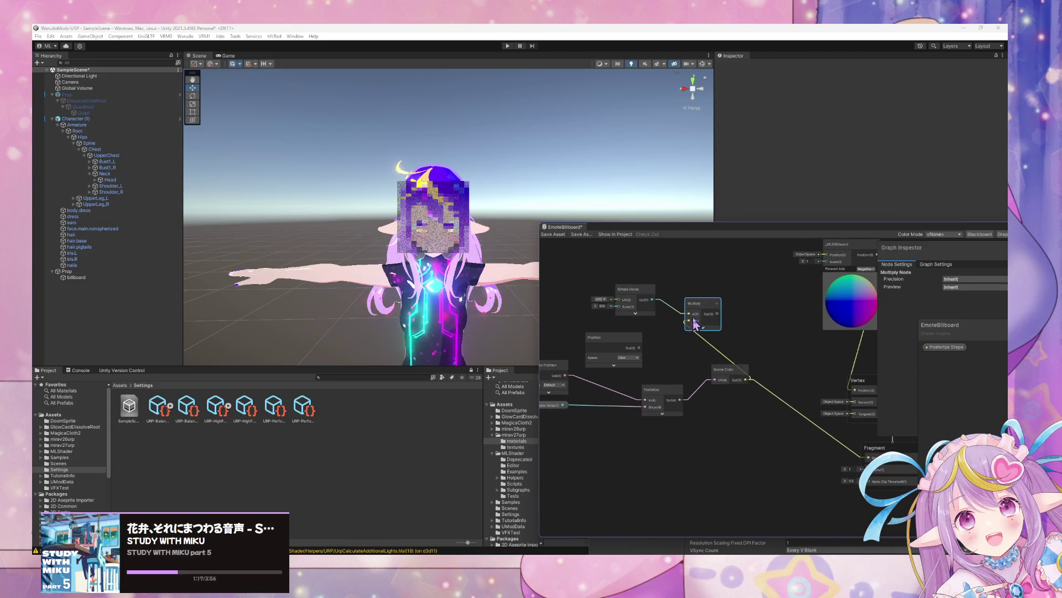
pyautogui.moveTo(643, 304); pyautogui.dragTo(617, 310)
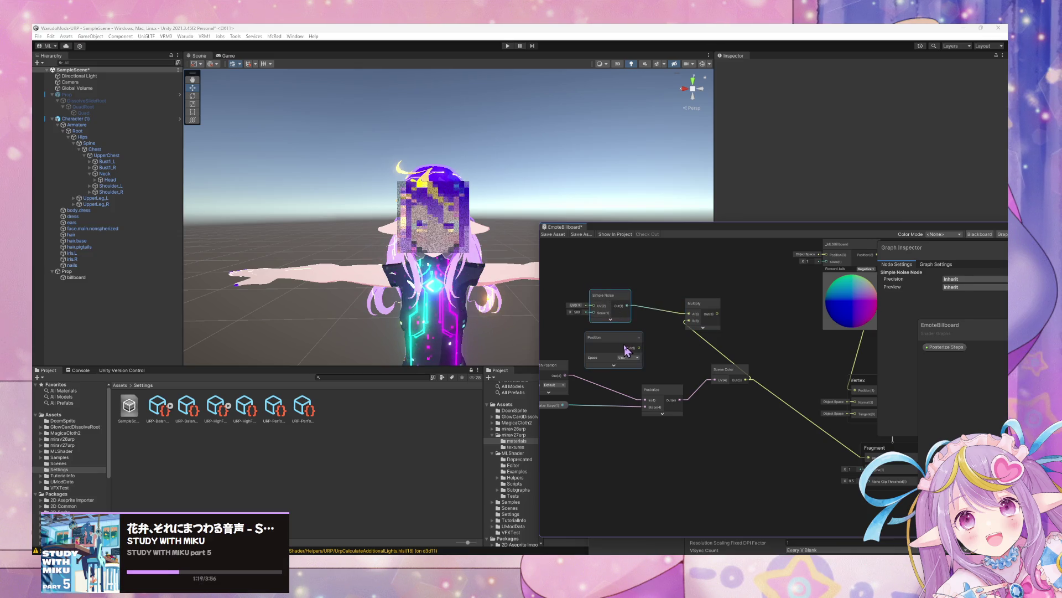
pyautogui.moveTo(622, 346); pyautogui.dragTo(610, 340)
pyautogui.press('Delete')
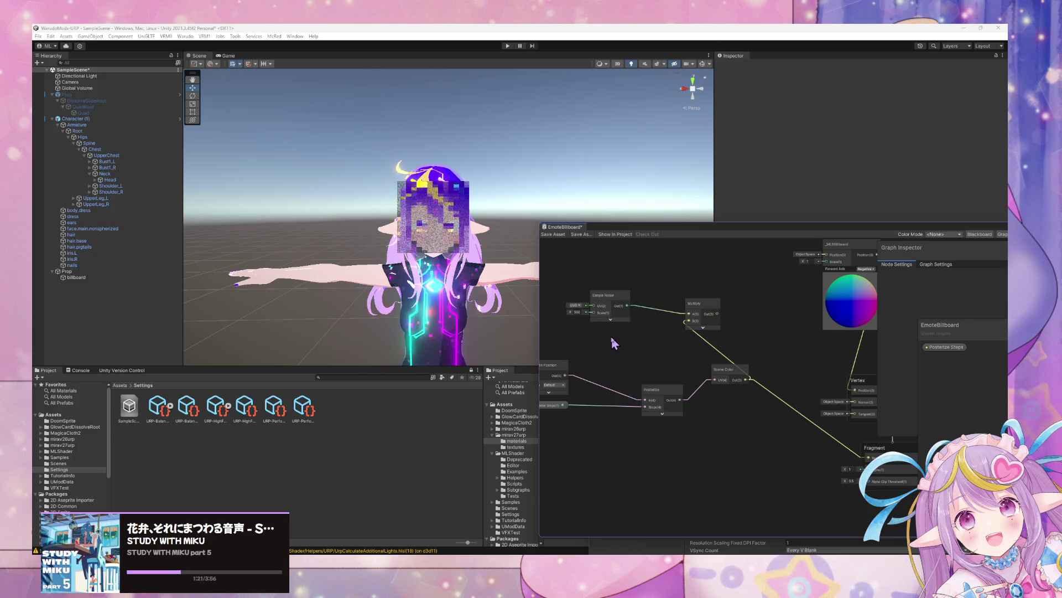
pyautogui.moveTo(701, 313); pyautogui.dragTo(767, 323)
pyautogui.moveTo(614, 302)
pyautogui.mouseDown()
pyautogui.moveTo(613, 336)
pyautogui.moveTo(662, 355)
pyautogui.mouseUp()
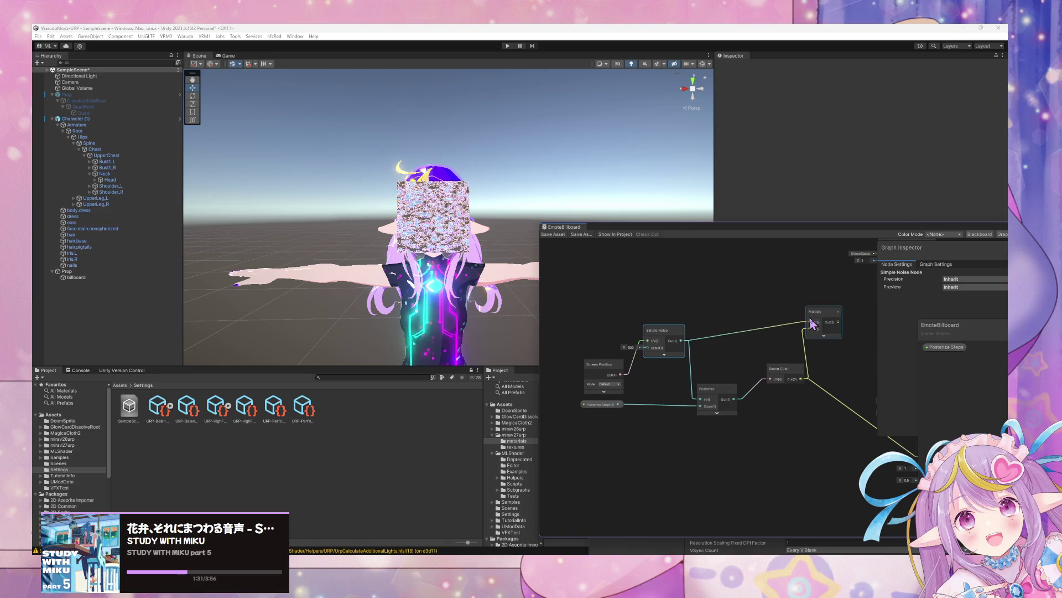
# Delete the noise Multiply node, reconnect Scene Color to Base Color, and move Simple Noise aside.
pyautogui.press('Delete')
pyautogui.moveTo(815, 331); pyautogui.dragTo(773, 310)
pyautogui.click(611, 320)
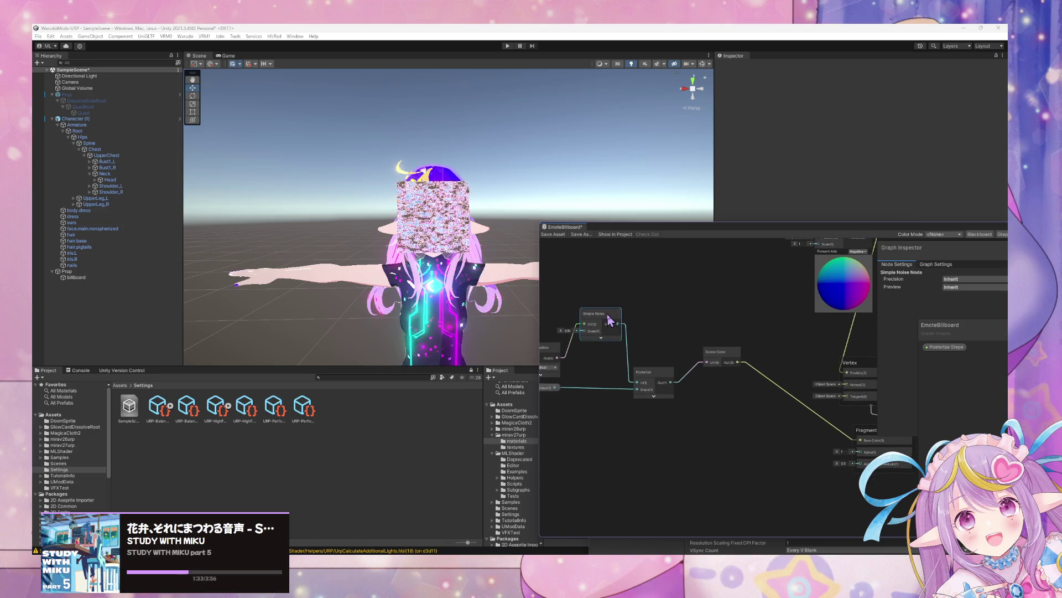
pyautogui.moveTo(557, 360); pyautogui.dragTo(656, 391)
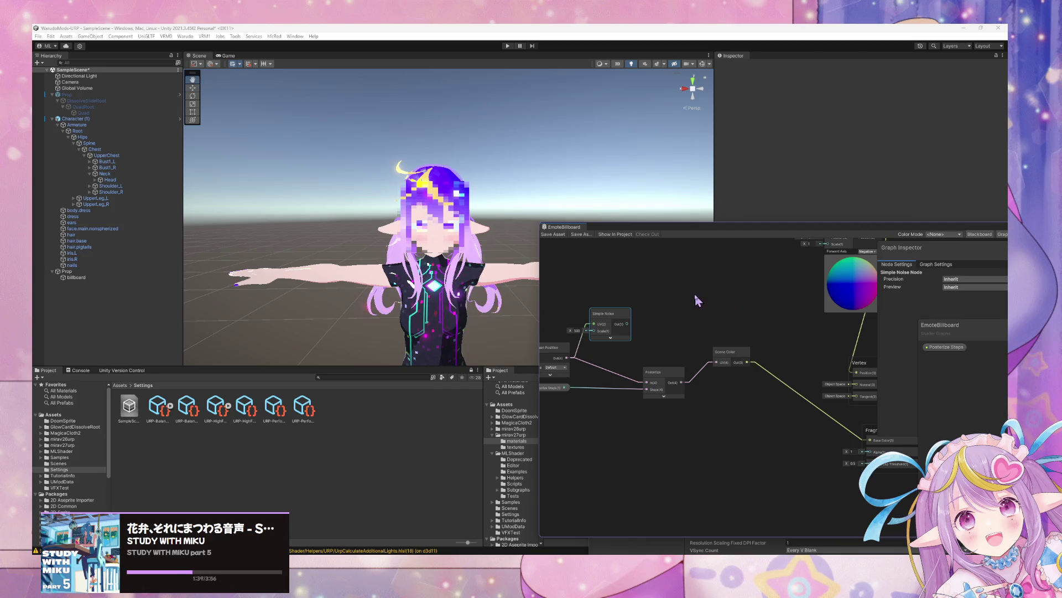
pyautogui.click(602, 285)
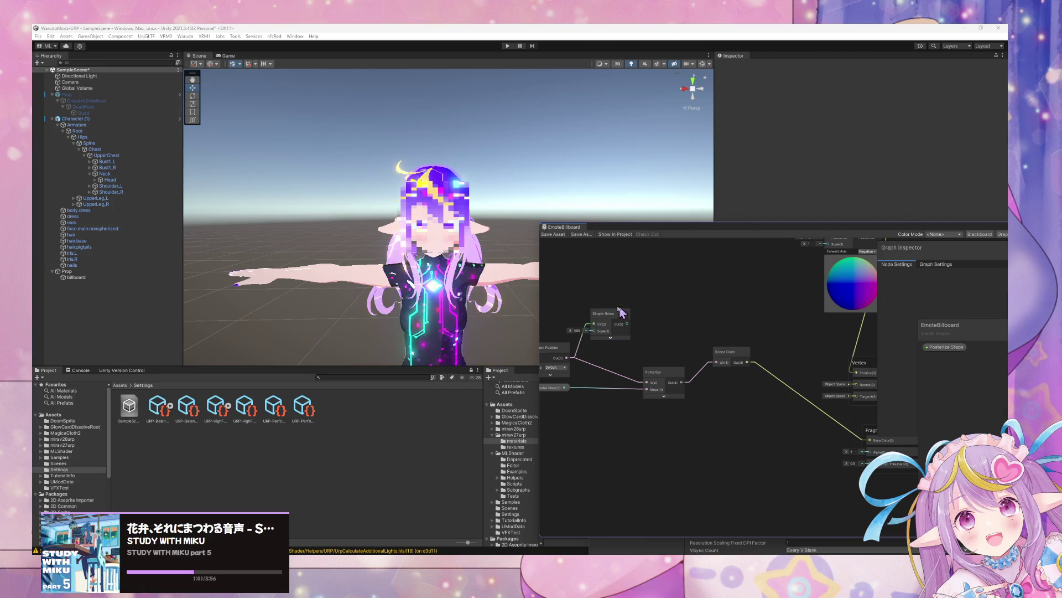
pyautogui.moveTo(615, 316); pyautogui.dragTo(690, 301)
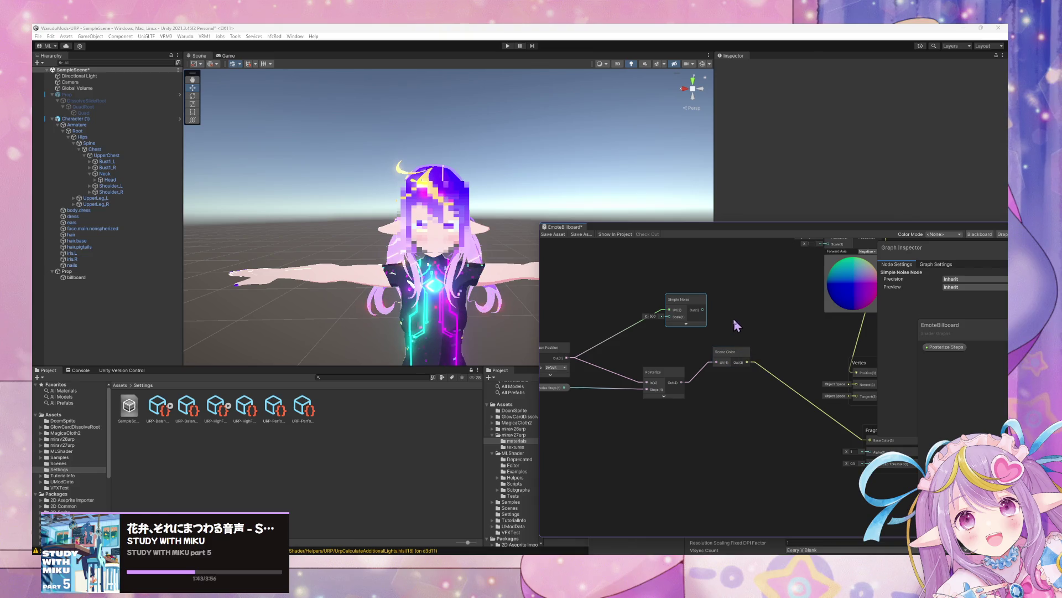
pyautogui.scroll(3, 711, 308)
pyautogui.scroll(1, 688, 302)
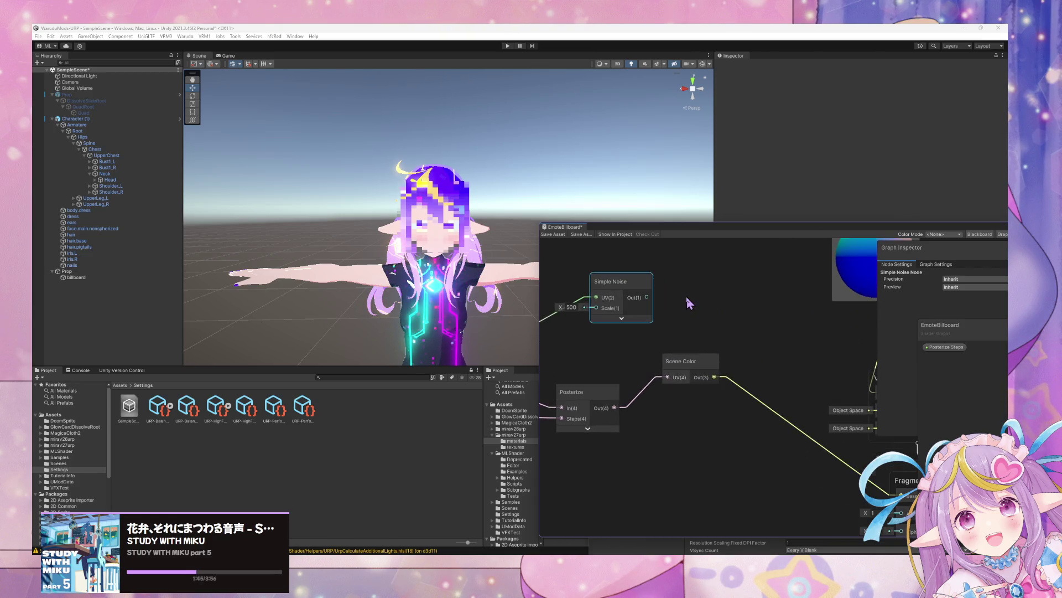
pyautogui.scroll(-2, 689, 303)
pyautogui.moveTo(434, 288)
pyautogui.mouseDown()
pyautogui.moveTo(492, 214)
pyautogui.moveTo(375, 214)
pyautogui.moveTo(419, 193)
pyautogui.moveTo(360, 194)
pyautogui.moveTo(446, 197)
pyautogui.moveTo(408, 204)
pyautogui.moveTo(349, 165)
pyautogui.moveTo(403, 166)
pyautogui.moveTo(334, 173)
pyautogui.moveTo(386, 176)
pyautogui.mouseUp()
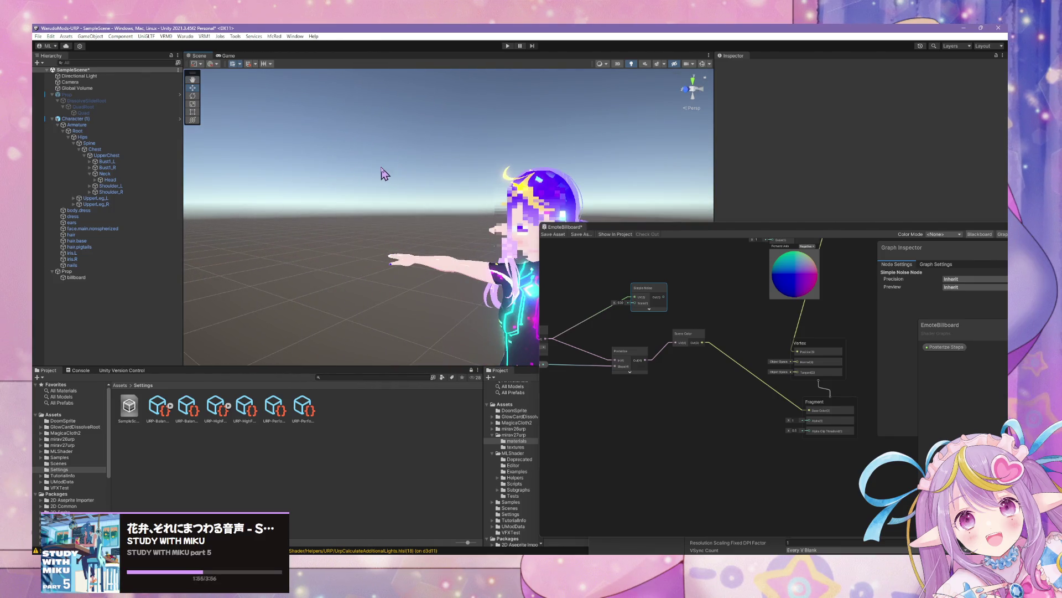
# Select a graph connection, then zoom in and out on the character's face from the front.
pyautogui.moveTo(703, 280)
pyautogui.mouseDown()
pyautogui.moveTo(742, 327)
pyautogui.moveTo(806, 350)
pyautogui.mouseUp()
pyautogui.click(752, 364)
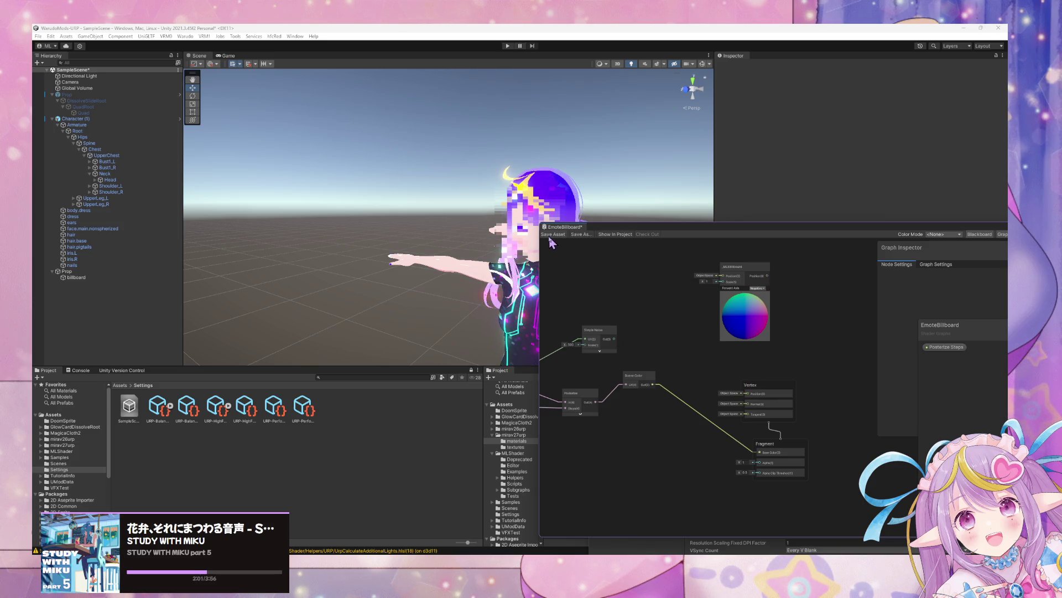
pyautogui.moveTo(483, 222); pyautogui.dragTo(514, 214)
pyautogui.scroll(-5, 514, 214)
pyautogui.scroll(6, 522, 208)
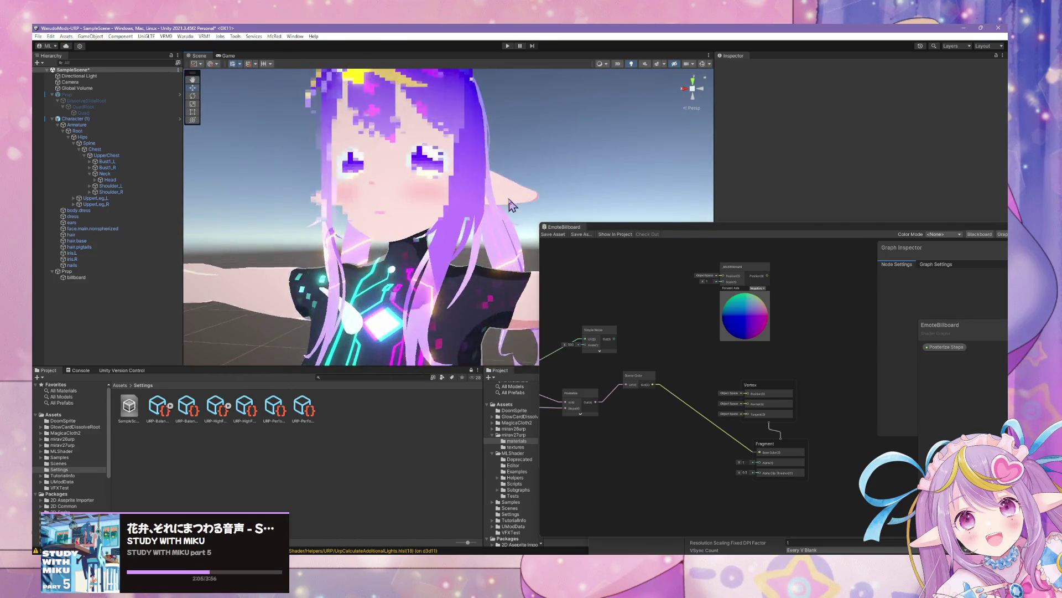
pyautogui.scroll(-5, 459, 199)
pyautogui.scroll(4, 470, 200)
pyautogui.scroll(-4, 481, 201)
pyautogui.scroll(6, 496, 202)
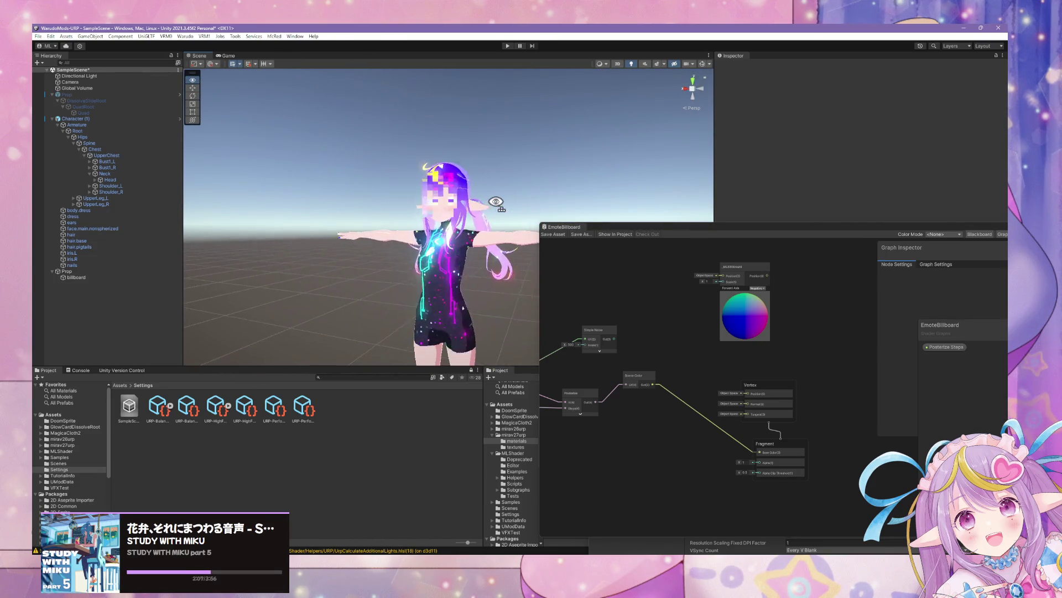
pyautogui.scroll(-5, 496, 202)
pyautogui.scroll(3, 496, 202)
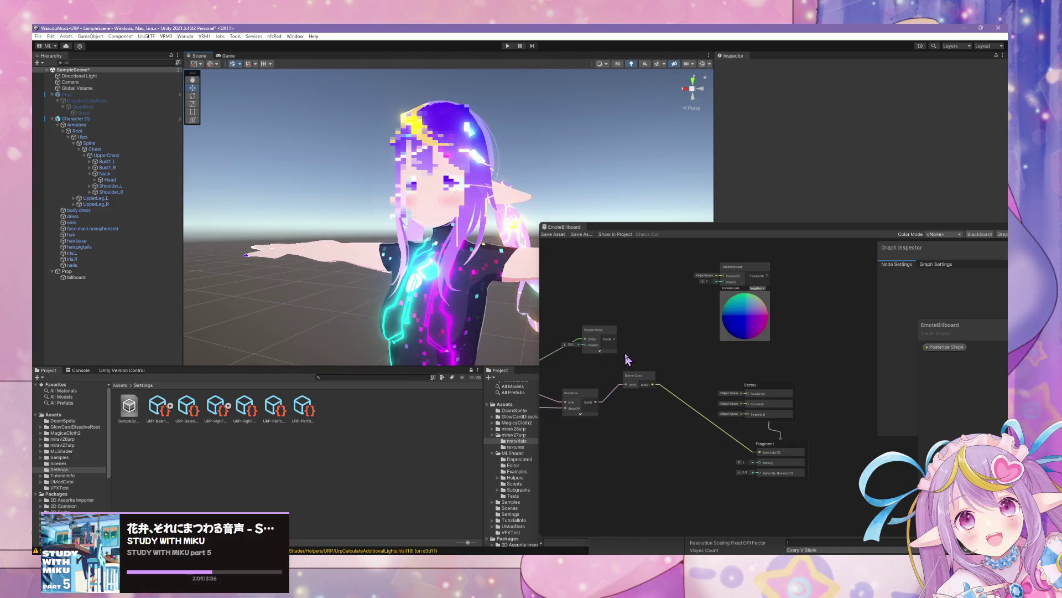
# View the face from a three-quarter angle and select the billboard quad.
pyautogui.moveTo(587, 354); pyautogui.dragTo(702, 366)
pyautogui.scroll(-5, 487, 210)
pyautogui.scroll(5, 490, 212)
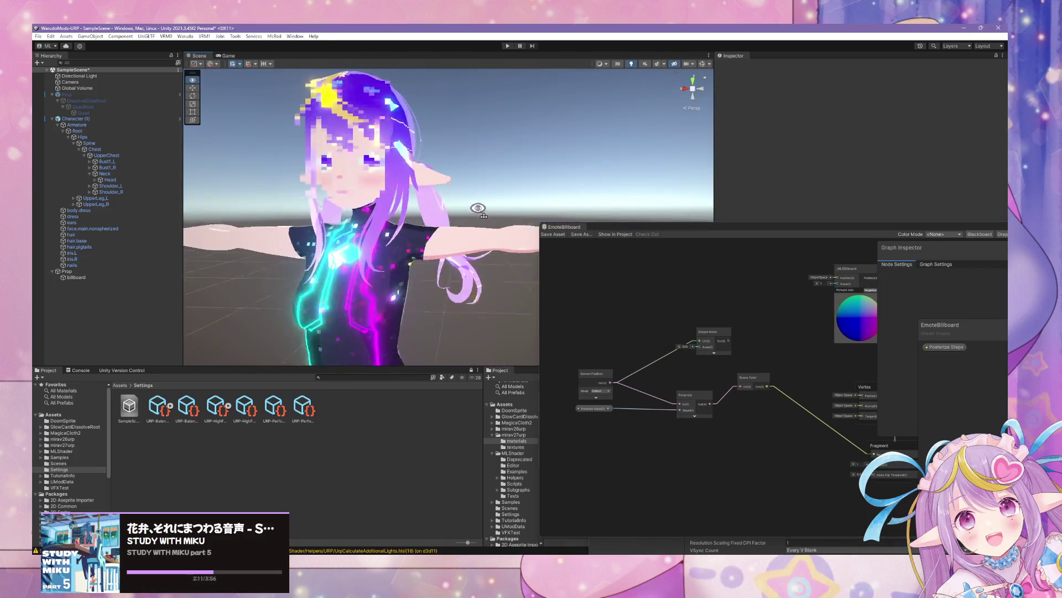
pyautogui.moveTo(495, 214); pyautogui.dragTo(599, 226)
pyautogui.moveTo(684, 232); pyautogui.dragTo(406, 345)
pyautogui.click(501, 209)
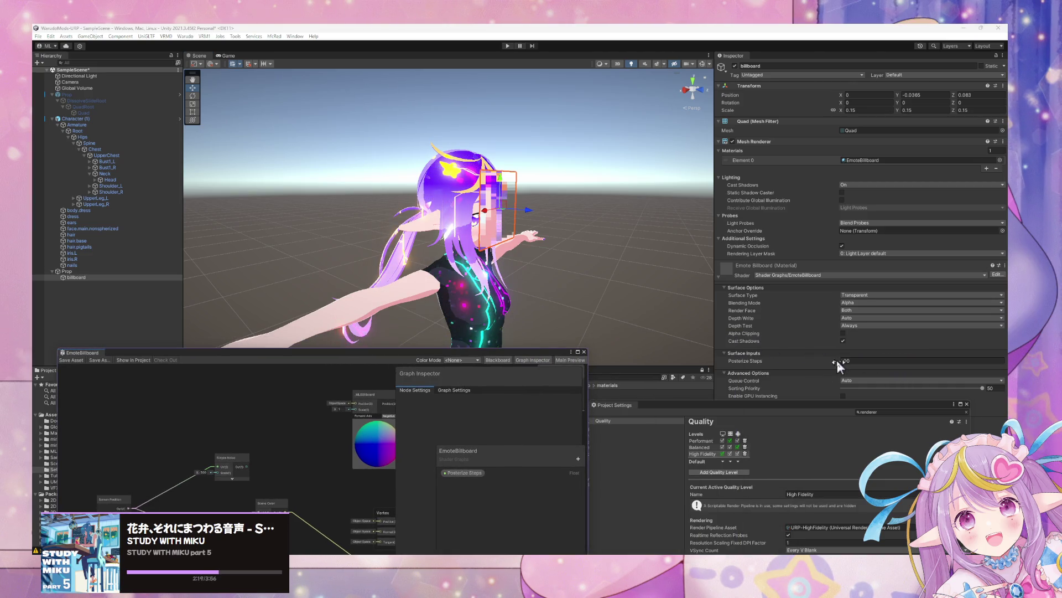
# Set the billboard material's Posterize Steps to 40.
pyautogui.moveTo(837, 362); pyautogui.dragTo(838, 360)
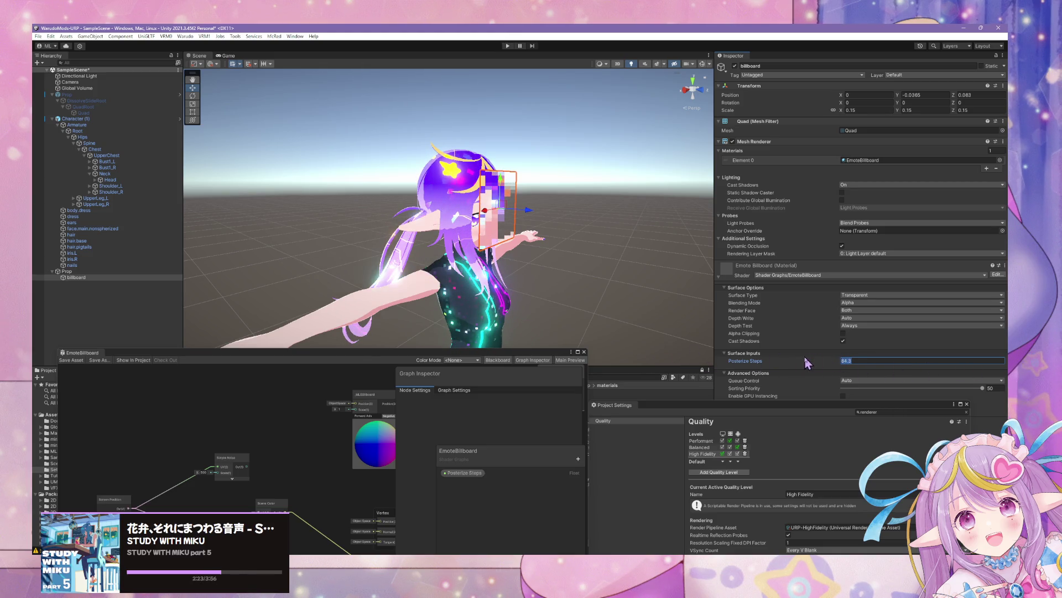
pyautogui.moveTo(608, 227)
pyautogui.mouseDown()
pyautogui.moveTo(480, 210)
pyautogui.moveTo(506, 211)
pyautogui.mouseUp()
pyautogui.scroll(3, 506, 211)
pyautogui.scroll(-3, 506, 210)
pyautogui.scroll(3, 507, 210)
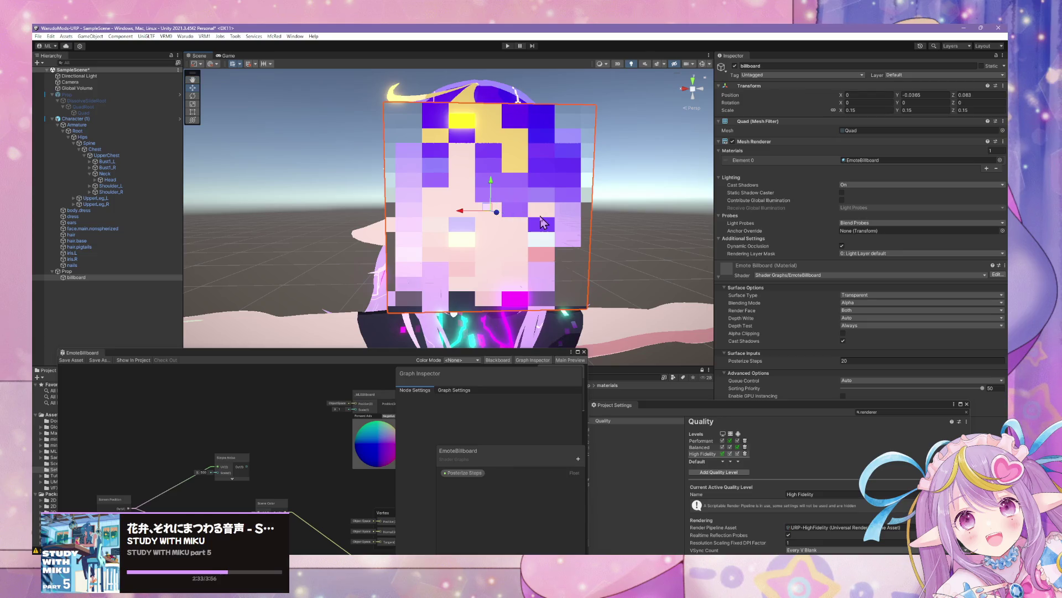
pyautogui.click(844, 360)
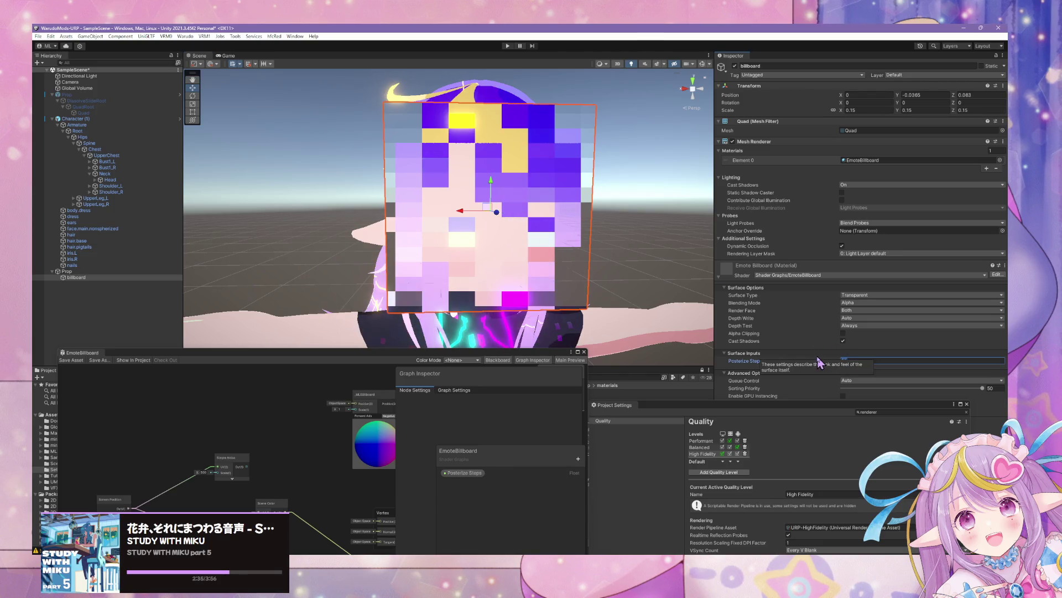
pyautogui.write('40')
pyautogui.scroll(-5, 569, 256)
pyautogui.moveTo(570, 256); pyautogui.dragTo(487, 260)
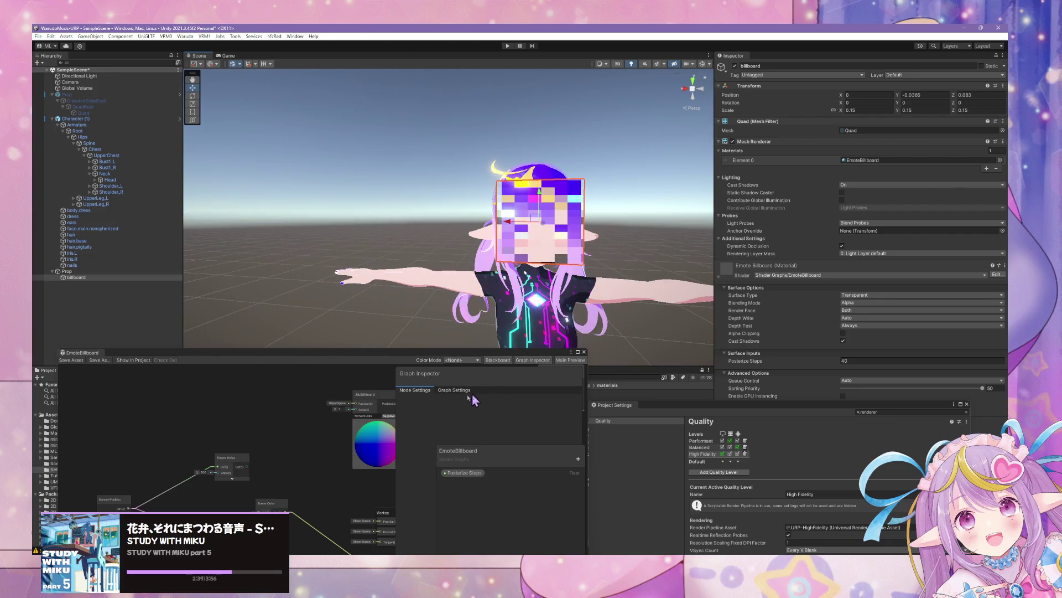
# Move the billboard closer to the face along Z, to 0.059.
pyautogui.click(242, 394)
pyautogui.press('a')
pyautogui.moveTo(575, 315)
pyautogui.mouseDown()
pyautogui.moveTo(439, 299)
pyautogui.moveTo(759, 298)
pyautogui.mouseUp()
pyautogui.moveTo(635, 223)
pyautogui.mouseDown()
pyautogui.moveTo(233, 218)
pyautogui.moveTo(360, 235)
pyautogui.mouseUp()
pyautogui.scroll(3, 513, 225)
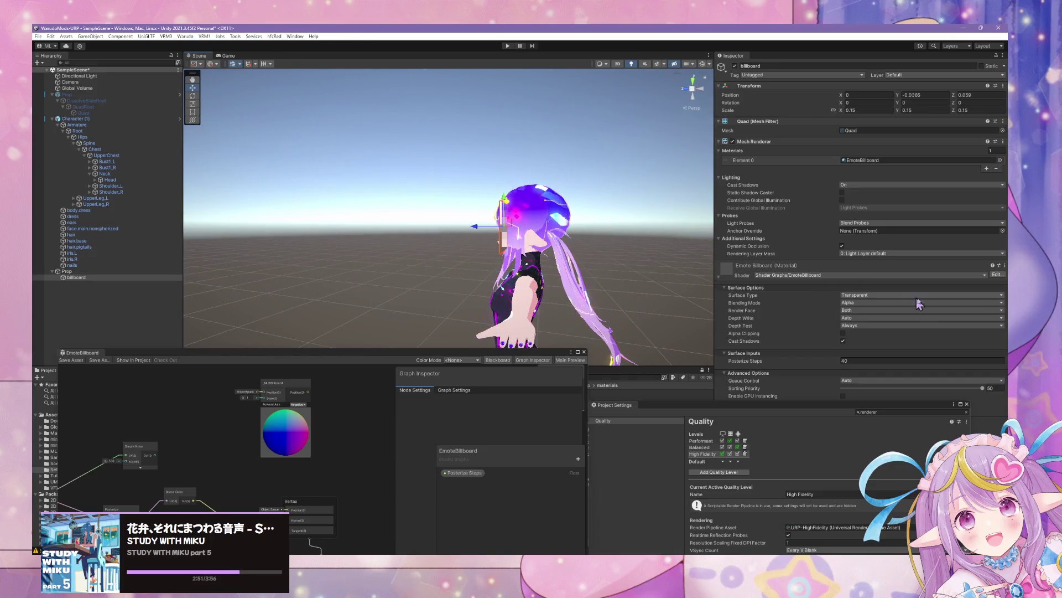
# Set the billboard material's Render Face to Back after trying Front, checking the character from both sides.
pyautogui.click(852, 312)
pyautogui.click(859, 335)
pyautogui.moveTo(686, 244)
pyautogui.mouseDown()
pyautogui.moveTo(653, 243)
pyautogui.moveTo(684, 243)
pyautogui.mouseUp()
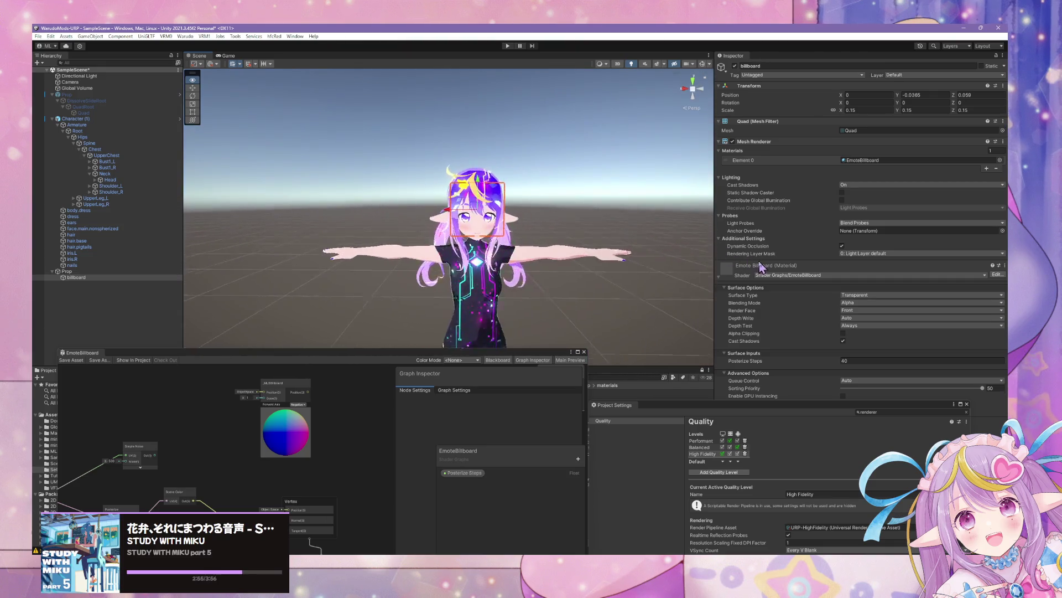
pyautogui.scroll(3, 681, 243)
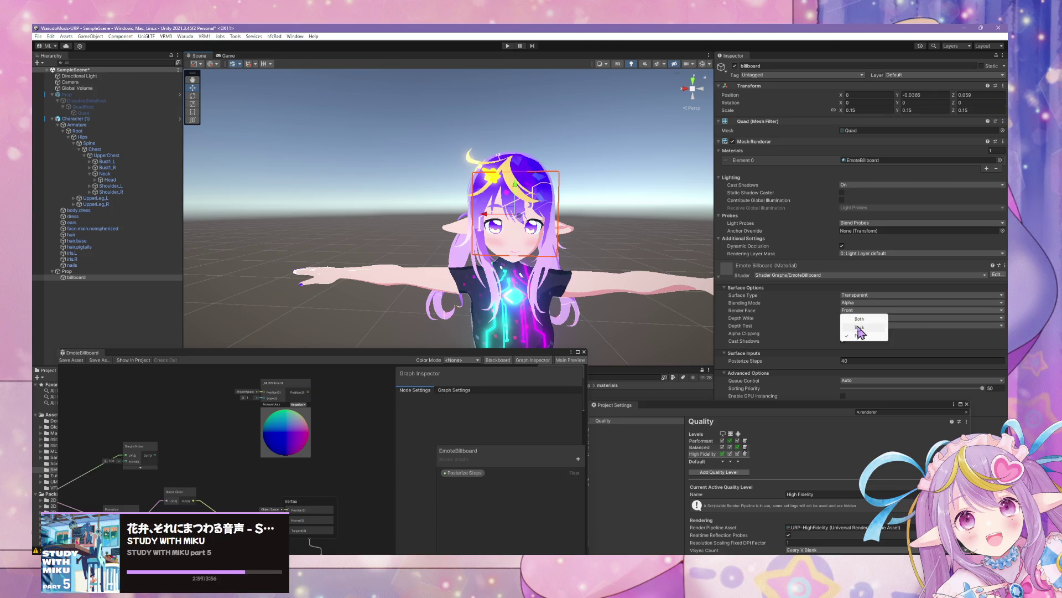
pyautogui.click(859, 327)
pyautogui.moveTo(581, 221)
pyautogui.mouseDown()
pyautogui.moveTo(411, 213)
pyautogui.moveTo(600, 230)
pyautogui.mouseUp()
pyautogui.scroll(-3, 592, 227)
pyautogui.scroll(5, 599, 230)
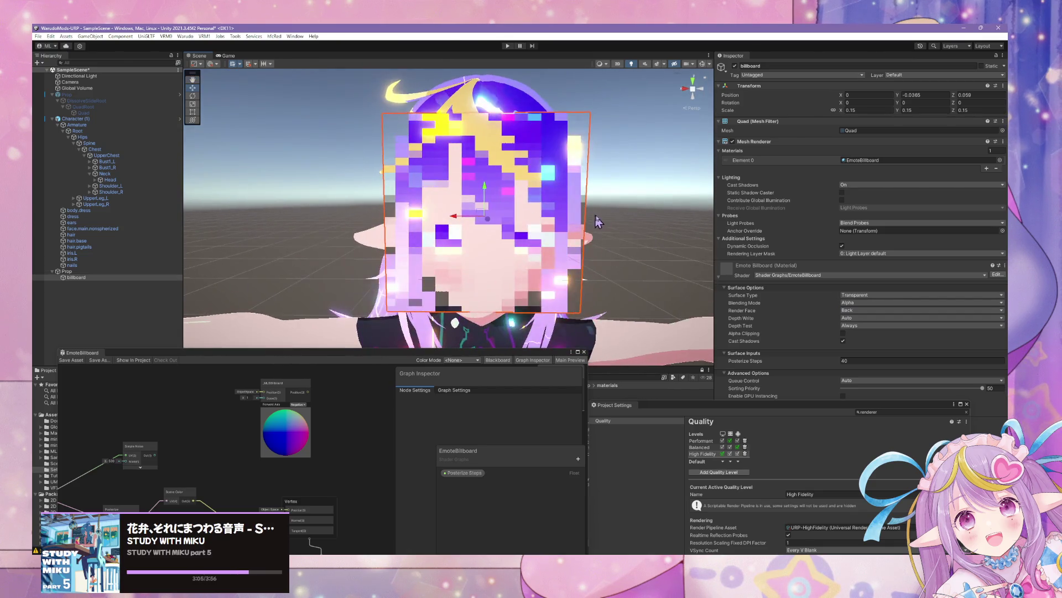
pyautogui.click(603, 249)
pyautogui.scroll(-2, 605, 256)
pyautogui.scroll(3, 605, 255)
pyautogui.moveTo(543, 232); pyautogui.dragTo(598, 237)
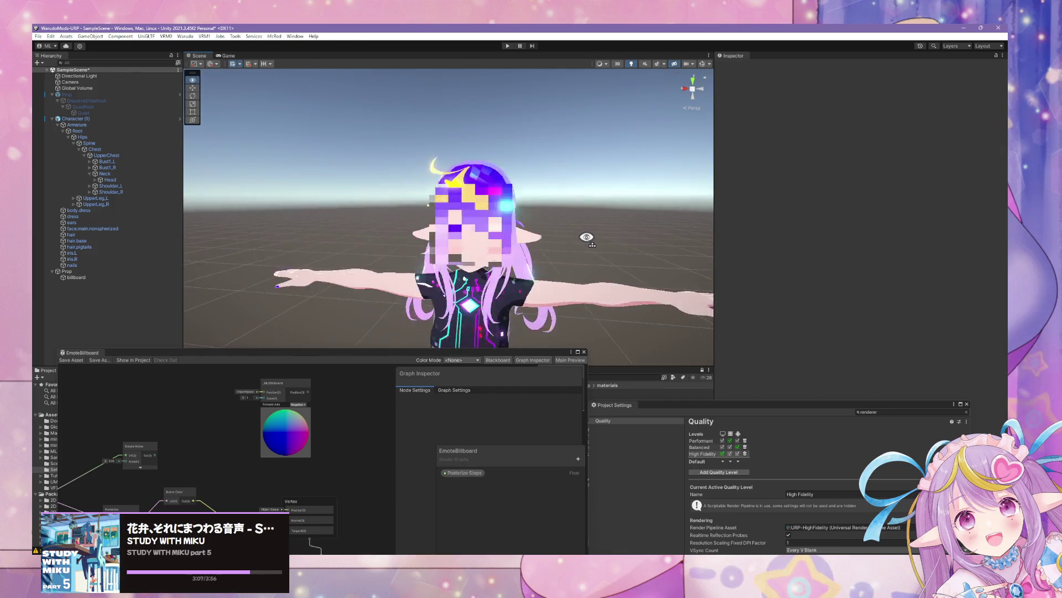
pyautogui.scroll(-5, 600, 240)
pyautogui.scroll(8, 600, 245)
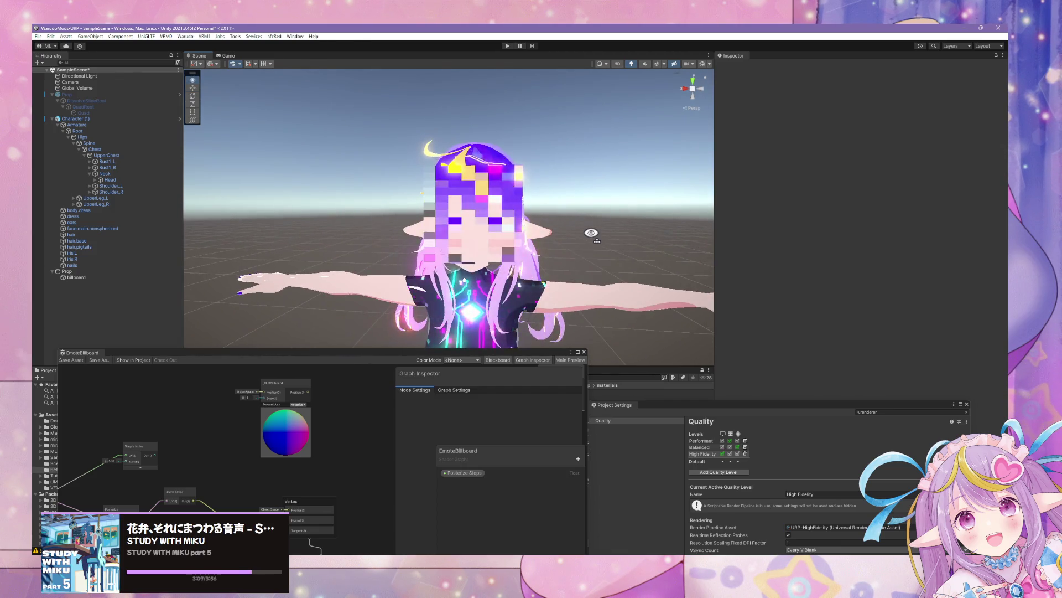
pyautogui.scroll(-6, 595, 233)
pyautogui.scroll(2, 598, 231)
pyautogui.moveTo(598, 231)
pyautogui.mouseDown()
pyautogui.moveTo(453, 232)
pyautogui.moveTo(612, 234)
pyautogui.mouseUp()
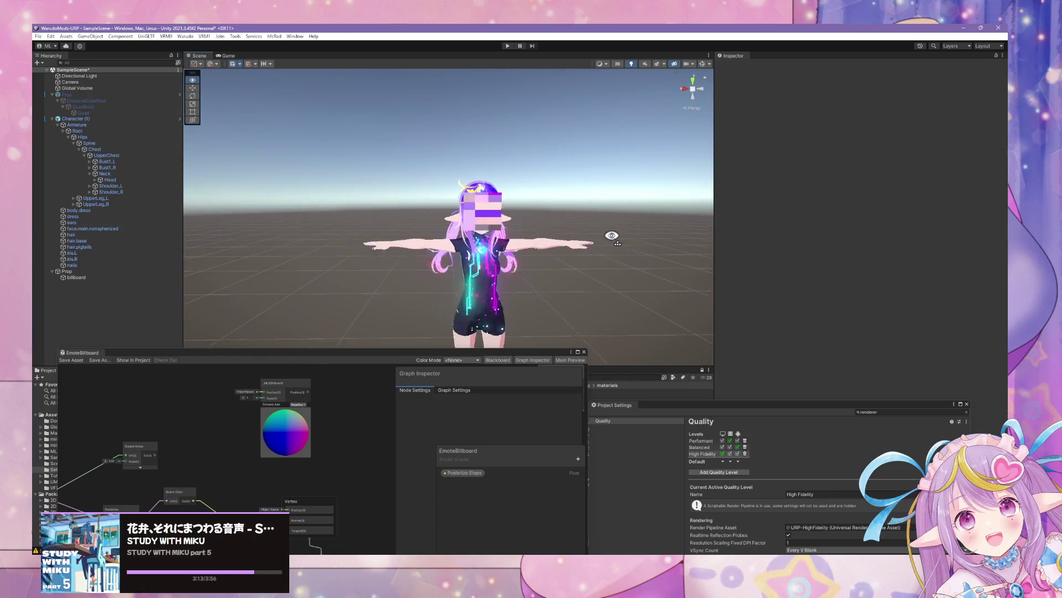
pyautogui.scroll(6, 626, 230)
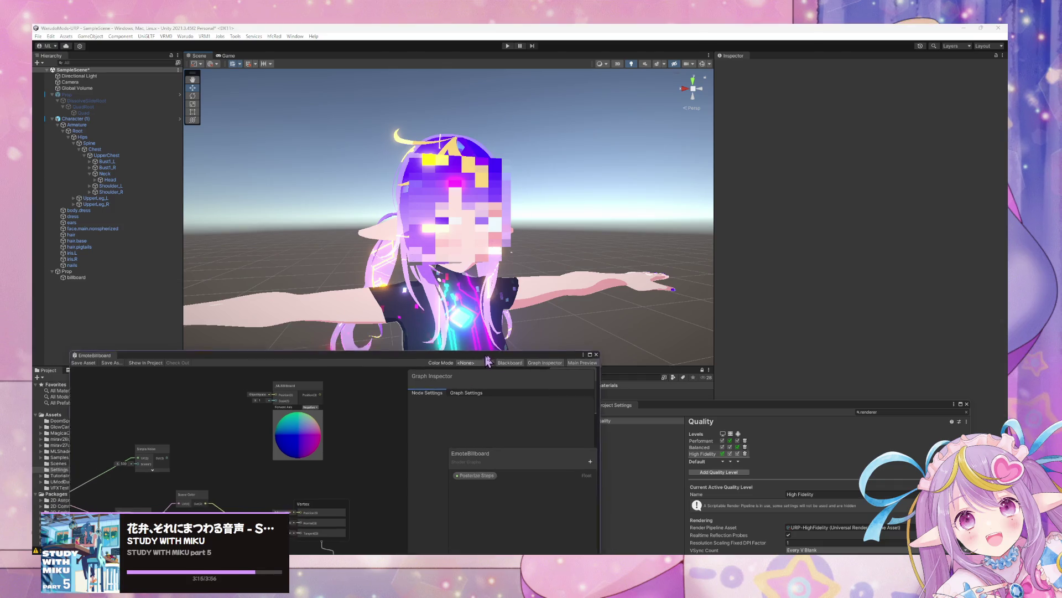
pyautogui.moveTo(464, 352); pyautogui.dragTo(795, 399)
pyautogui.scroll(-5, 580, 234)
pyautogui.scroll(5, 579, 234)
pyautogui.scroll(-4, 579, 233)
pyautogui.moveTo(579, 233); pyautogui.dragTo(619, 254)
pyautogui.scroll(-2, 654, 270)
pyautogui.scroll(5, 655, 270)
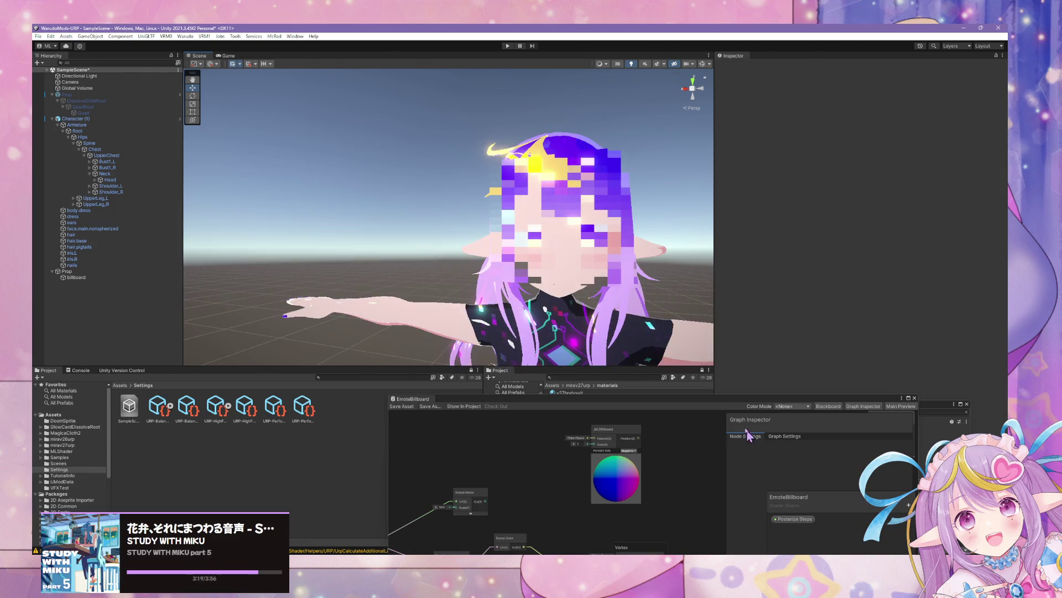
pyautogui.moveTo(741, 399)
pyautogui.mouseDown()
pyautogui.moveTo(860, 267)
pyautogui.moveTo(809, 286)
pyautogui.mouseUp()
pyautogui.scroll(-5, 633, 203)
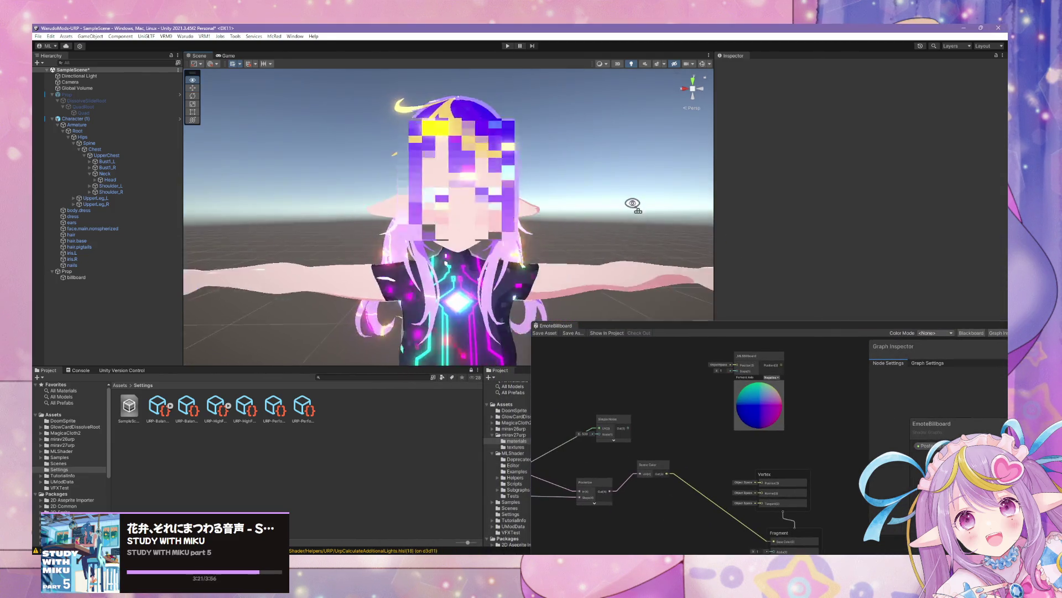
pyautogui.scroll(6, 633, 203)
pyautogui.moveTo(608, 173)
pyautogui.mouseDown()
pyautogui.moveTo(607, 191)
pyautogui.moveTo(526, 206)
pyautogui.moveTo(382, 200)
pyautogui.moveTo(568, 200)
pyautogui.mouseUp()
pyautogui.scroll(5, 605, 204)
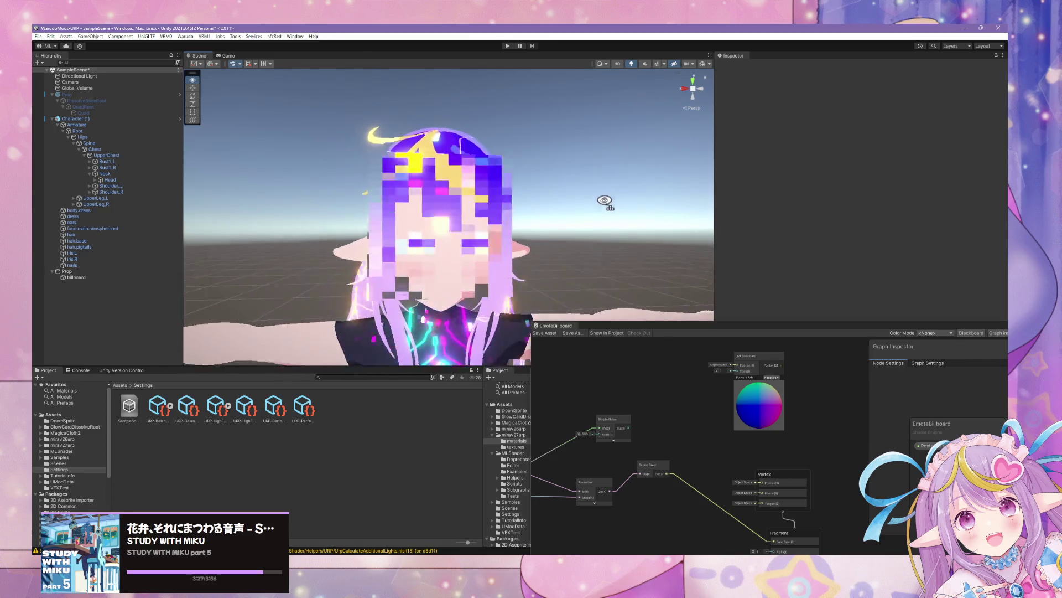
pyautogui.scroll(-4, 589, 209)
pyautogui.scroll(2, 588, 209)
pyautogui.moveTo(789, 329)
pyautogui.mouseDown()
pyautogui.moveTo(708, 232)
pyautogui.moveTo(623, 281)
pyautogui.moveTo(422, 301)
pyautogui.mouseUp()
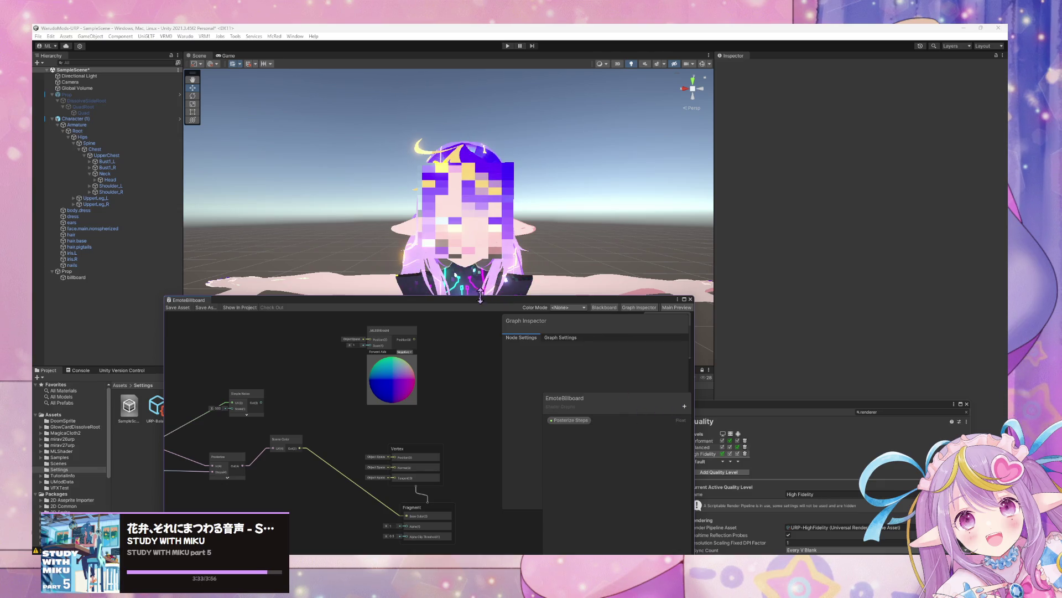
pyautogui.moveTo(552, 300); pyautogui.dragTo(786, 294)
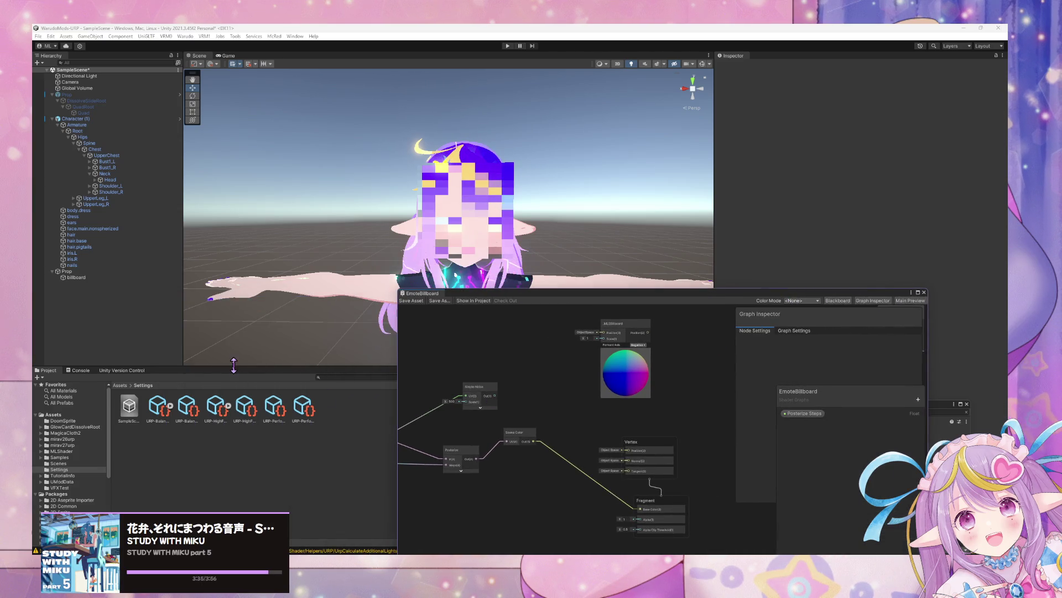
# In MLShader/mirav27urp, rename the Emote Billboard material to Pixelate Billboard.
pyautogui.click(66, 451)
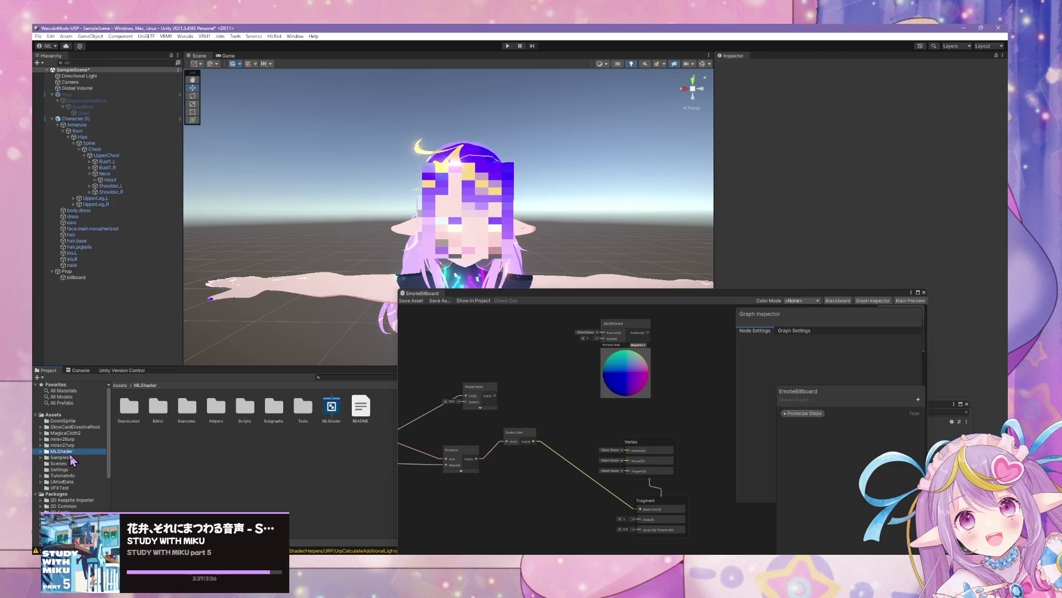
pyautogui.click(75, 446)
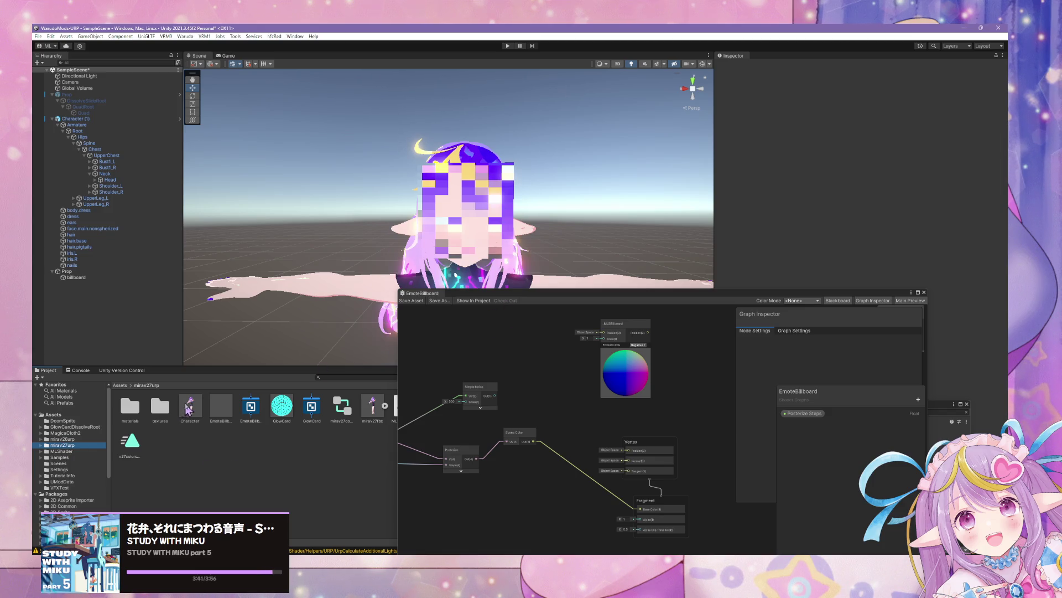
pyautogui.click(224, 419)
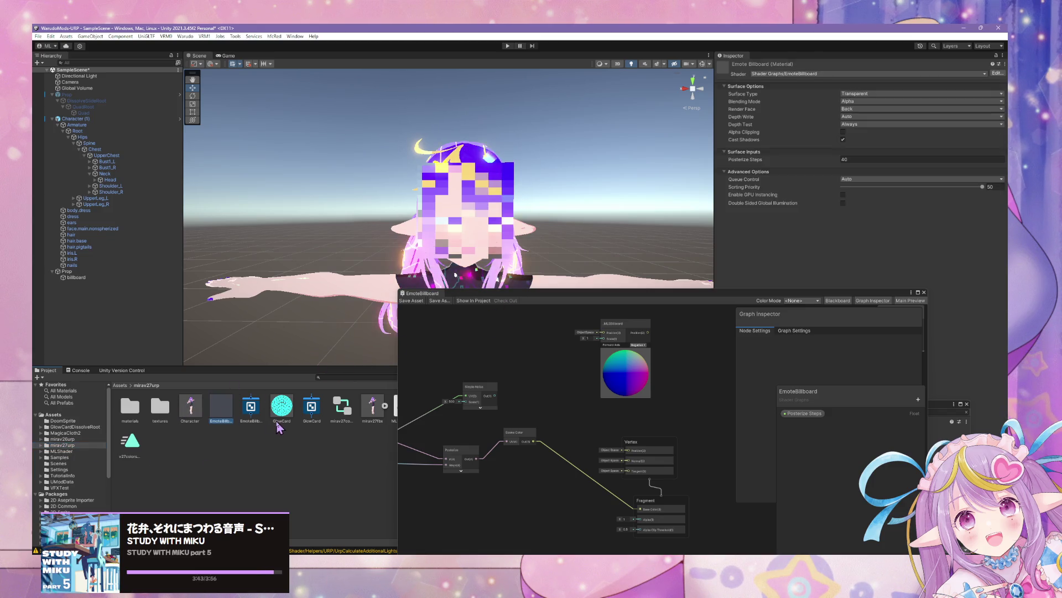
pyautogui.write('Posterize')
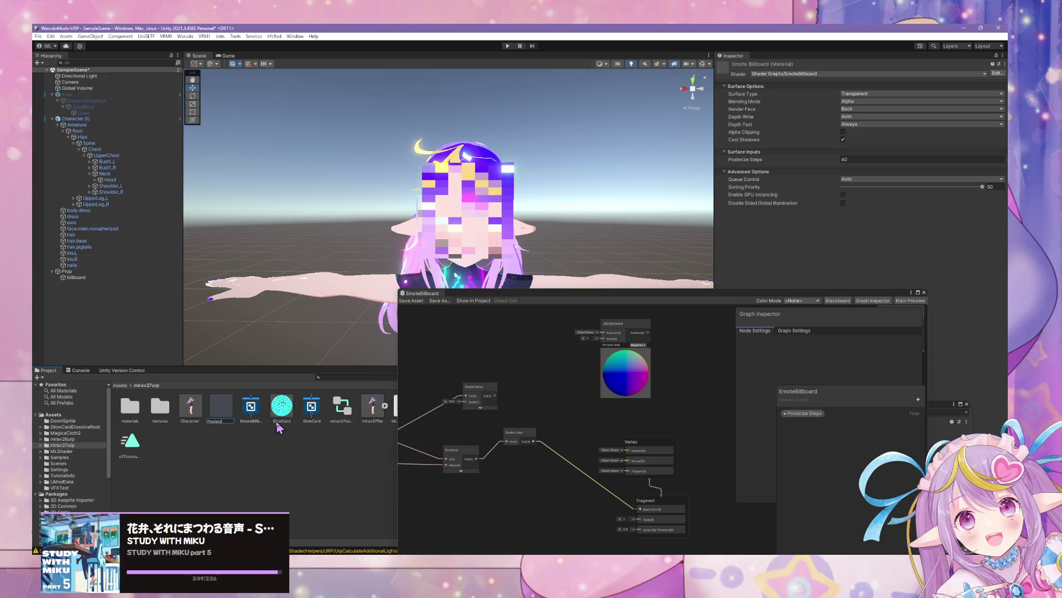
pyautogui.write('oard')
pyautogui.press('Return')
pyautogui.click(214, 413)
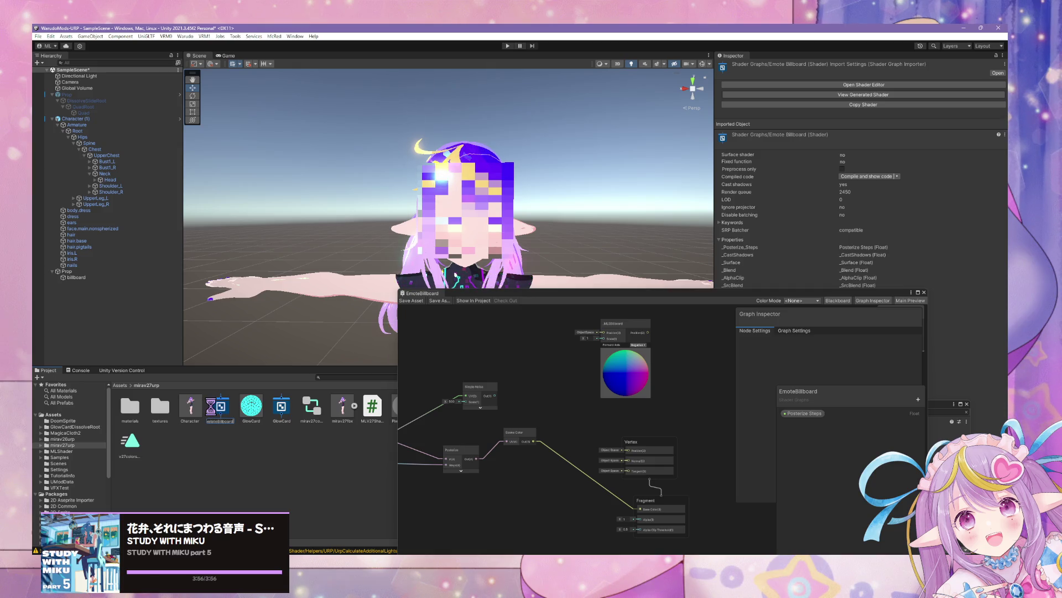
pyautogui.scroll(-5, 578, 264)
# Test the billboard material's Render Face as Both, then restore it to Back.
pyautogui.scroll(5, 554, 245)
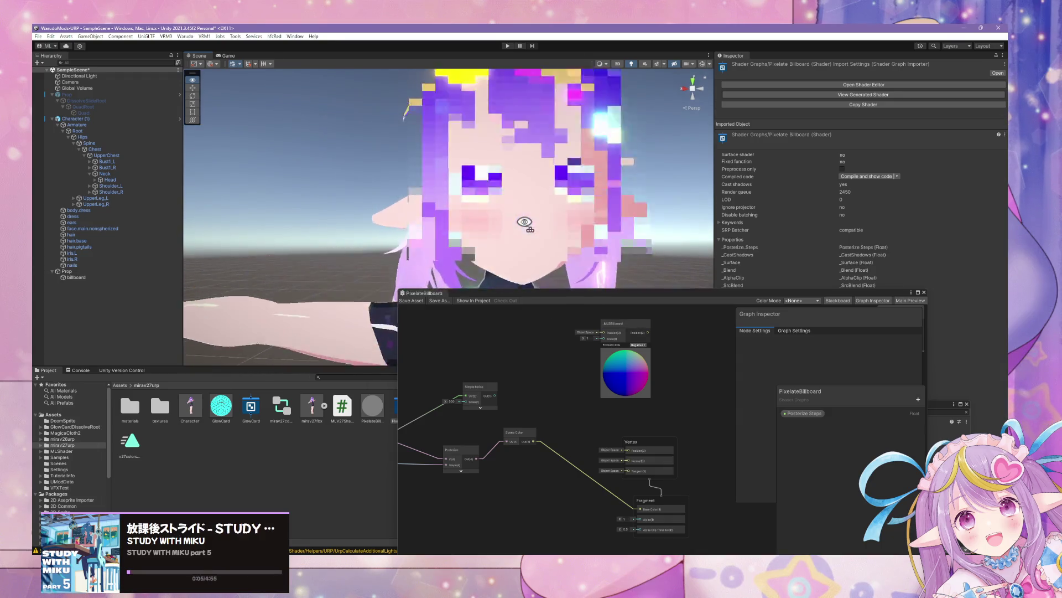
pyautogui.scroll(-5, 524, 222)
pyautogui.moveTo(531, 294); pyautogui.dragTo(381, 311)
pyautogui.moveTo(343, 249)
pyautogui.mouseDown()
pyautogui.moveTo(253, 252)
pyautogui.moveTo(640, 249)
pyautogui.moveTo(538, 247)
pyautogui.mouseUp()
pyautogui.scroll(3, 498, 238)
pyautogui.click(465, 238)
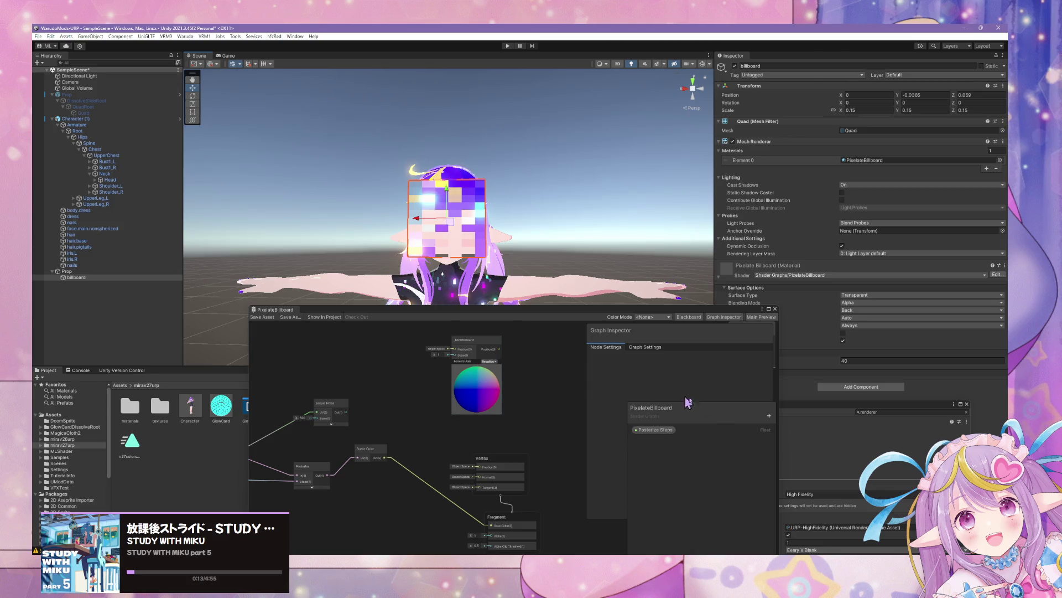
pyautogui.moveTo(654, 309); pyautogui.dragTo(462, 295)
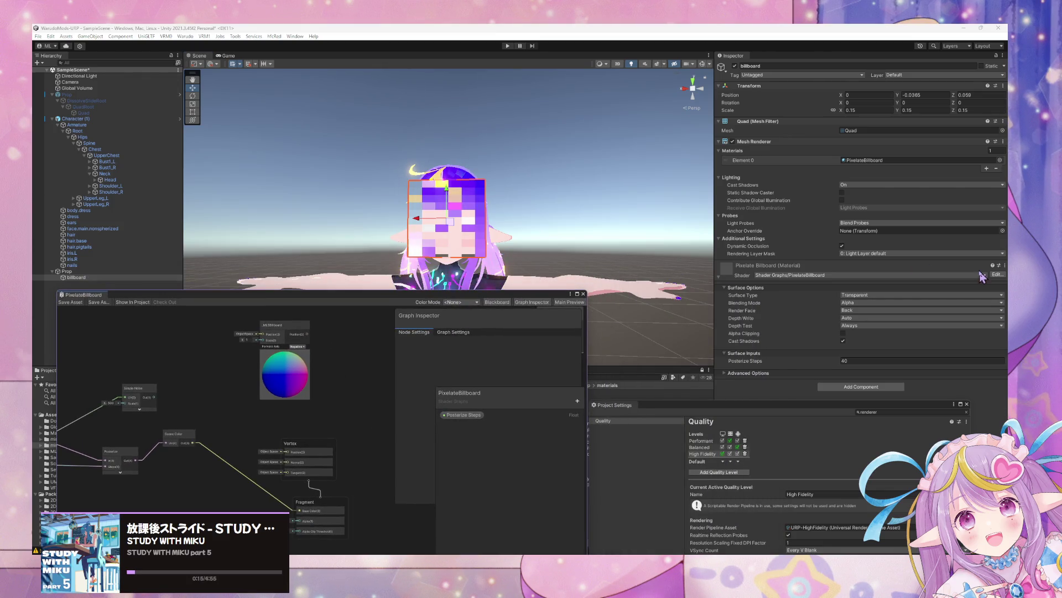
pyautogui.click(874, 310)
pyautogui.click(859, 319)
pyautogui.moveTo(606, 191)
pyautogui.mouseDown()
pyautogui.moveTo(481, 204)
pyautogui.moveTo(310, 161)
pyautogui.moveTo(288, 192)
pyautogui.moveTo(575, 208)
pyautogui.moveTo(485, 292)
pyautogui.moveTo(765, 224)
pyautogui.moveTo(681, 221)
pyautogui.mouseUp()
pyautogui.click(852, 310)
pyautogui.click(870, 328)
# Add a new Boolean property to the graph's Blackboard.
pyautogui.moveTo(550, 268)
pyautogui.mouseDown()
pyautogui.moveTo(413, 277)
pyautogui.moveTo(544, 298)
pyautogui.mouseUp()
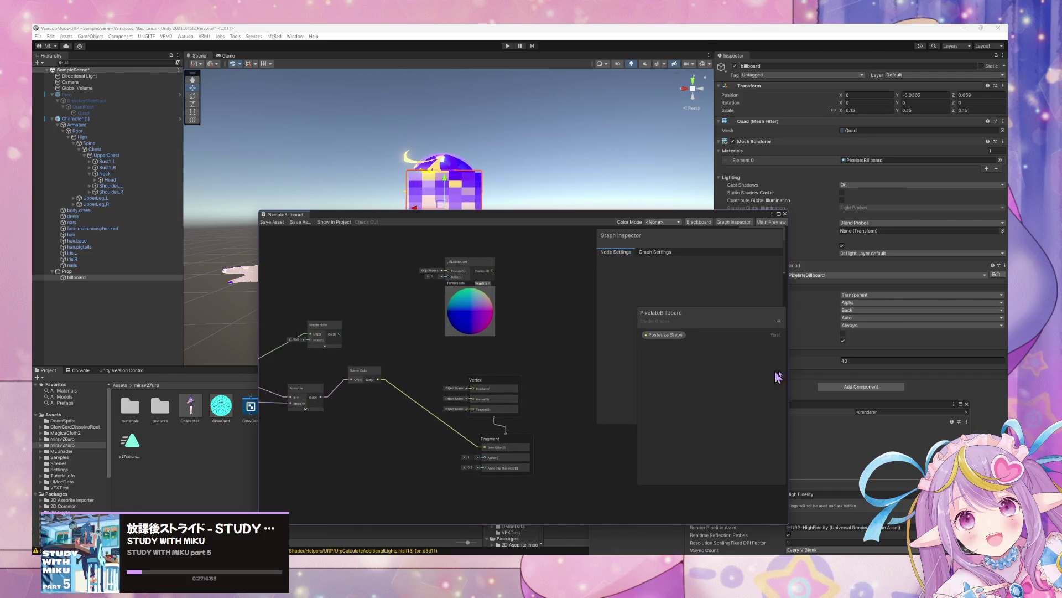
pyautogui.click(780, 320)
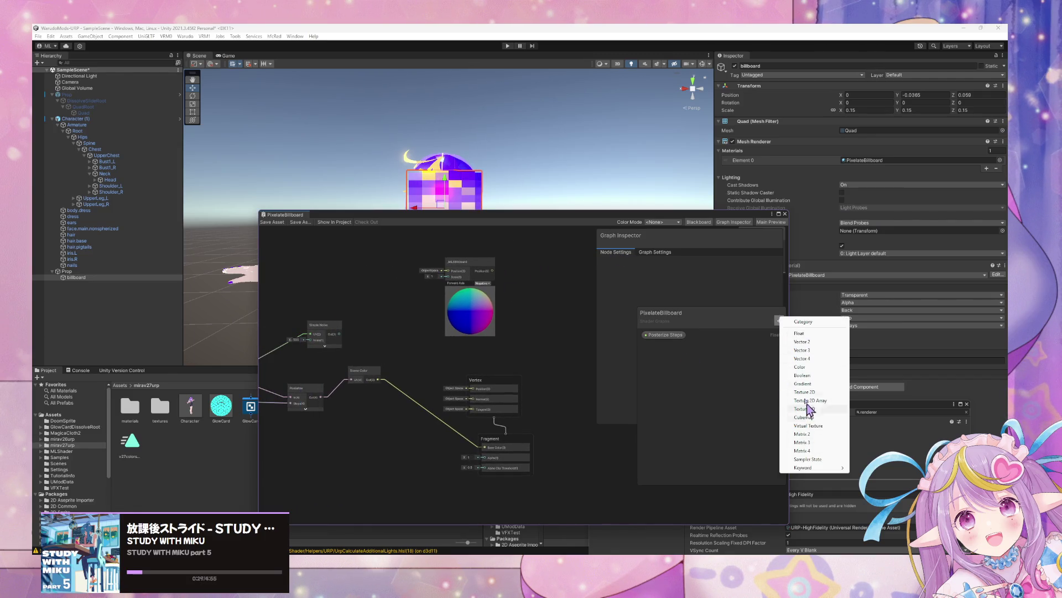
pyautogui.click(802, 375)
pyautogui.write('Face Camera')
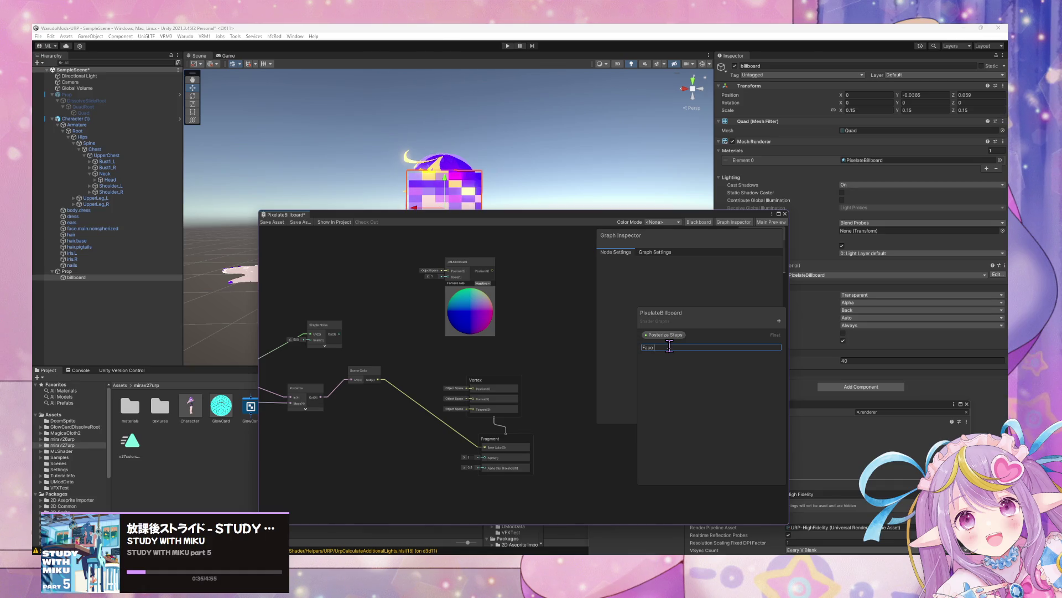
# Rearrange the billboard, Vertex and Fragment nodes to make room in the graph.
pyautogui.moveTo(467, 263); pyautogui.dragTo(432, 267)
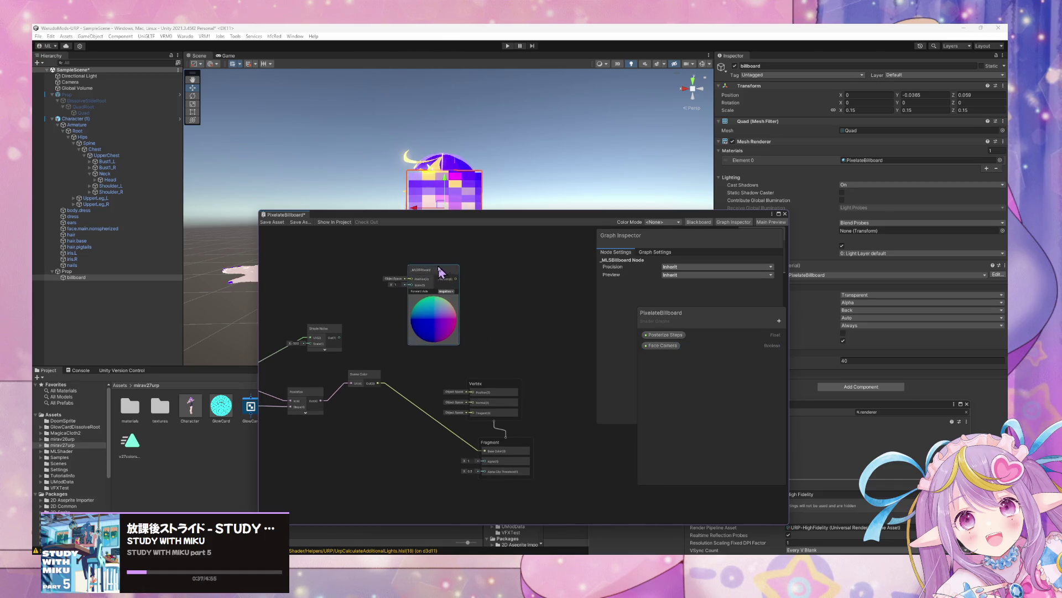
pyautogui.moveTo(553, 368); pyautogui.dragTo(534, 343)
pyautogui.moveTo(536, 390)
pyautogui.mouseDown()
pyautogui.moveTo(581, 360)
pyautogui.moveTo(589, 338)
pyautogui.mouseUp()
pyautogui.moveTo(526, 448); pyautogui.dragTo(563, 449)
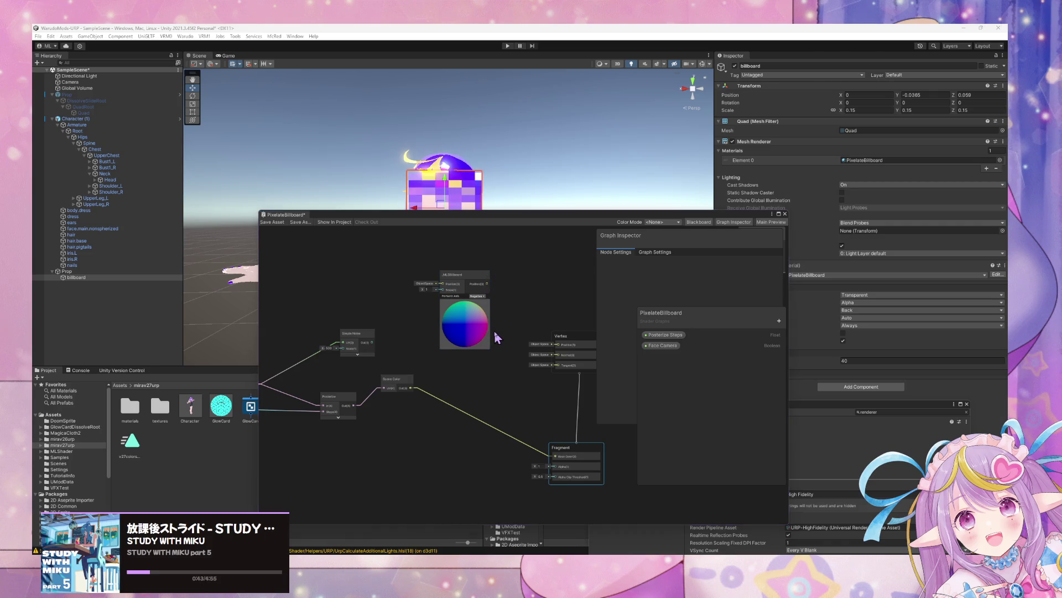
# Add a Branch node, deleting the Is Front Face node added by mistake.
pyautogui.press('space')
pyautogui.write('if')
pyautogui.press('Down')
pyautogui.press('Return')
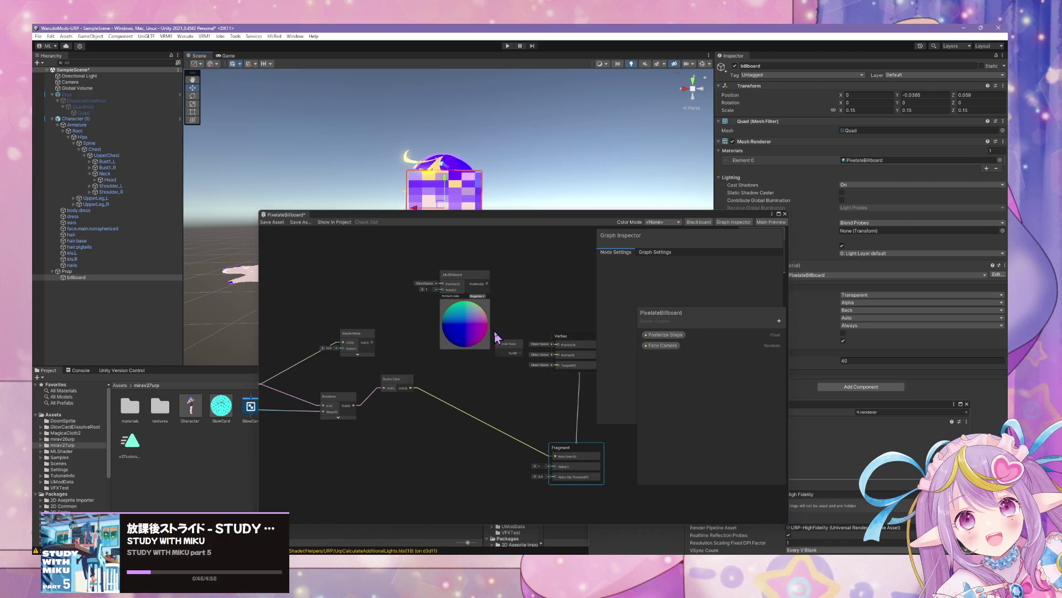
pyautogui.click(509, 346)
pyautogui.press('Delete')
pyautogui.press('space')
pyautogui.write('bra')
pyautogui.press('Return')
pyautogui.moveTo(540, 391)
pyautogui.mouseDown()
pyautogui.moveTo(526, 332)
pyautogui.moveTo(543, 283)
pyautogui.mouseUp()
pyautogui.moveTo(483, 218); pyautogui.dragTo(661, 280)
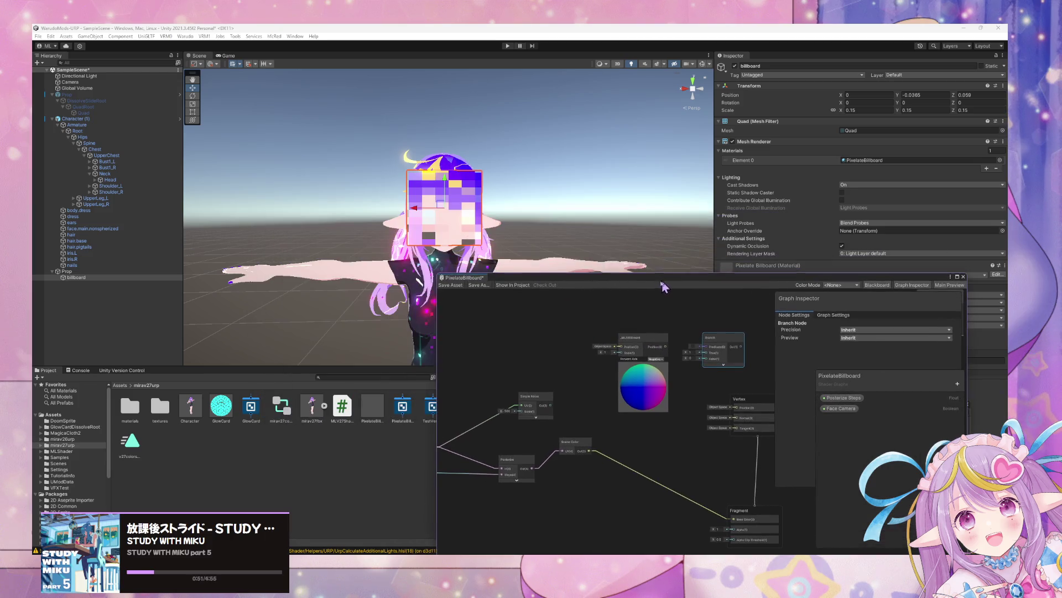
pyautogui.scroll(-3, 531, 210)
pyautogui.scroll(3, 508, 209)
pyautogui.scroll(5, 508, 209)
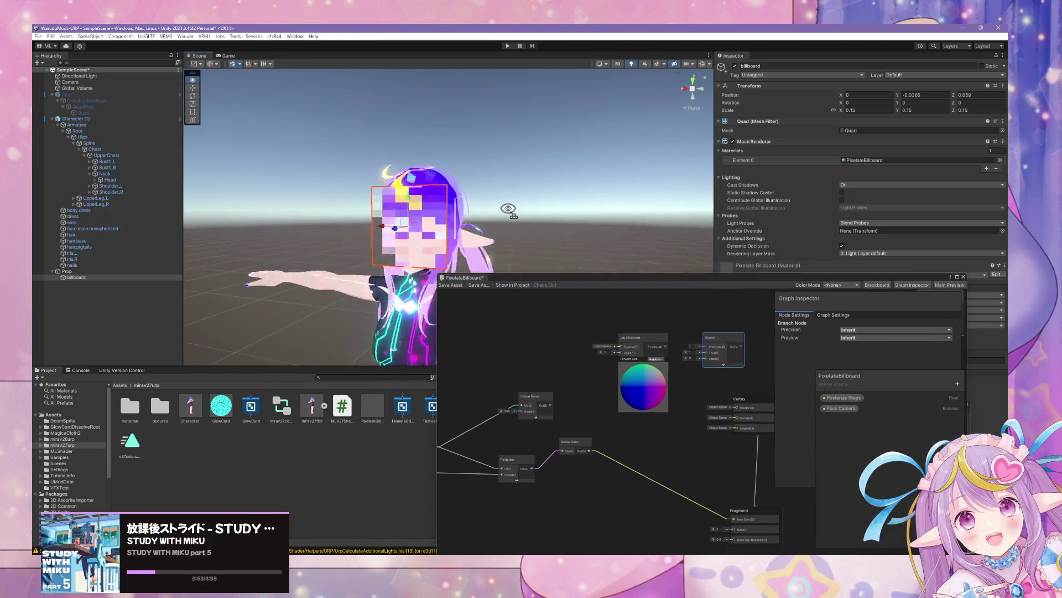
pyautogui.scroll(-5, 523, 216)
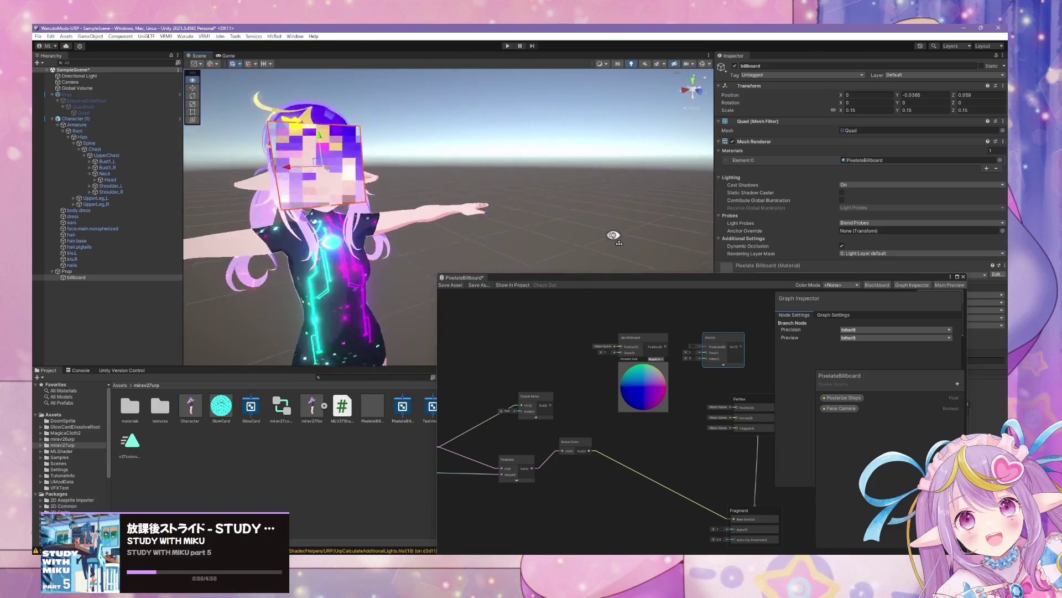
pyautogui.scroll(5, 549, 233)
pyautogui.moveTo(546, 216)
pyautogui.mouseDown()
pyautogui.moveTo(620, 219)
pyautogui.moveTo(481, 209)
pyautogui.moveTo(344, 226)
pyautogui.moveTo(189, 203)
pyautogui.mouseUp()
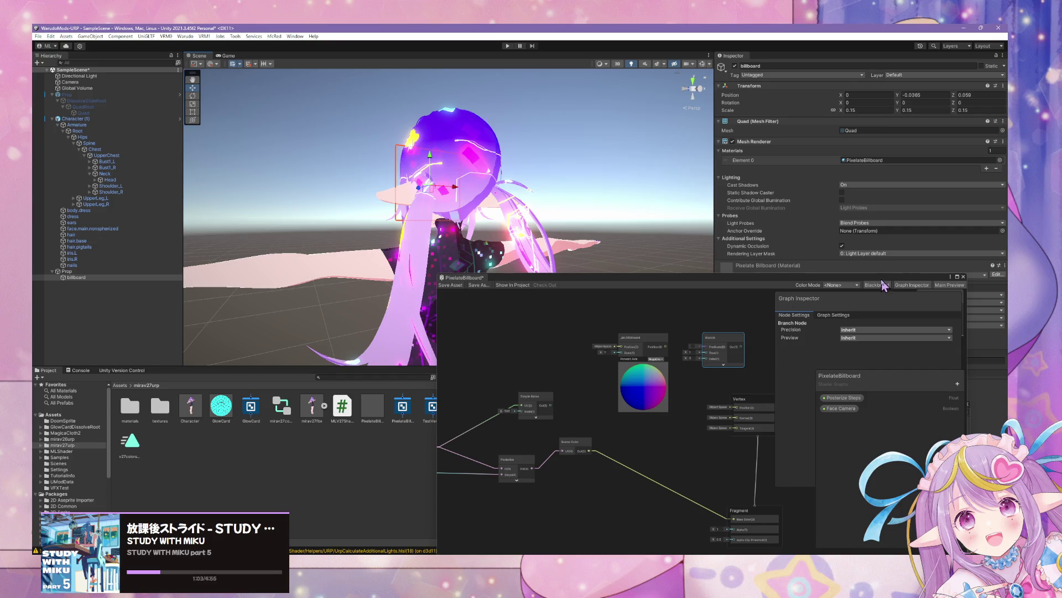
pyautogui.moveTo(882, 281); pyautogui.dragTo(870, 281)
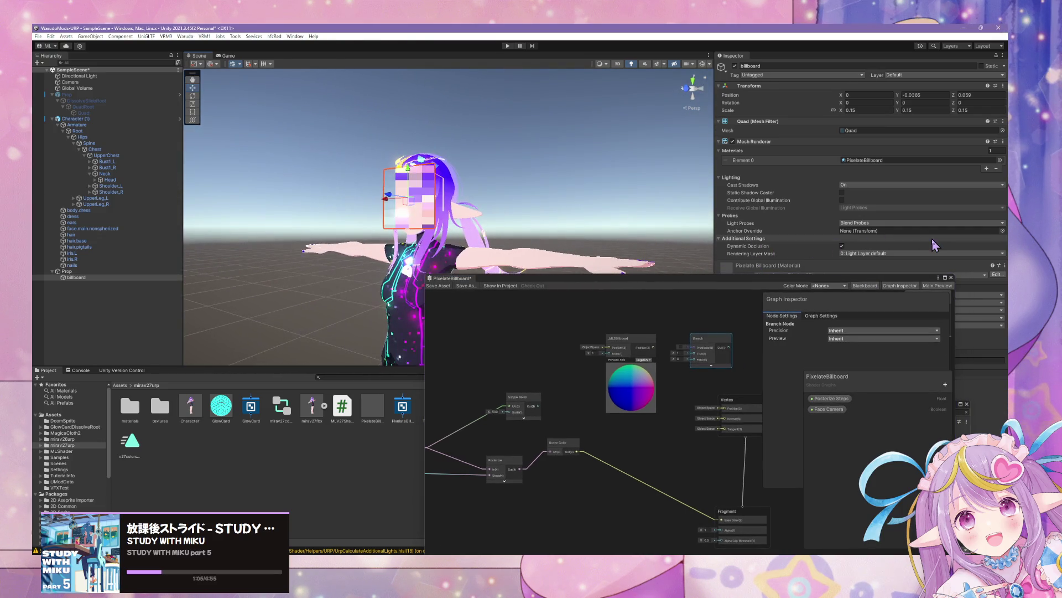
pyautogui.moveTo(664, 227)
pyautogui.mouseDown()
pyautogui.moveTo(695, 225)
pyautogui.moveTo(552, 218)
pyautogui.mouseUp()
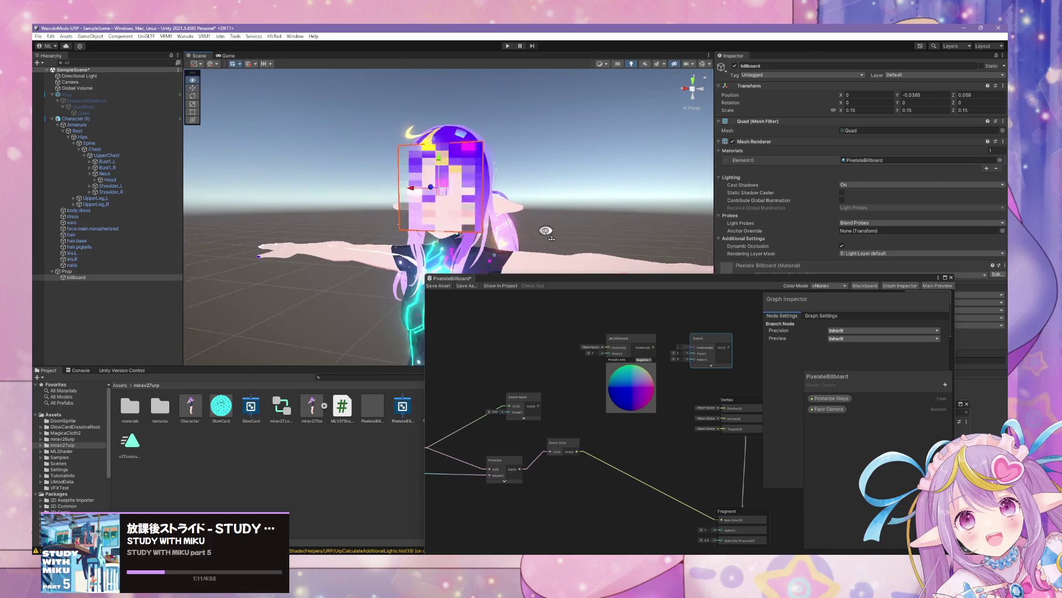
pyautogui.moveTo(577, 287); pyautogui.dragTo(715, 196)
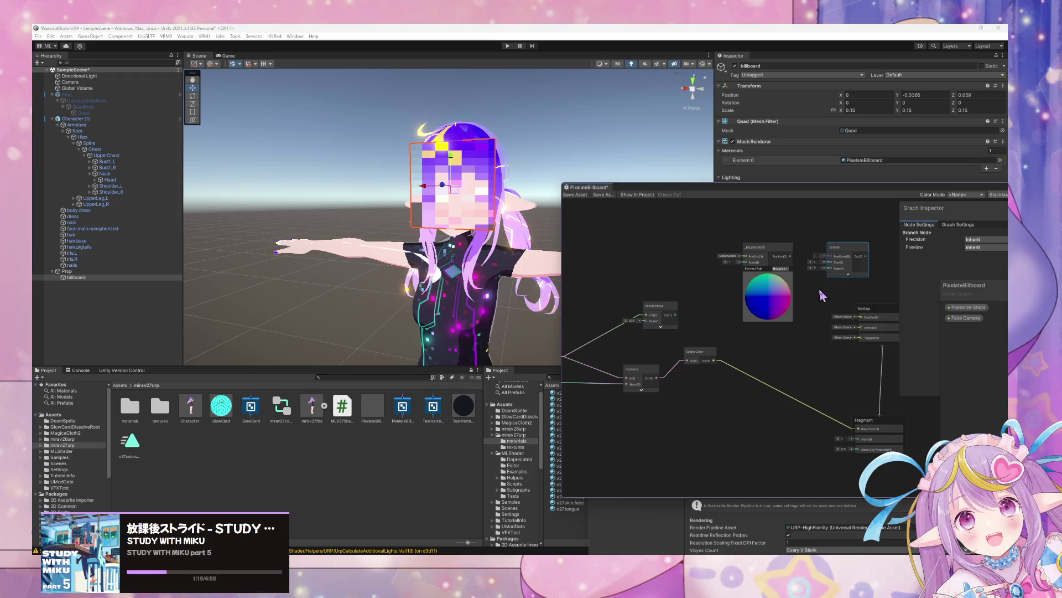
# Connect Face Camera to the Branch Predicate and Branch Out to Vertex Position.
pyautogui.moveTo(822, 296); pyautogui.dragTo(800, 298)
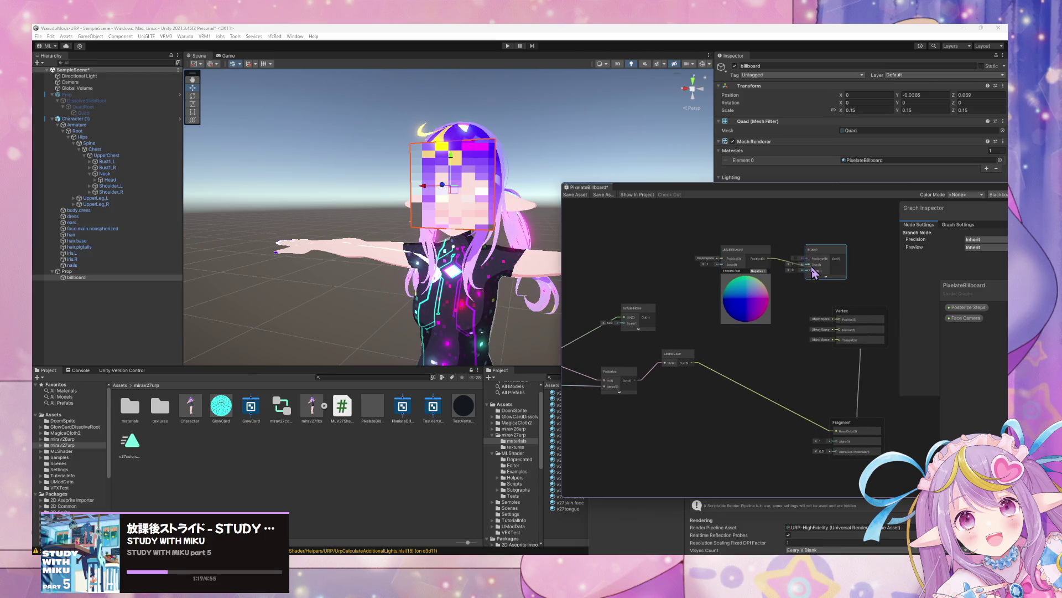
pyautogui.moveTo(741, 249); pyautogui.dragTo(691, 244)
pyautogui.moveTo(827, 255); pyautogui.dragTo(783, 250)
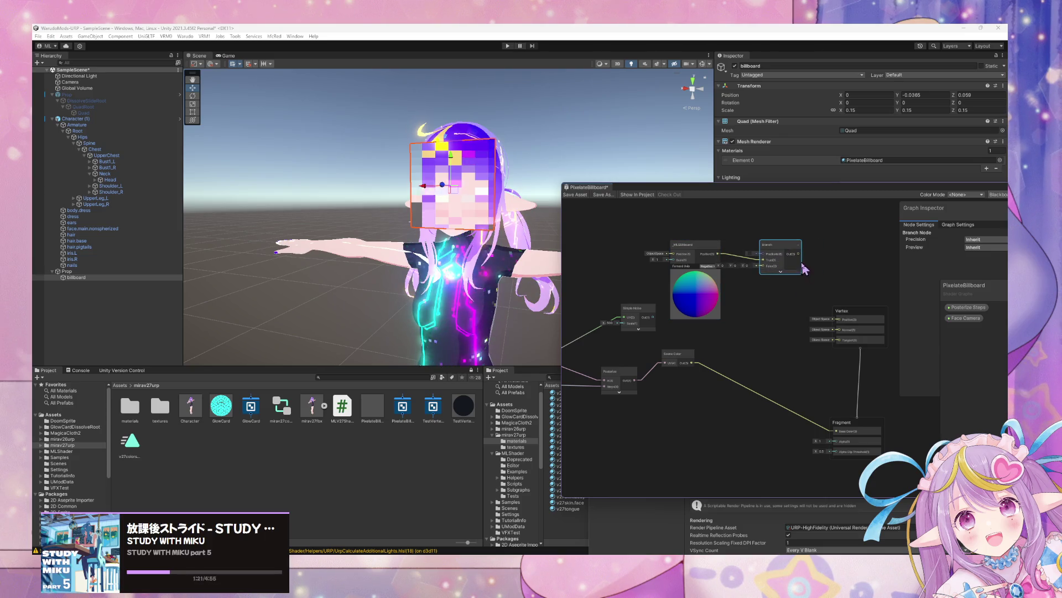
pyautogui.moveTo(946, 314)
pyautogui.mouseDown()
pyautogui.moveTo(797, 285)
pyautogui.moveTo(702, 228)
pyautogui.moveTo(761, 267)
pyautogui.moveTo(839, 348)
pyautogui.mouseUp()
pyautogui.moveTo(780, 324)
pyautogui.mouseDown()
pyautogui.moveTo(806, 308)
pyautogui.moveTo(844, 336)
pyautogui.mouseUp()
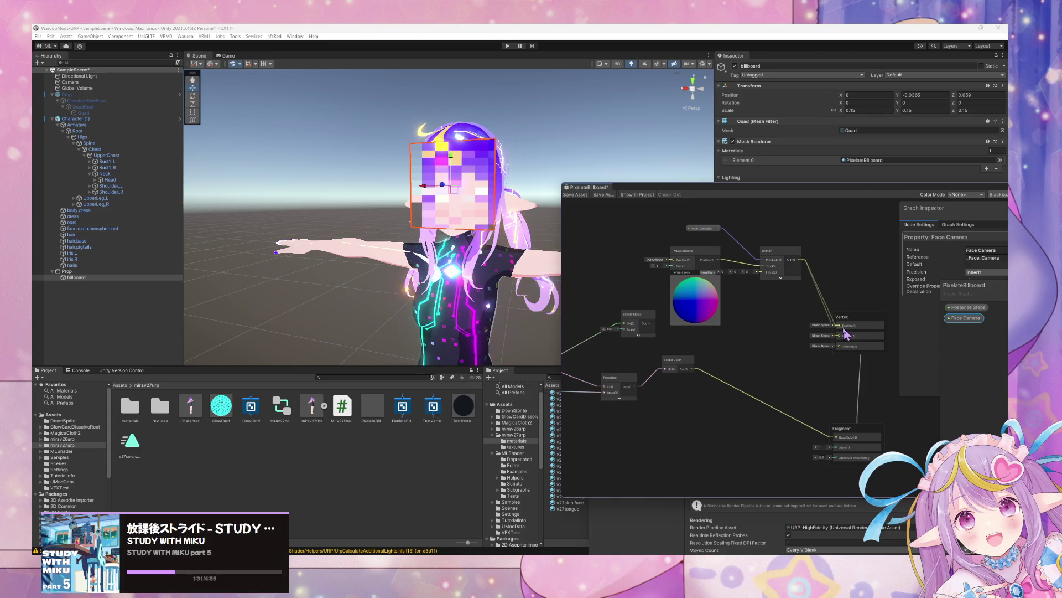
pyautogui.moveTo(842, 354)
pyautogui.mouseDown()
pyautogui.moveTo(847, 331)
pyautogui.moveTo(852, 344)
pyautogui.moveTo(846, 325)
pyautogui.mouseUp()
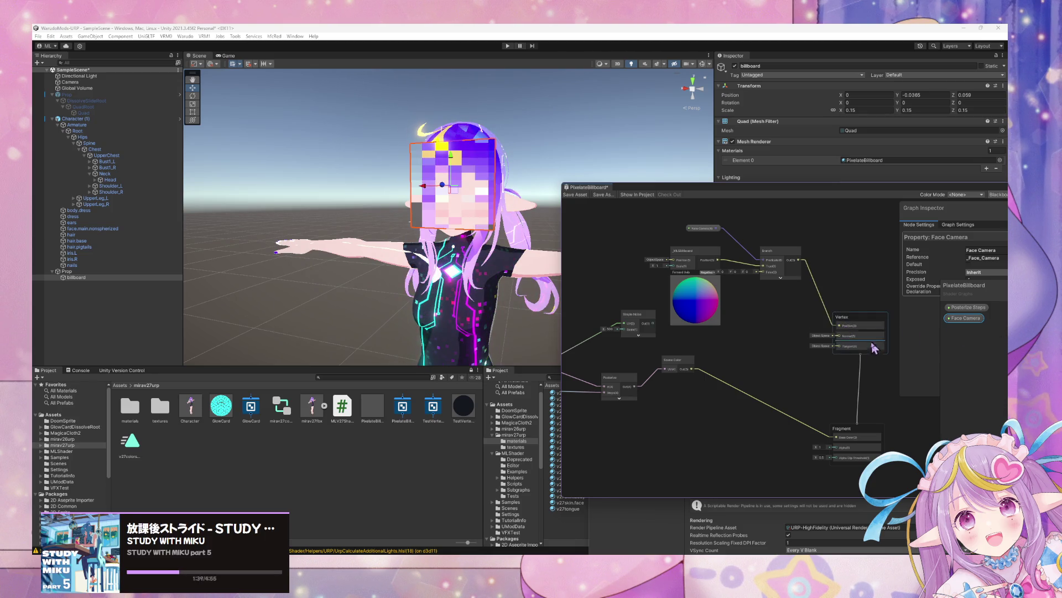
pyautogui.click(753, 312)
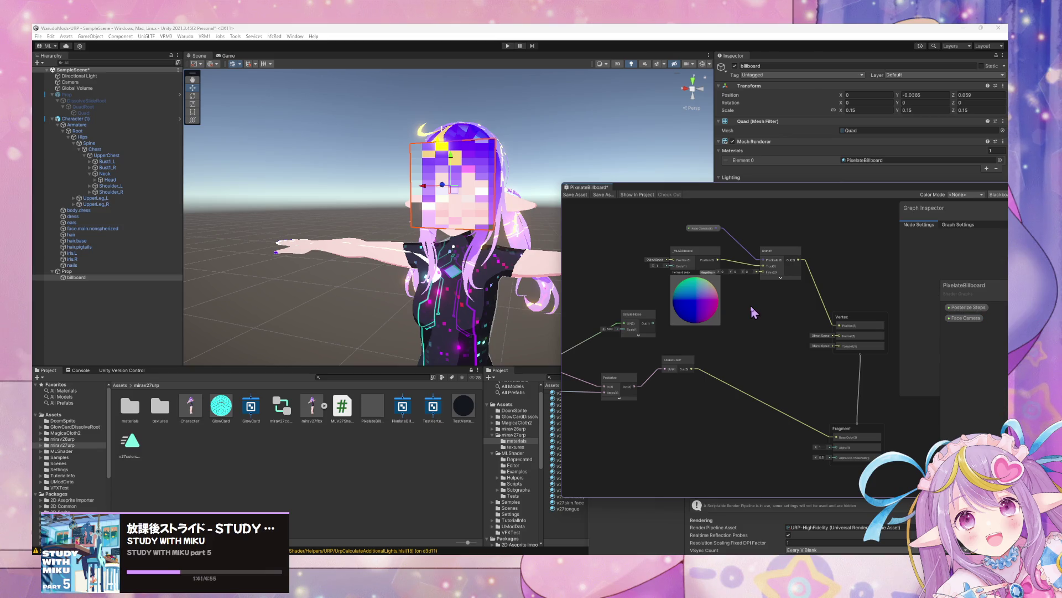
# Add a Position node and connect it to the Branch False input.
pyautogui.press('space')
pyautogui.write('position')
pyautogui.press('Return')
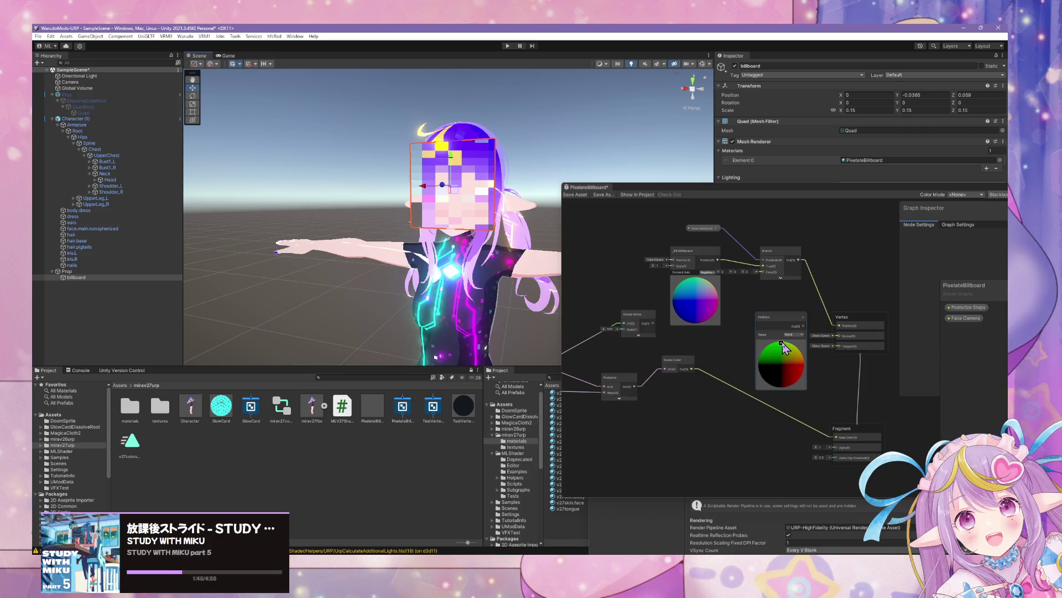
pyautogui.click(782, 343)
pyautogui.moveTo(773, 275); pyautogui.dragTo(770, 273)
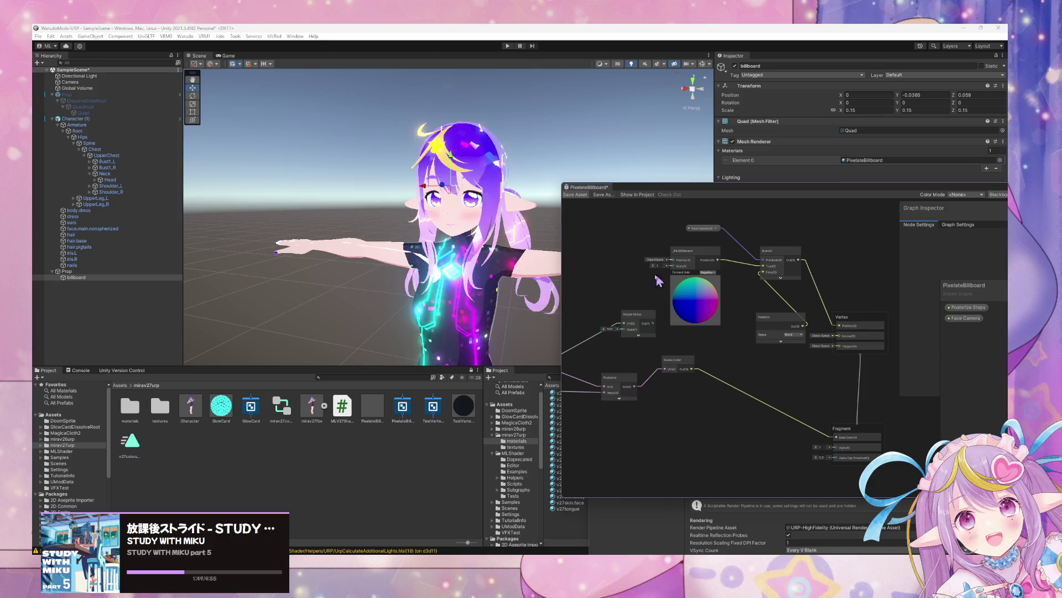
pyautogui.click(872, 281)
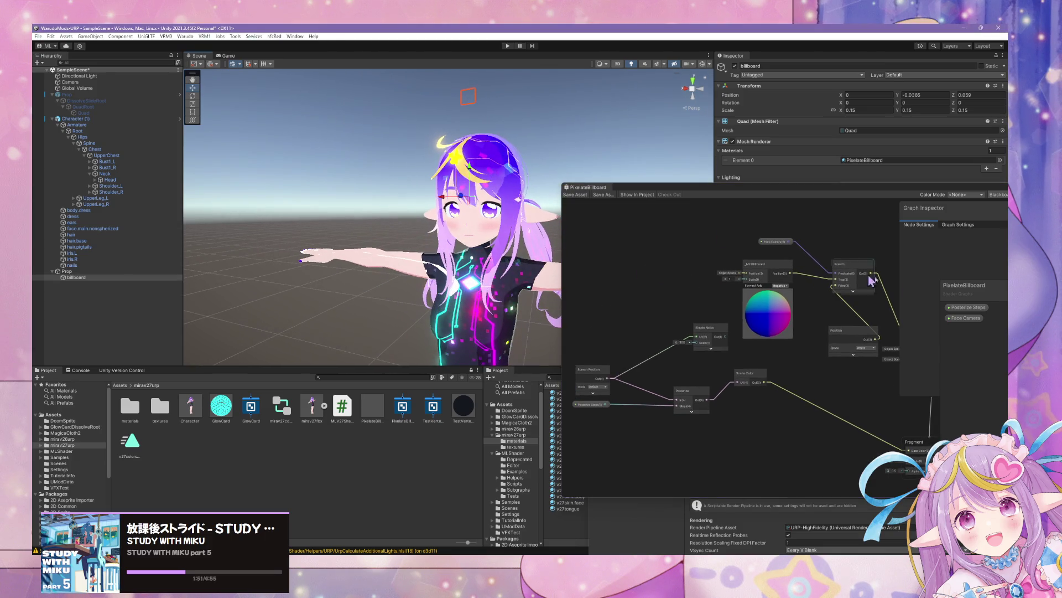
pyautogui.moveTo(868, 332); pyautogui.dragTo(801, 304)
pyautogui.press('f')
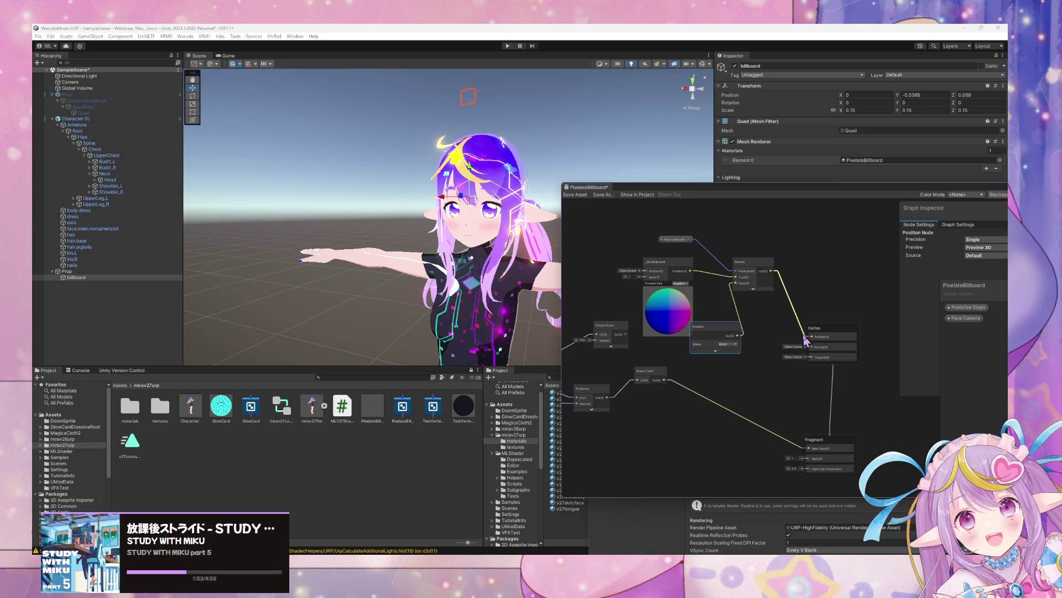
# Switch the Position node to Object space and reconnect Branch Out to Vertex Position.
pyautogui.click(805, 338)
pyautogui.press('Delete')
pyautogui.click(726, 343)
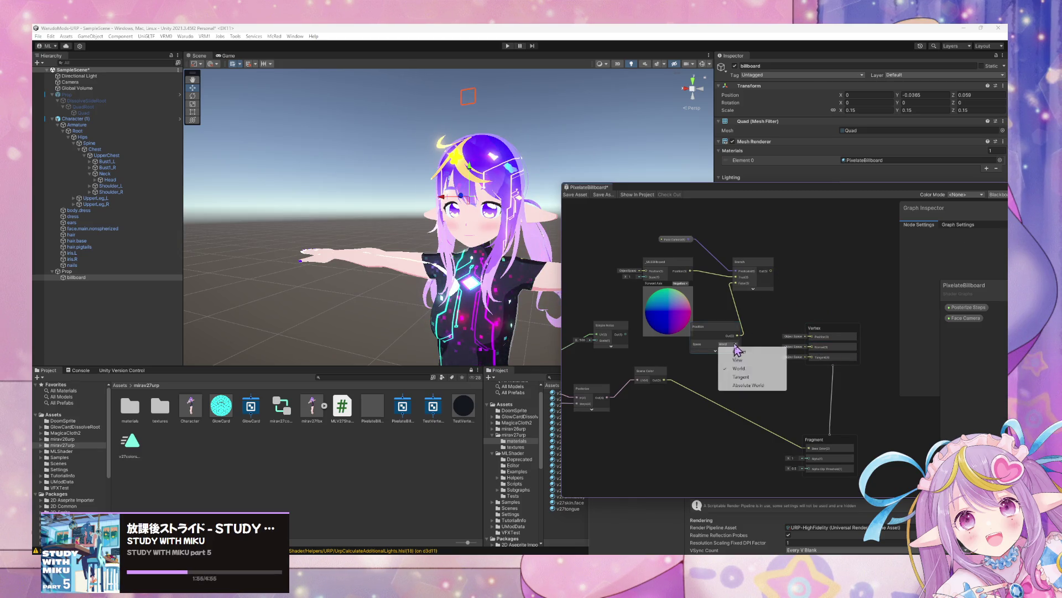
pyautogui.click(736, 349)
pyautogui.moveTo(771, 271); pyautogui.dragTo(811, 337)
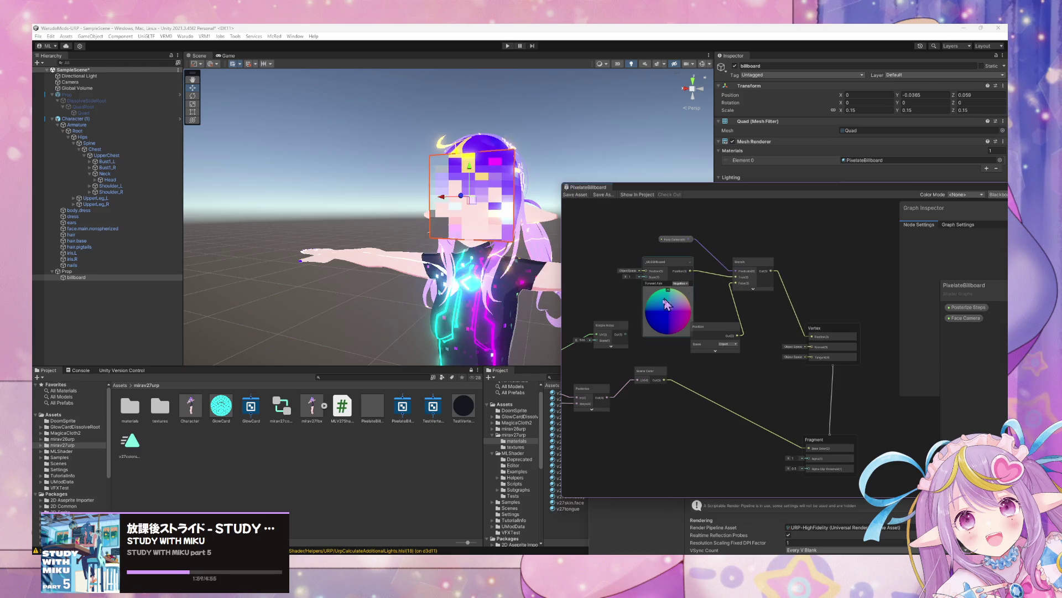
# Delete the Simple Noise node from the graph.
pyautogui.moveTo(618, 301); pyautogui.dragTo(694, 291)
pyautogui.click(689, 323)
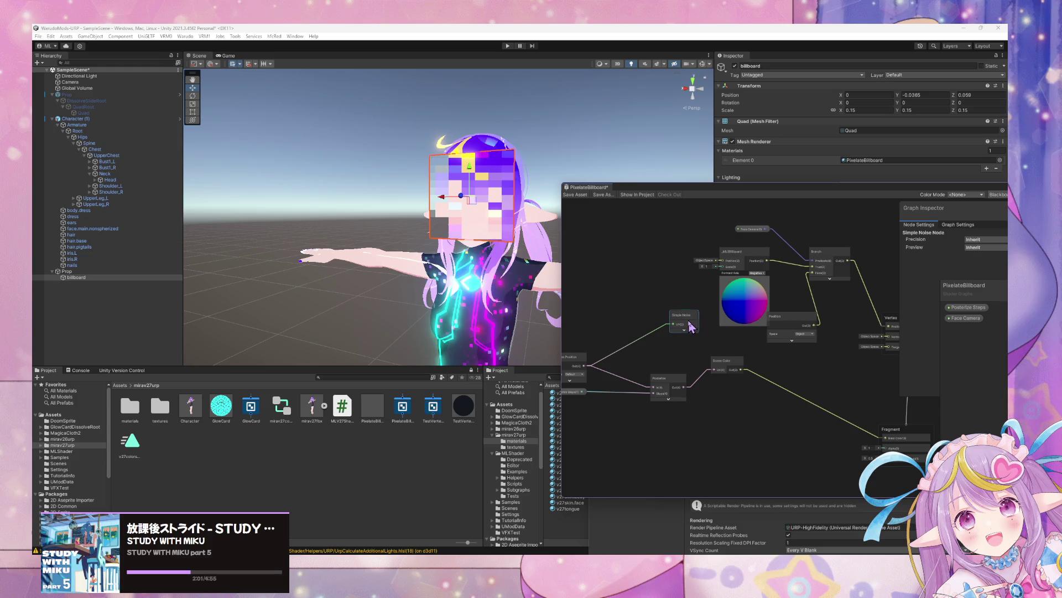
pyautogui.press('Delete')
pyautogui.moveTo(641, 297)
pyautogui.mouseDown()
pyautogui.moveTo(717, 290)
pyautogui.moveTo(742, 308)
pyautogui.mouseUp()
pyautogui.scroll(1, 719, 299)
# Cancel a node search for 'scre' and briefly check the music player.
pyautogui.press('space')
pyautogui.write('scre')
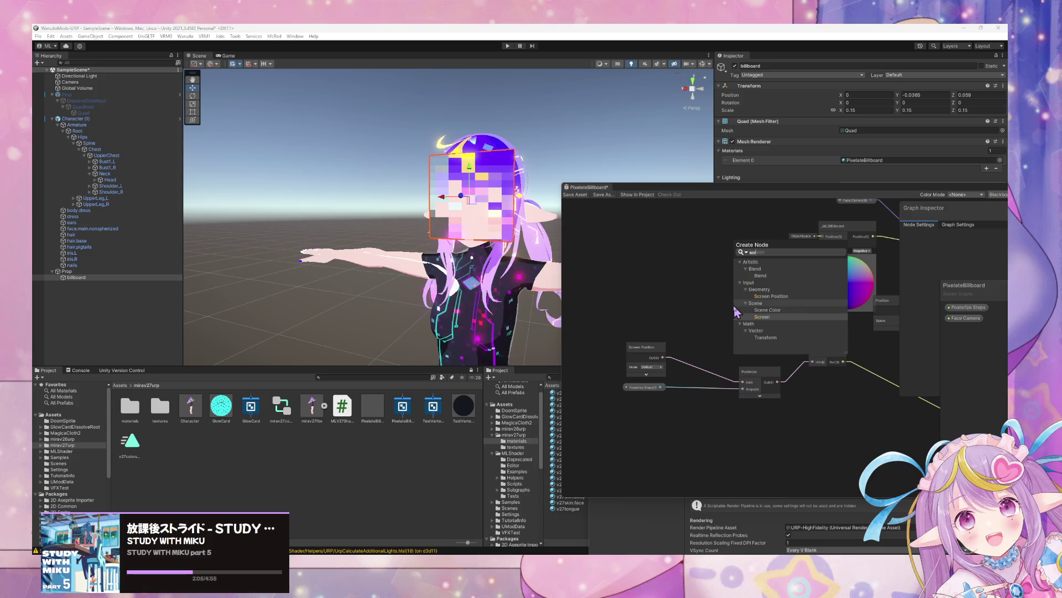
pyautogui.press('Escape')
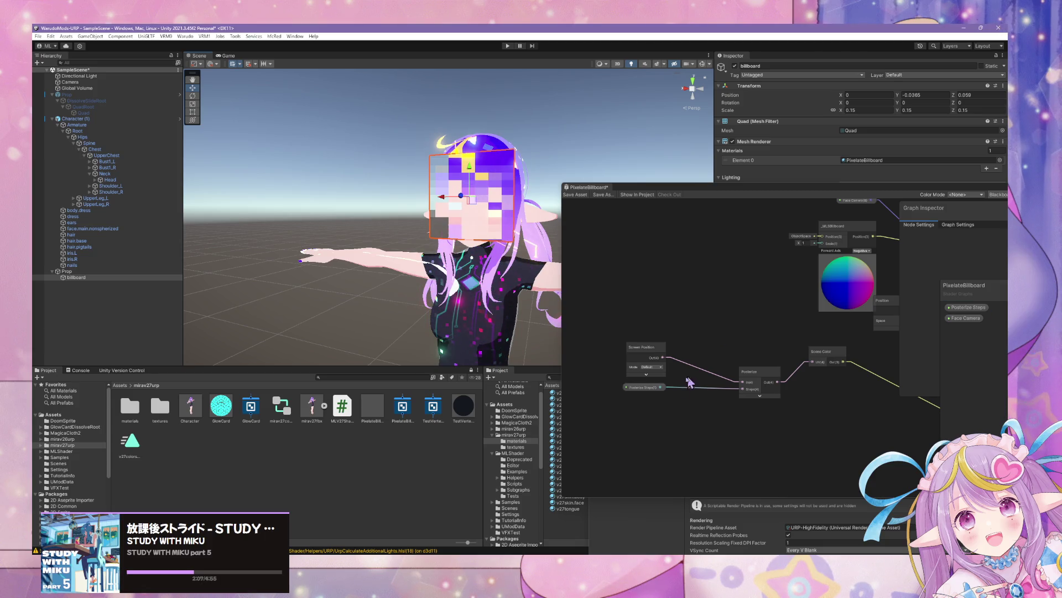
pyautogui.hotkey('alt', 'Tab')
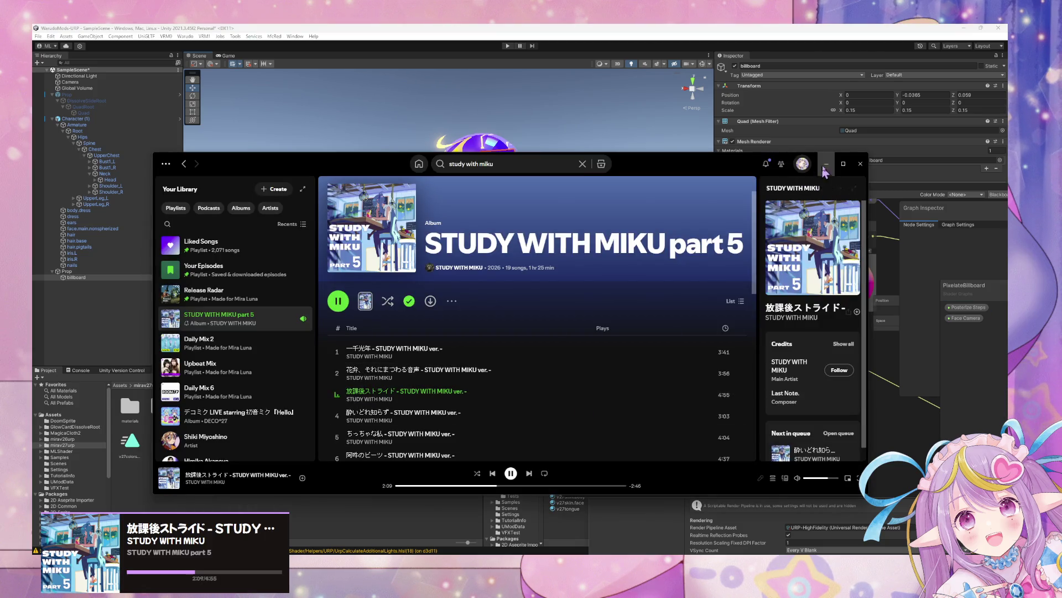
pyautogui.hotkey('alt', 'Tab')
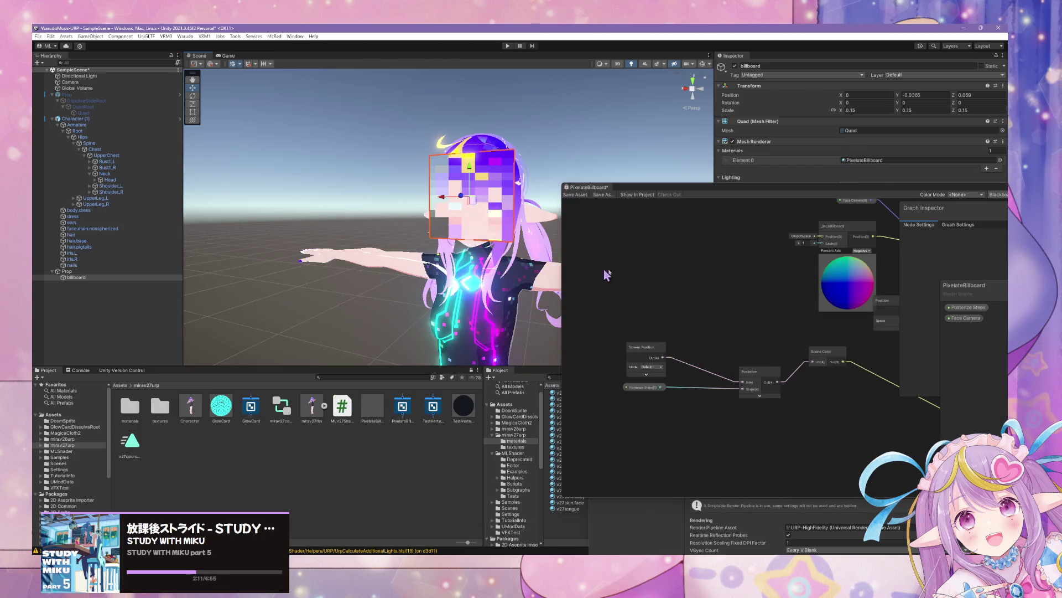
# Rearrange the Shader Graph window and blackboard and show the Graph Settings.
pyautogui.moveTo(846, 231); pyautogui.dragTo(776, 254)
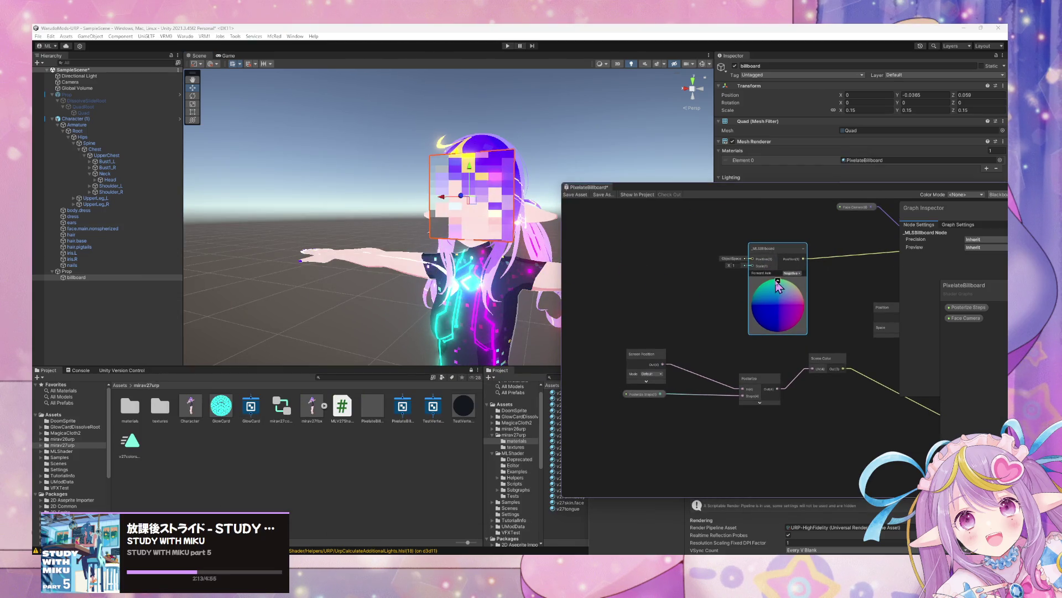
pyautogui.moveTo(894, 191); pyautogui.dragTo(626, 193)
pyautogui.moveTo(686, 289); pyautogui.dragTo(504, 327)
pyautogui.click(692, 228)
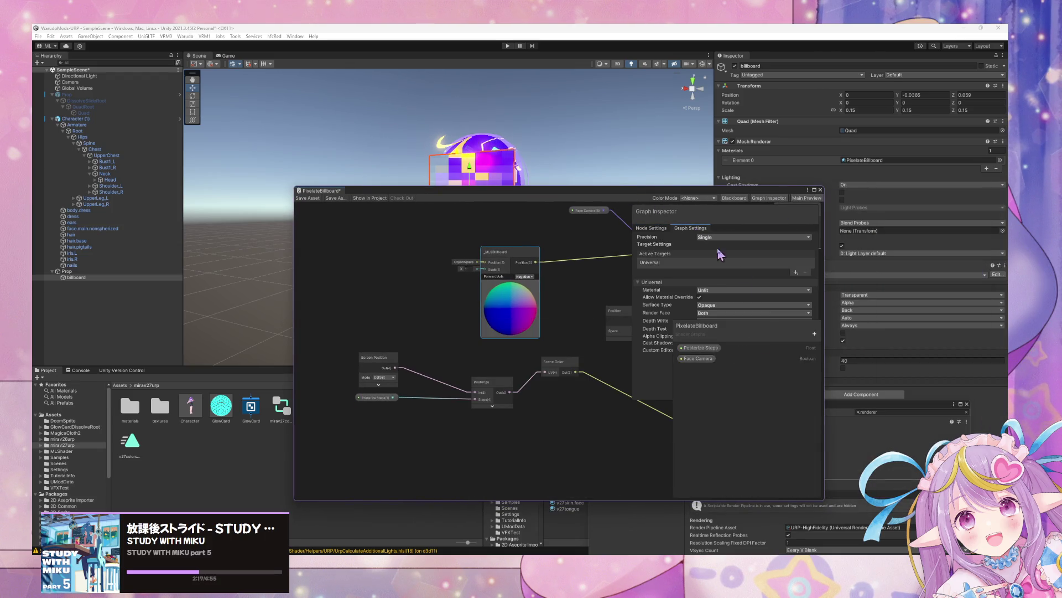
pyautogui.moveTo(748, 336); pyautogui.dragTo(391, 302)
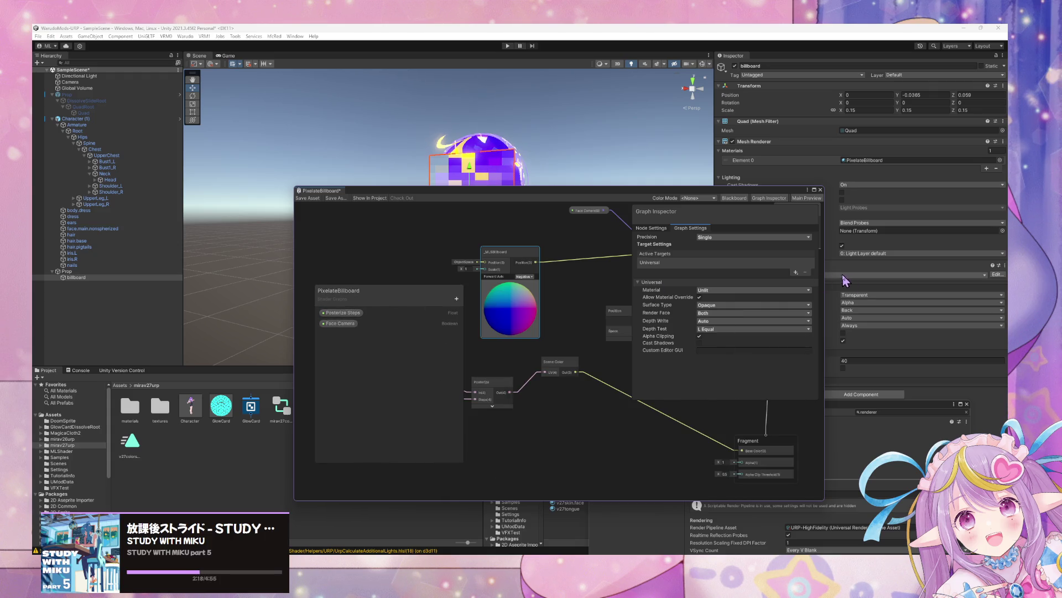
# Add a Built-In target set to Unlit with Allow Material Override and Alpha Clipping.
pyautogui.click(796, 272)
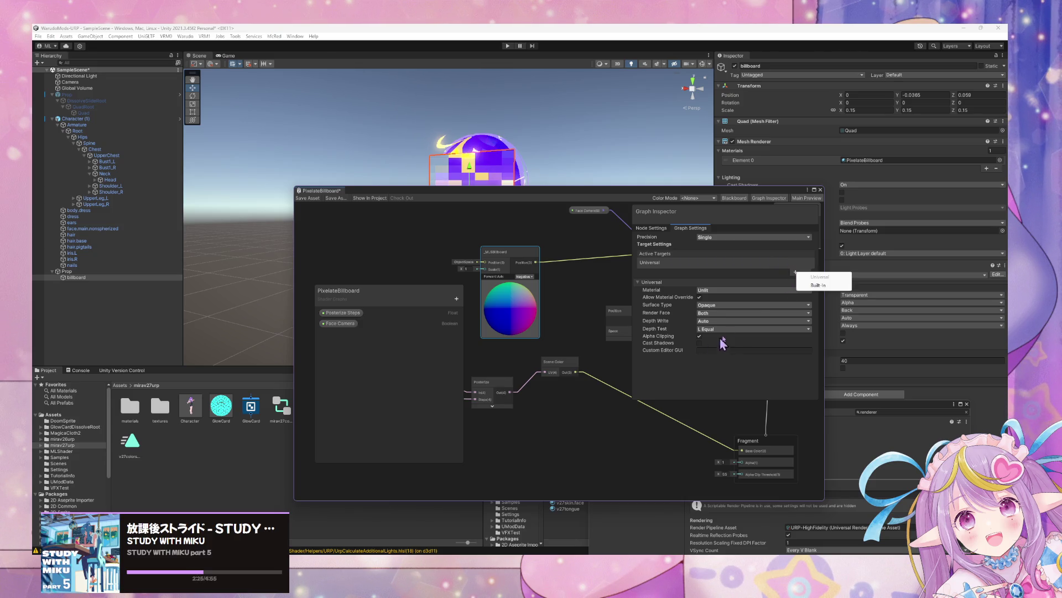
pyautogui.click(809, 285)
pyautogui.scroll(-3, 675, 320)
pyautogui.click(716, 253)
pyautogui.click(717, 271)
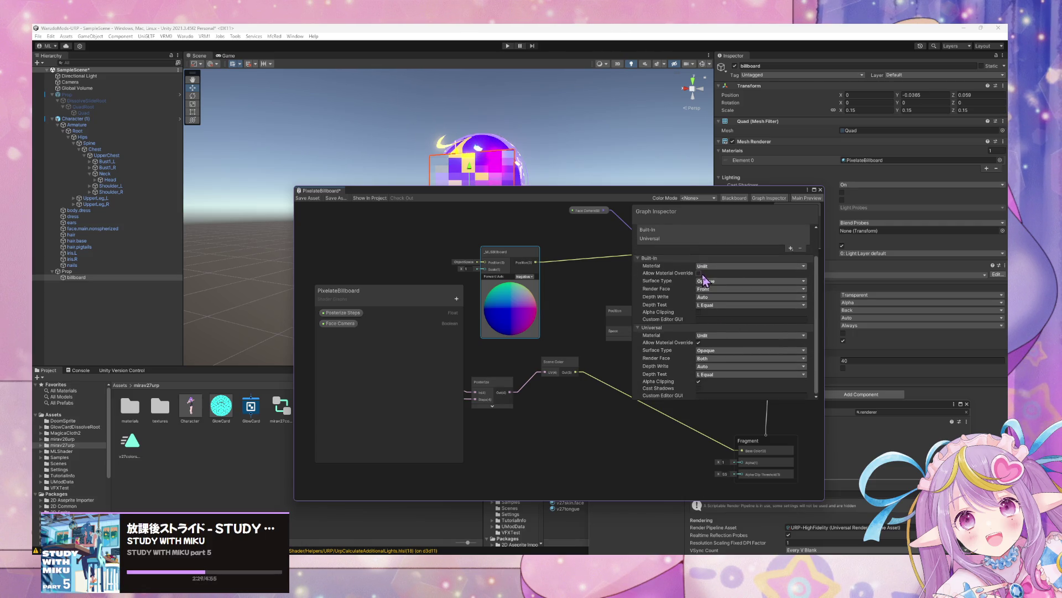
pyautogui.click(699, 274)
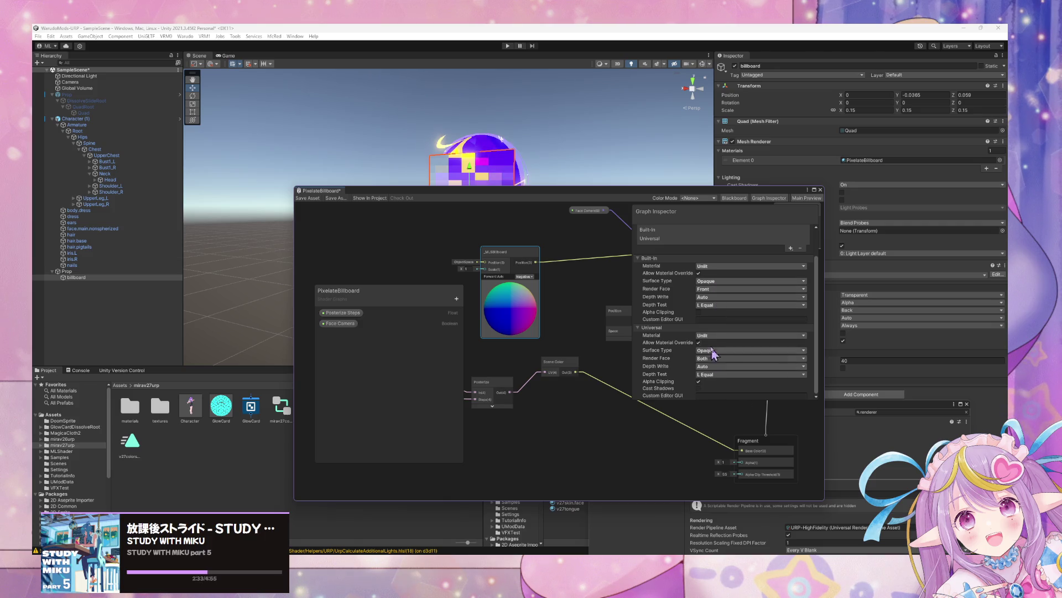
pyautogui.click(699, 312)
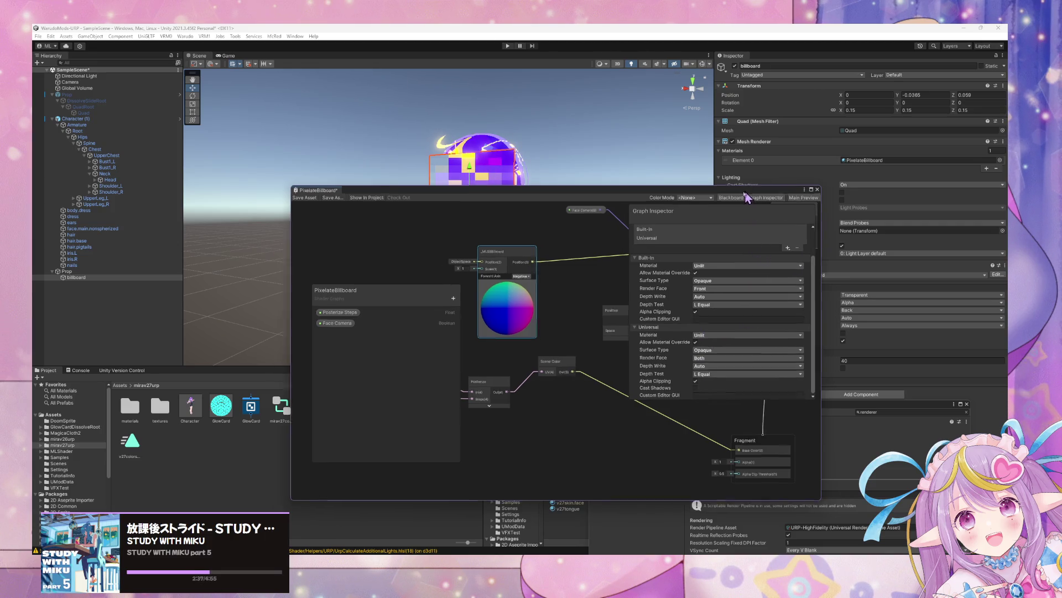
# Set Surface Type to Transparent for both the Built-In and Universal targets.
pyautogui.moveTo(763, 190); pyautogui.dragTo(616, 184)
pyautogui.click(575, 275)
pyautogui.click(573, 291)
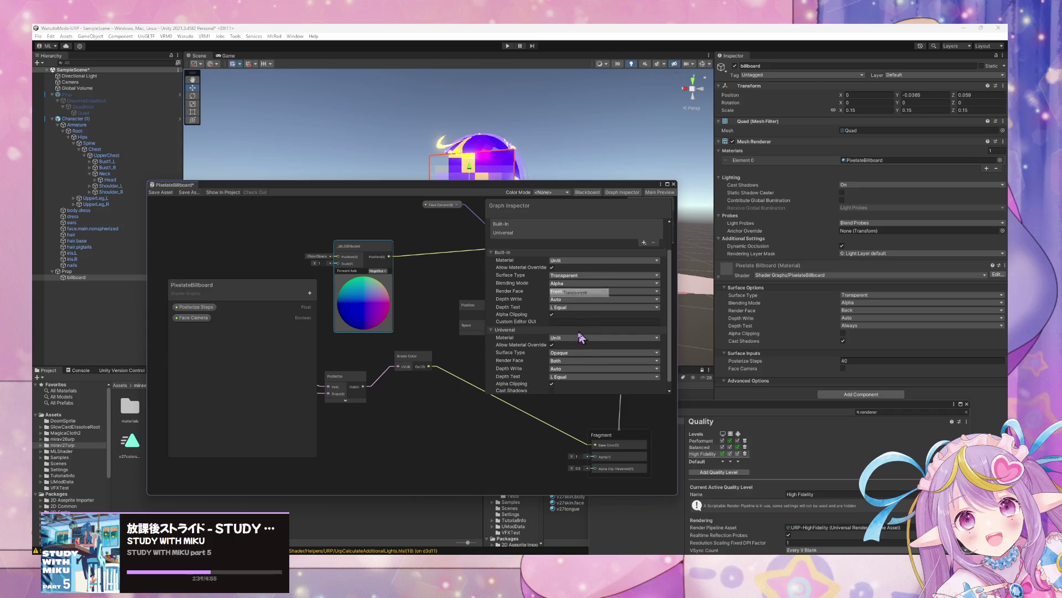
pyautogui.click(578, 352)
pyautogui.click(575, 370)
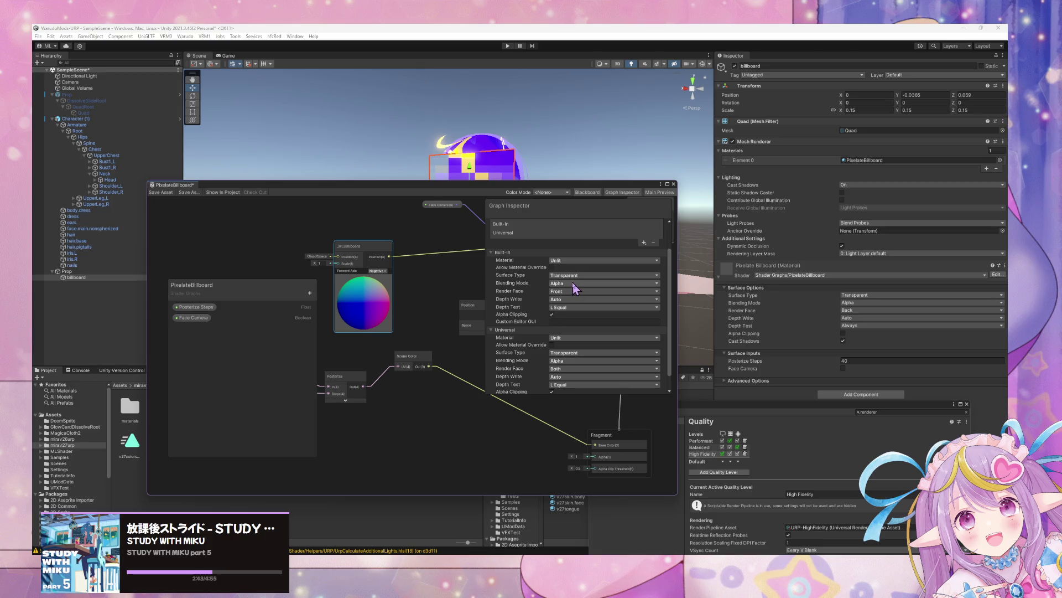
# Set Render Face to Back for both the Built-In and Universal targets.
pyautogui.click(573, 293)
pyautogui.click(575, 308)
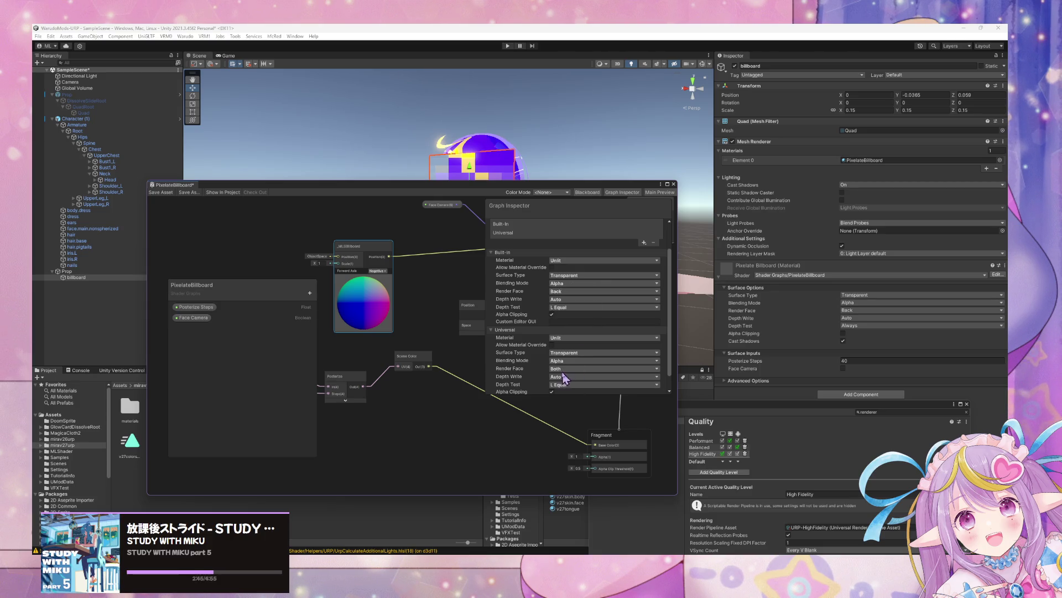
pyautogui.click(564, 369)
pyautogui.click(567, 385)
# Set Depth Test to Always for both targets, keeping Built-In depth write at Auto.
pyautogui.click(568, 300)
pyautogui.click(570, 301)
pyautogui.click(576, 385)
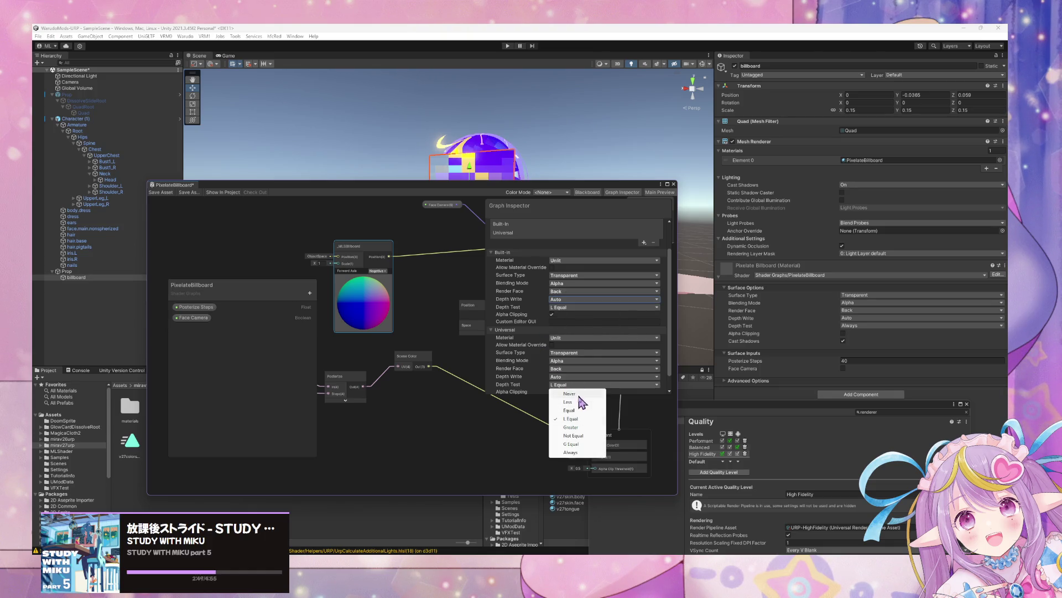
pyautogui.click(581, 452)
pyautogui.click(565, 308)
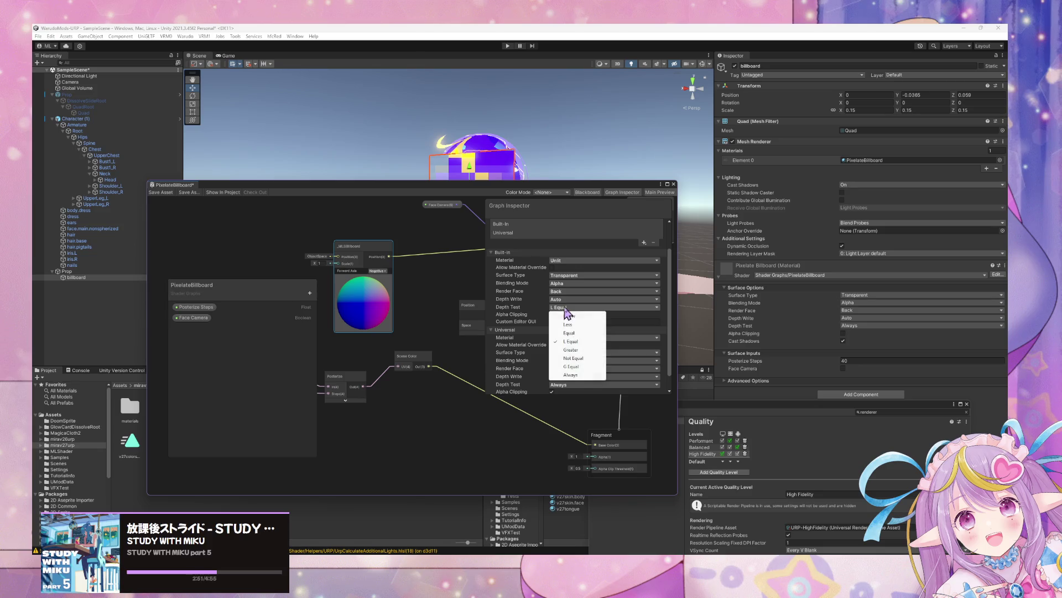
pyautogui.click(590, 377)
pyautogui.scroll(-1, 597, 324)
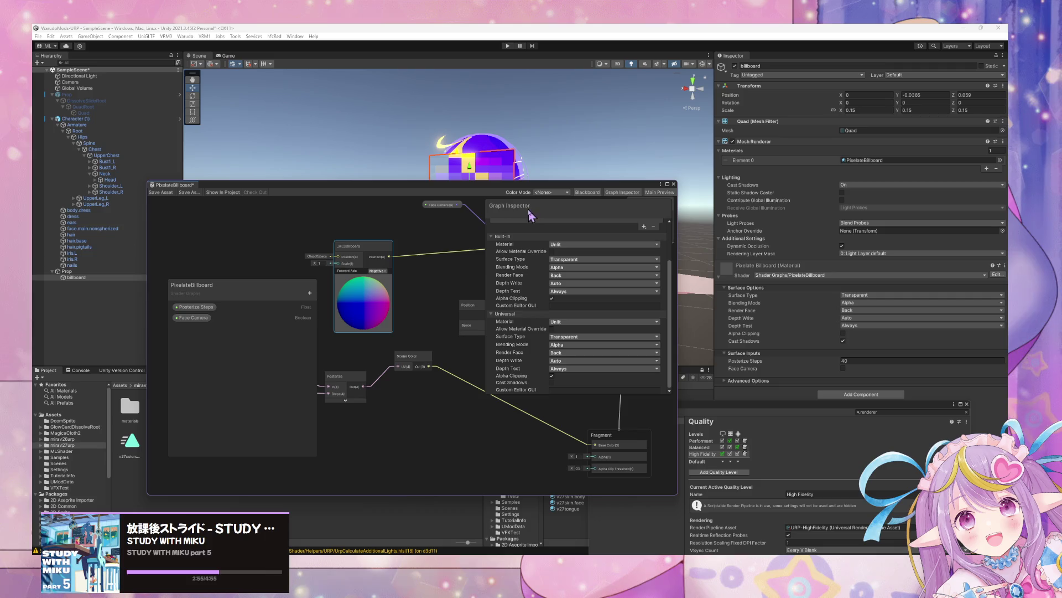
pyautogui.moveTo(161, 184); pyautogui.dragTo(453, 259)
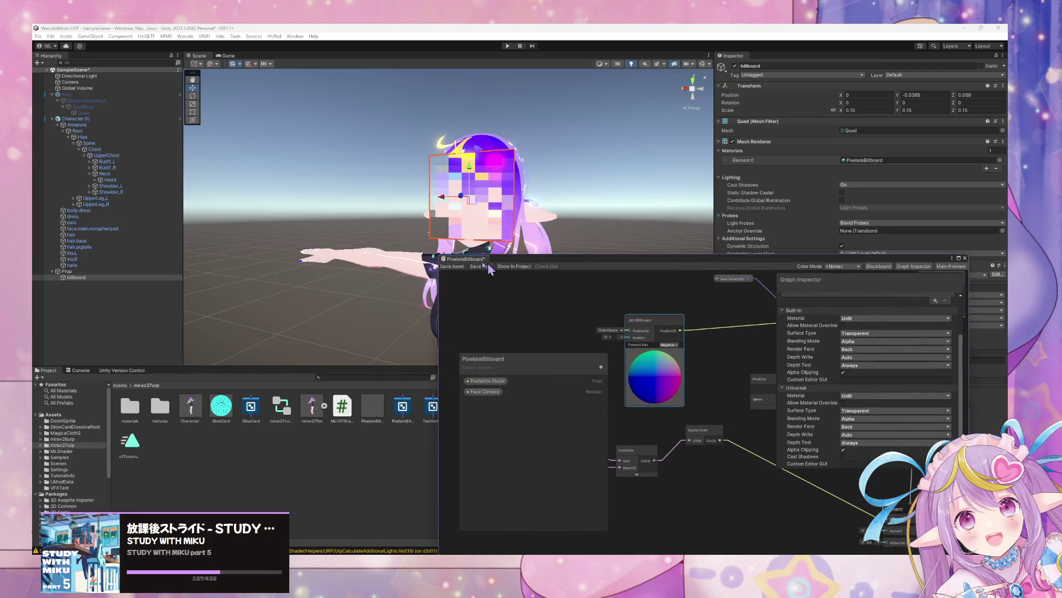
# Orbit and zoom the Scene view to check the pixelated billboard over the face.
pyautogui.moveTo(611, 180)
pyautogui.mouseDown()
pyautogui.moveTo(536, 176)
pyautogui.moveTo(707, 182)
pyautogui.moveTo(667, 182)
pyautogui.mouseUp()
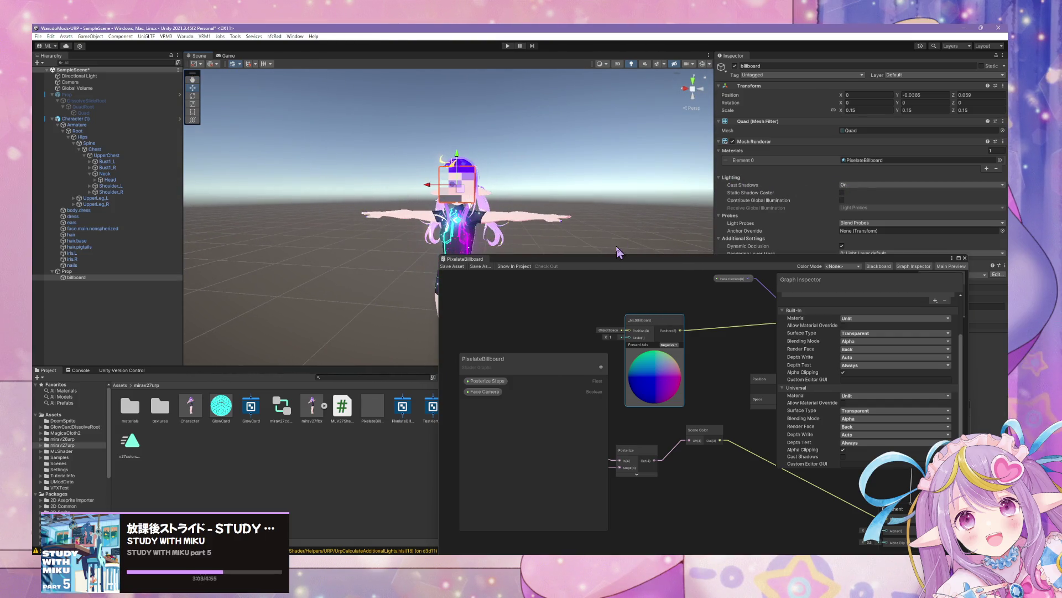
pyautogui.moveTo(608, 261); pyautogui.dragTo(800, 287)
pyautogui.scroll(5, 498, 160)
pyautogui.scroll(-5, 503, 161)
pyautogui.scroll(5, 498, 158)
pyautogui.scroll(3, 498, 159)
pyautogui.scroll(-8, 523, 166)
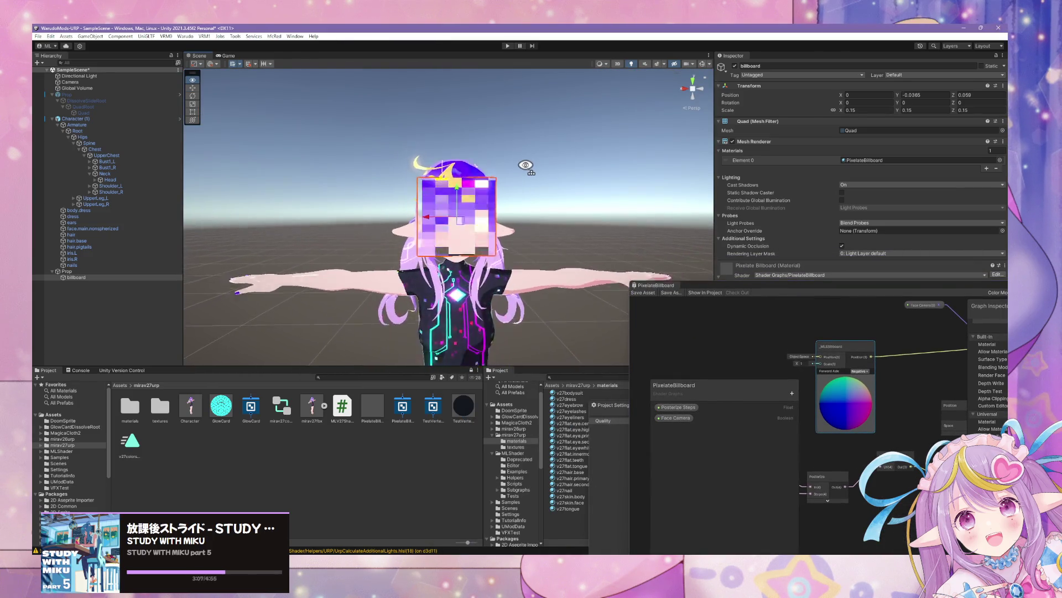
pyautogui.scroll(4, 509, 167)
pyautogui.scroll(-2, 515, 166)
pyautogui.scroll(1, 522, 165)
# Check the billboard from another angle, then open Warudo's Create New Mod dialog.
pyautogui.moveTo(522, 166)
pyautogui.mouseDown()
pyautogui.moveTo(545, 161)
pyautogui.moveTo(468, 164)
pyautogui.moveTo(528, 185)
pyautogui.mouseUp()
pyautogui.scroll(-3, 531, 189)
pyautogui.scroll(-2, 530, 183)
pyautogui.scroll(5, 532, 176)
pyautogui.scroll(-2, 534, 167)
pyautogui.scroll(4, 534, 167)
pyautogui.scroll(-5, 534, 167)
pyautogui.scroll(2, 534, 167)
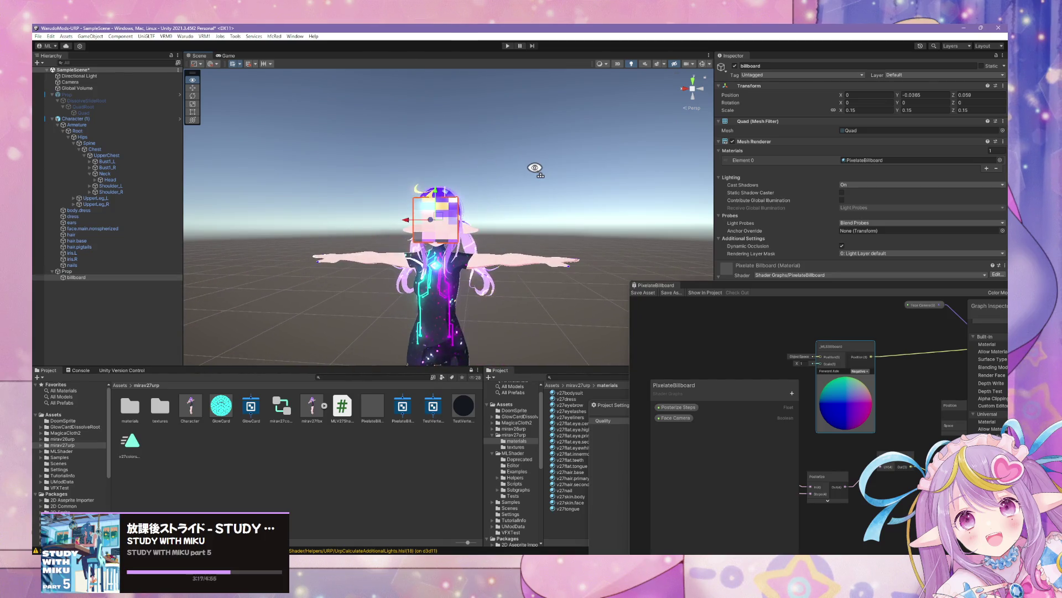
pyautogui.scroll(2, 535, 167)
pyautogui.scroll(-4, 548, 171)
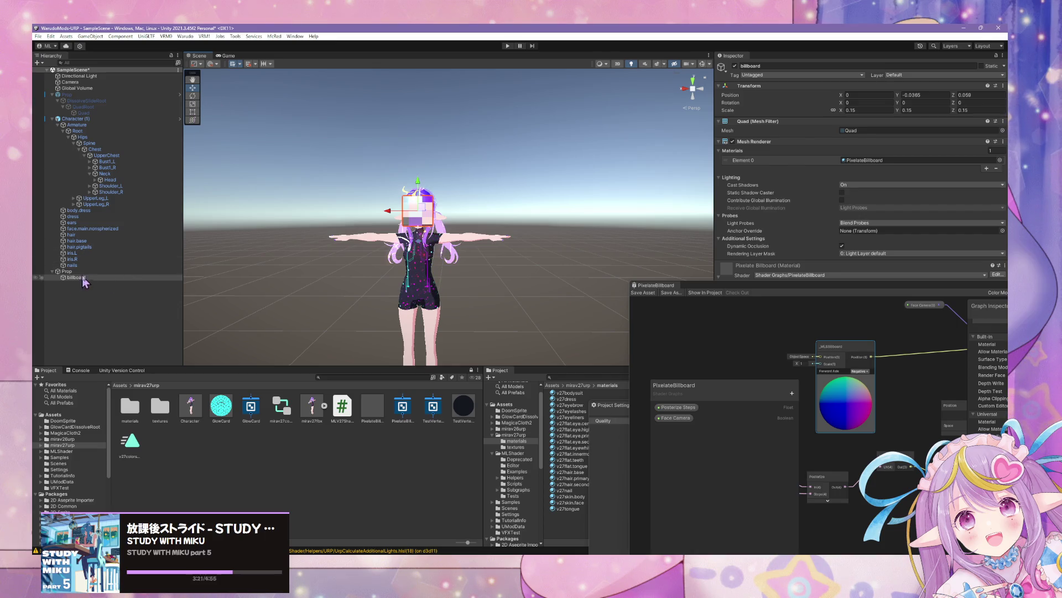
pyautogui.click(182, 36)
pyautogui.click(208, 59)
pyautogui.write('Pixelate')
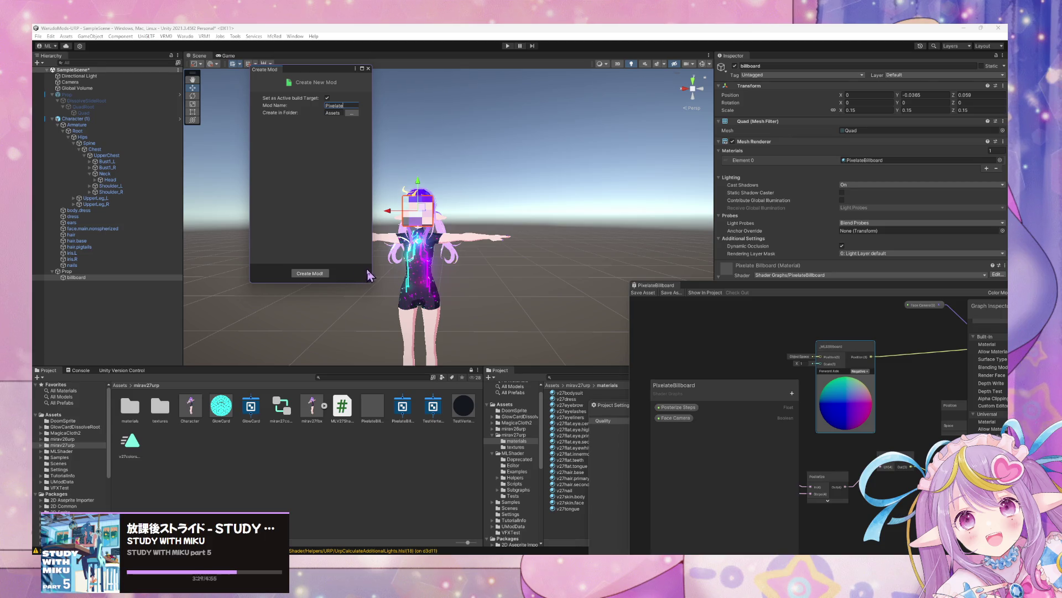
# Enable Face Camera on the Pixelate Billboard material and begin entering the new mod's name.
pyautogui.moveTo(784, 286); pyautogui.dragTo(539, 395)
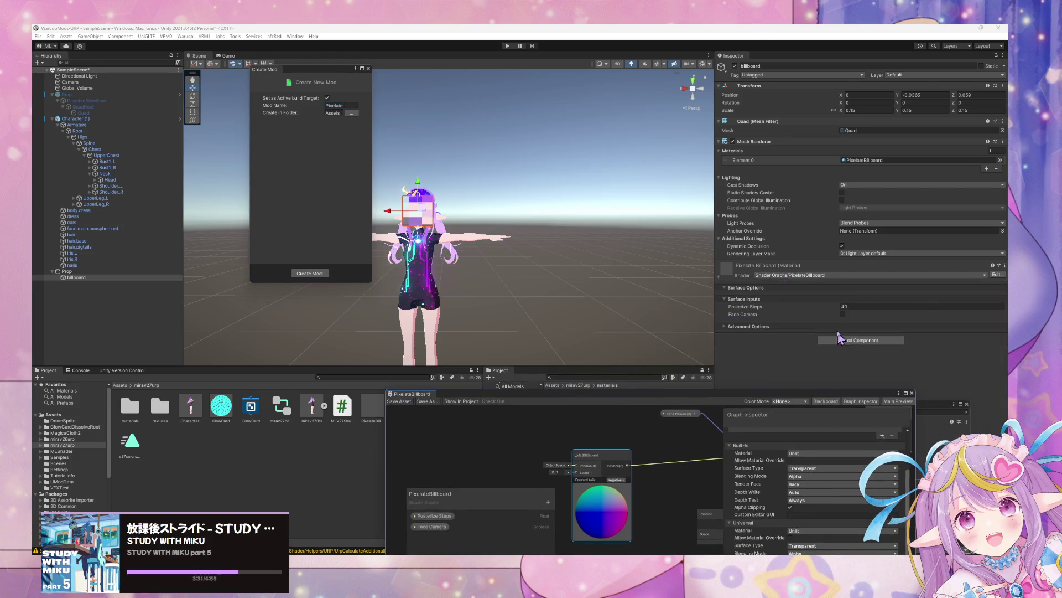
pyautogui.click(843, 315)
pyautogui.moveTo(626, 401)
pyautogui.mouseDown()
pyautogui.moveTo(636, 332)
pyautogui.moveTo(755, 372)
pyautogui.mouseUp()
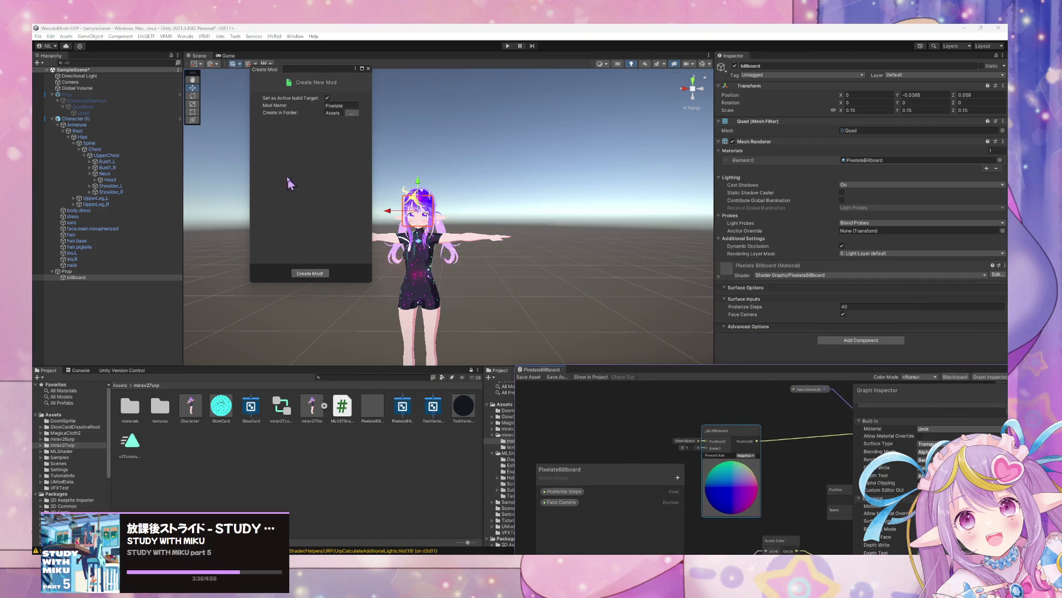
pyautogui.click(354, 105)
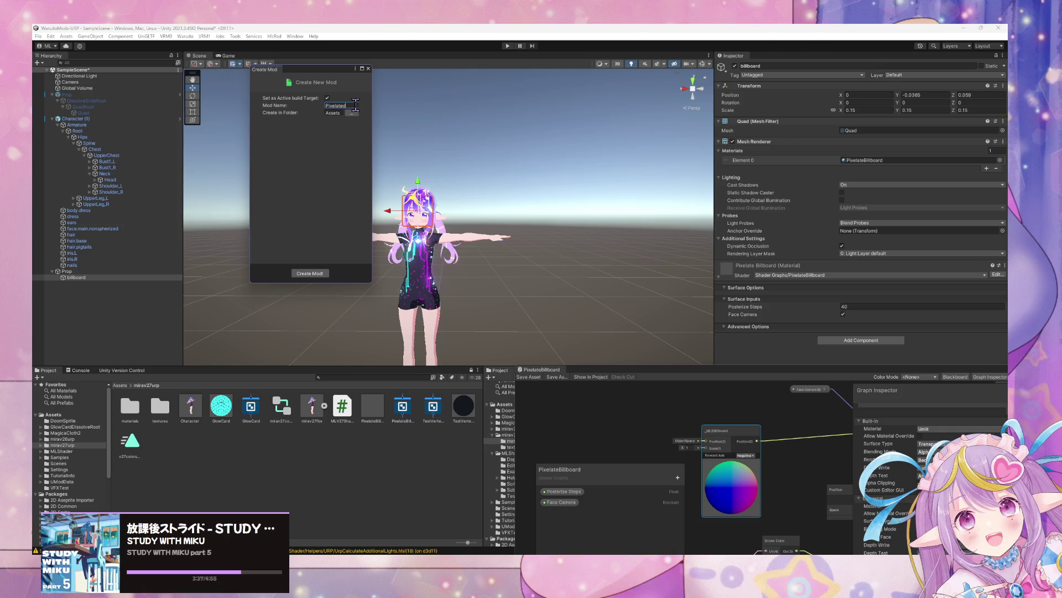
pyautogui.write('Pi')
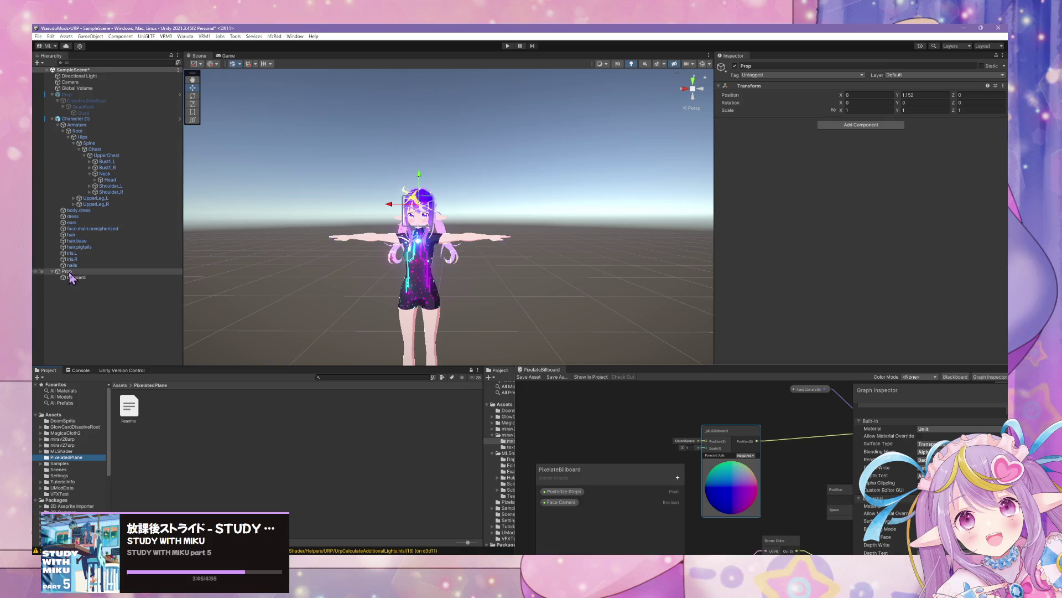
# Rename the PixelatedPlane folder and save the Prop object as a prefab in the mod folder.
pyautogui.press('F2')
pyautogui.press('BackSpace')
pyautogui.press('BackSpace')
pyautogui.press('BackSpace')
pyautogui.write('llboard')
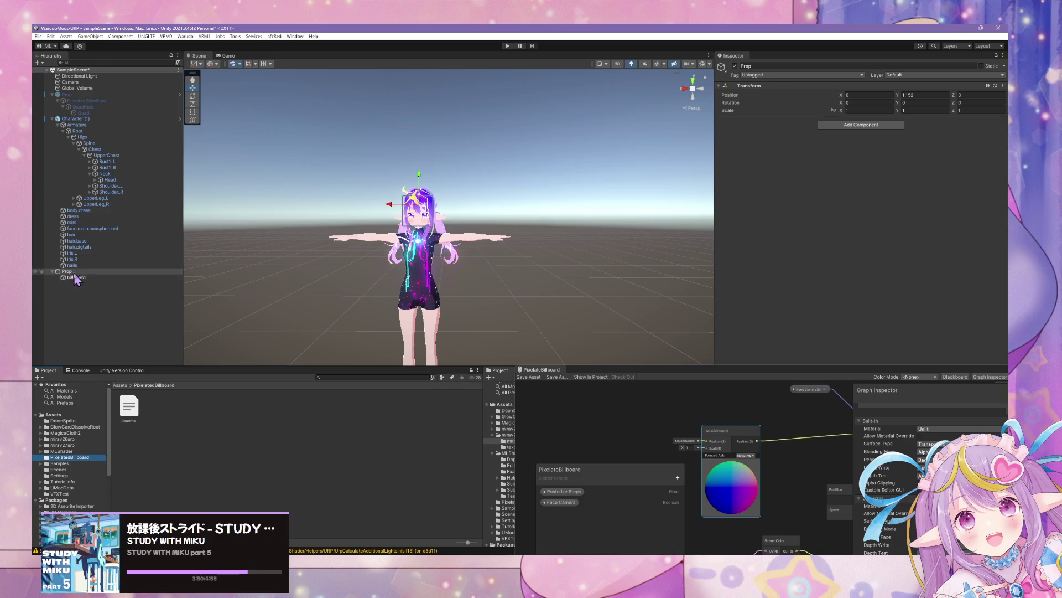
pyautogui.moveTo(72, 272)
pyautogui.mouseDown()
pyautogui.moveTo(83, 354)
pyautogui.moveTo(190, 433)
pyautogui.moveTo(177, 420)
pyautogui.mouseUp()
# Inspect the Prop object, then select the billboard quad to review its Pixelate Billboard material.
pyautogui.scroll(5, 451, 264)
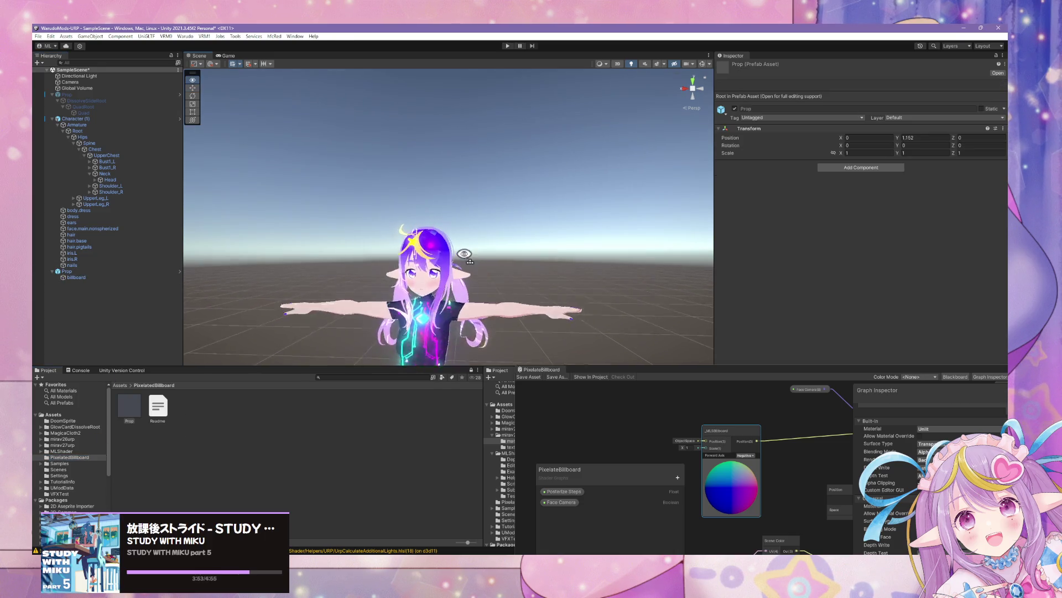
pyautogui.click(83, 271)
pyautogui.moveTo(419, 271)
pyautogui.mouseDown()
pyautogui.moveTo(387, 271)
pyautogui.moveTo(419, 272)
pyautogui.mouseUp()
pyautogui.moveTo(585, 266)
pyautogui.mouseDown()
pyautogui.moveTo(609, 267)
pyautogui.moveTo(568, 270)
pyautogui.mouseUp()
pyautogui.click(133, 277)
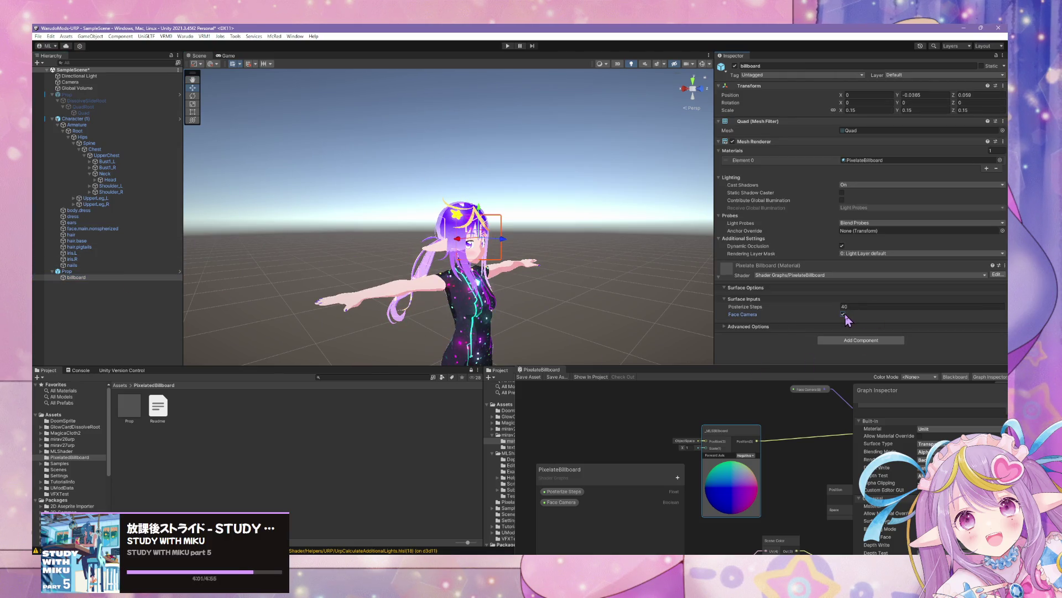
# Frame the whole character and float the PixelateBillboard shader graph window over the scene.
pyautogui.moveTo(619, 279)
pyautogui.mouseDown()
pyautogui.moveTo(635, 280)
pyautogui.moveTo(324, 282)
pyautogui.moveTo(683, 293)
pyautogui.moveTo(830, 312)
pyautogui.mouseUp()
pyautogui.press('f')
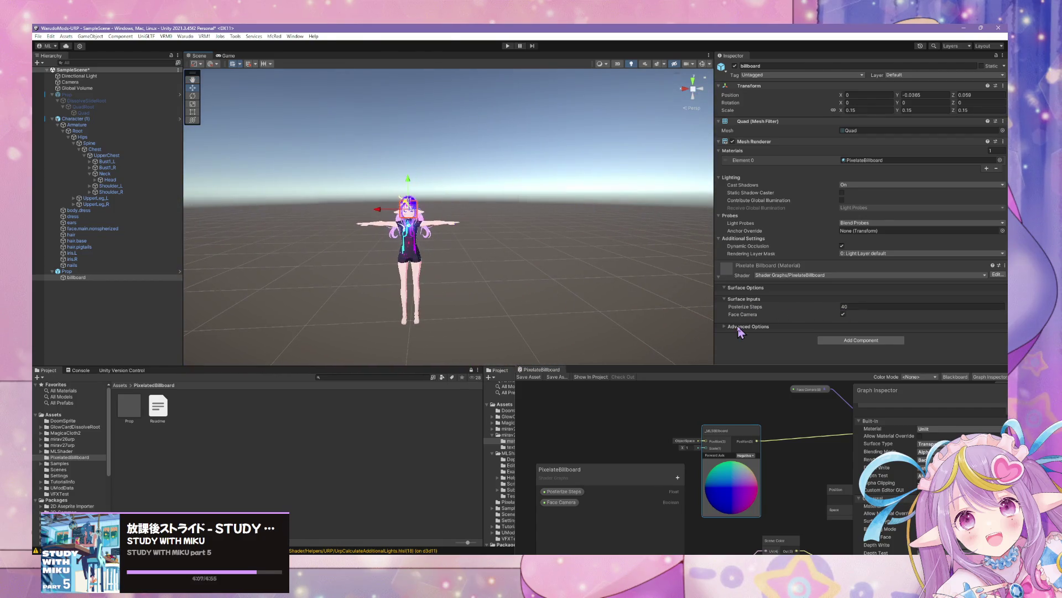
pyautogui.moveTo(836, 367); pyautogui.dragTo(529, 297)
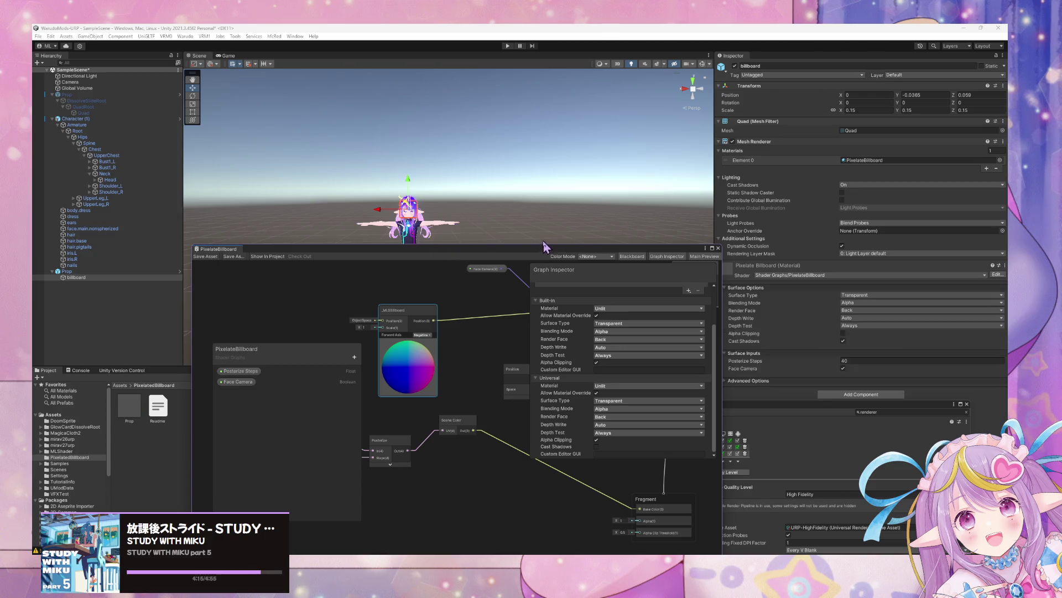
# Move the shader graph window aside and orbit to a front view of the billboard.
pyautogui.moveTo(535, 248); pyautogui.dragTo(510, 410)
pyautogui.moveTo(460, 230)
pyautogui.mouseDown()
pyautogui.moveTo(469, 181)
pyautogui.moveTo(451, 186)
pyautogui.mouseUp()
pyautogui.scroll(5, 465, 204)
pyautogui.scroll(4, 453, 189)
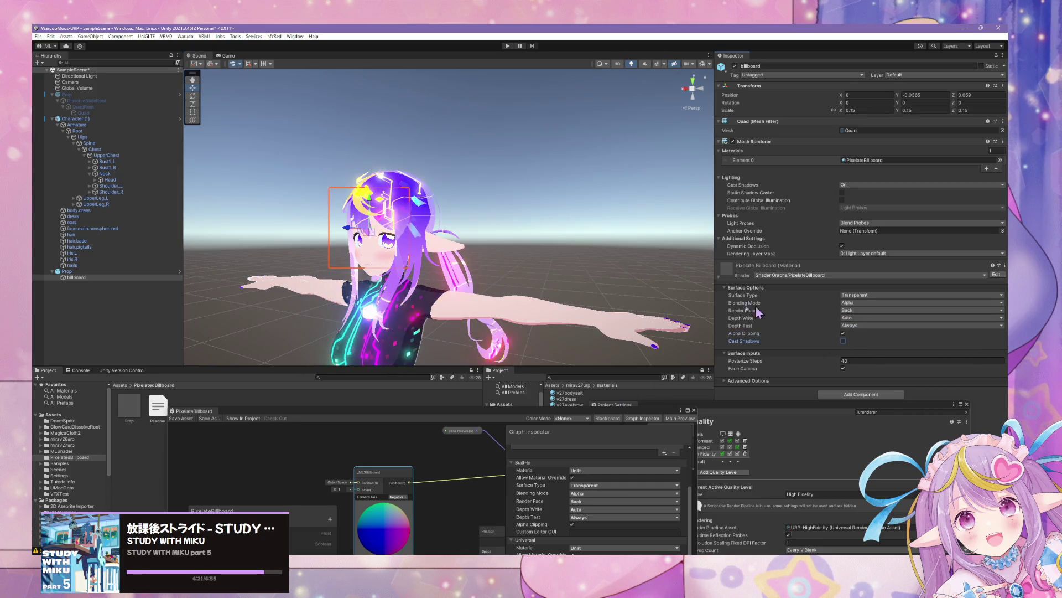
pyautogui.moveTo(531, 277); pyautogui.dragTo(549, 276)
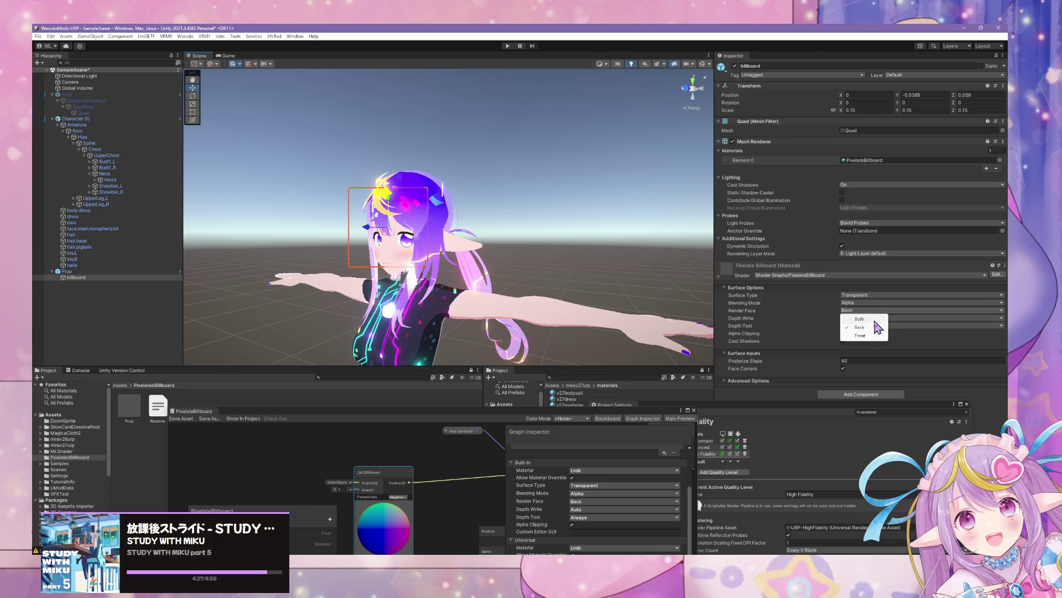
pyautogui.moveTo(559, 252); pyautogui.dragTo(468, 251)
# Reposition the shader graph window and zoom toward a side view of the head to check pixelation.
pyautogui.moveTo(473, 417); pyautogui.dragTo(790, 351)
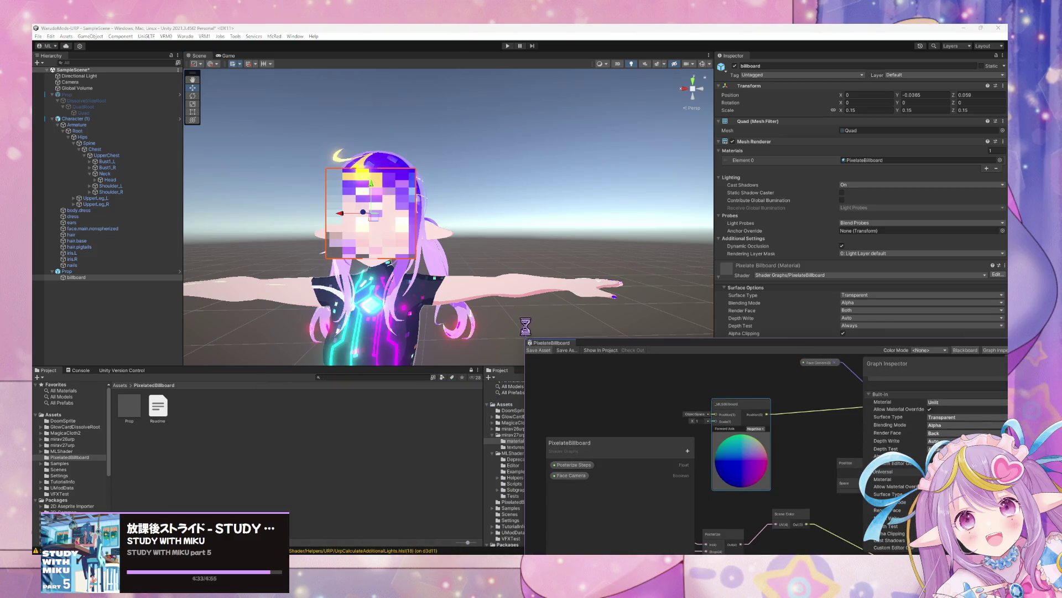
pyautogui.scroll(5, 483, 229)
pyautogui.moveTo(484, 229)
pyautogui.mouseDown()
pyautogui.moveTo(575, 244)
pyautogui.moveTo(498, 232)
pyautogui.mouseUp()
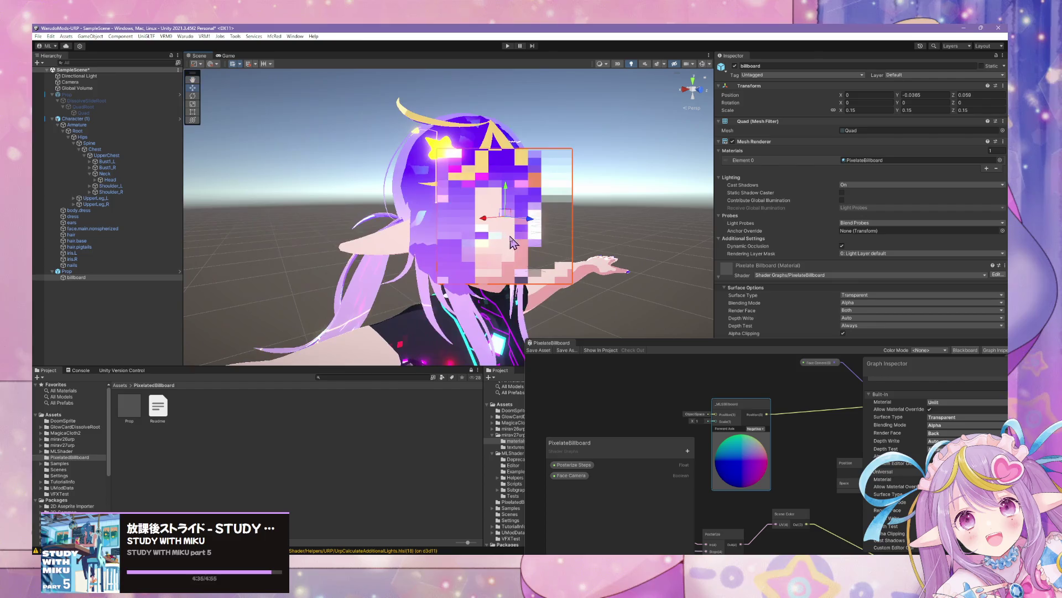
pyautogui.scroll(-5, 498, 233)
pyautogui.scroll(3, 492, 217)
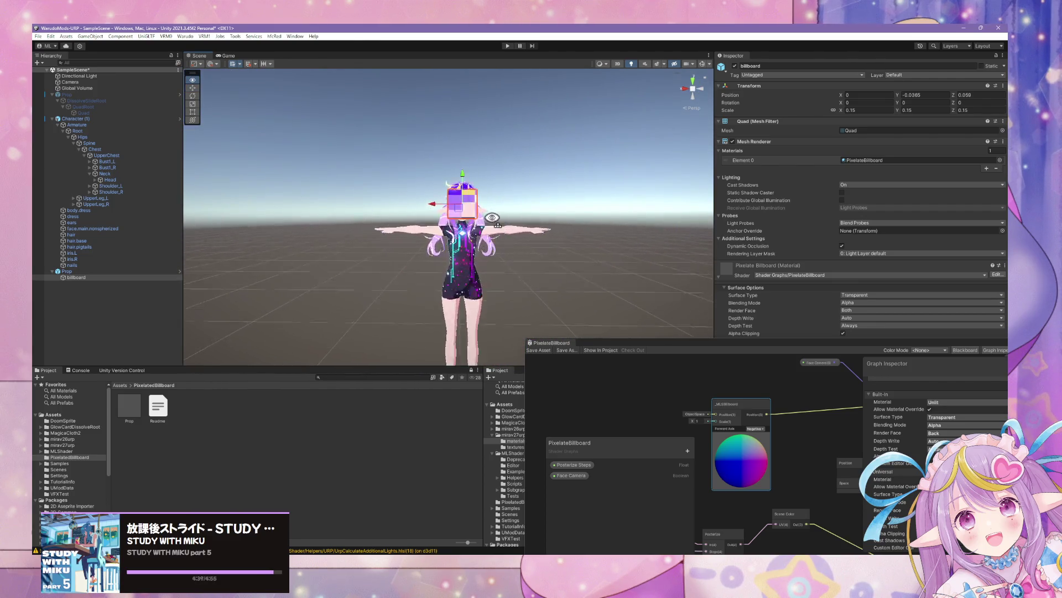
pyautogui.scroll(3, 491, 217)
pyautogui.scroll(-3, 491, 217)
pyautogui.scroll(6, 492, 216)
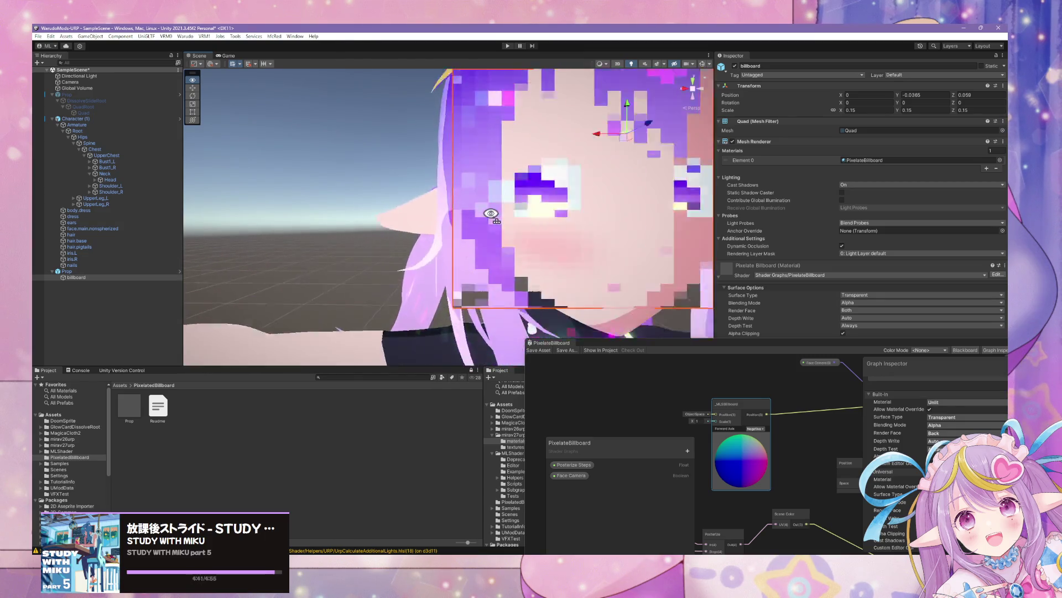
pyautogui.scroll(-6, 492, 215)
pyautogui.scroll(4, 491, 216)
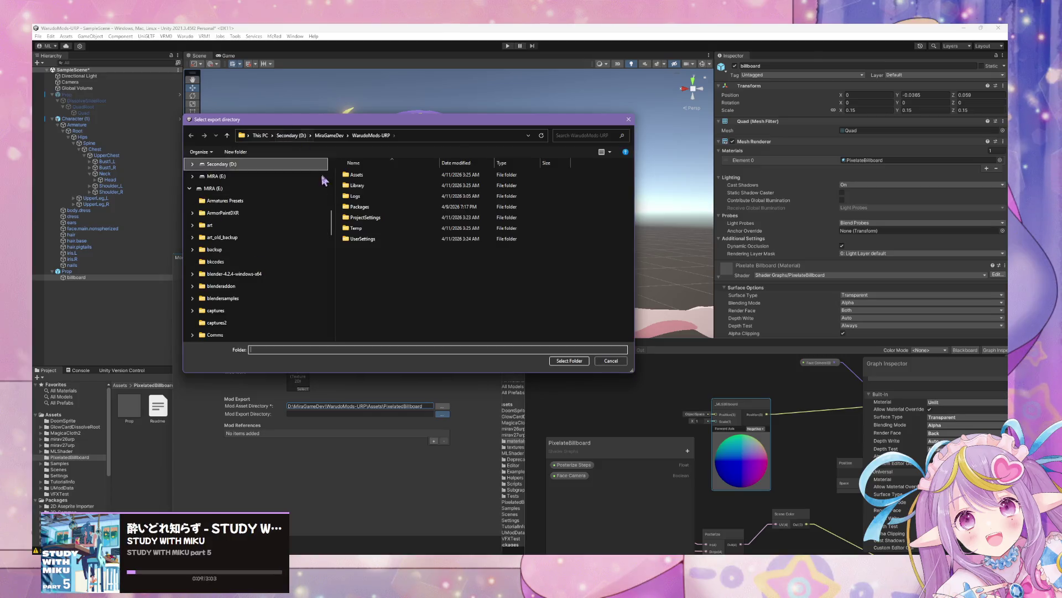
# Choose Warudo's StreamingAssets > Props folder as the mod export directory.
pyautogui.scroll(5, 260, 210)
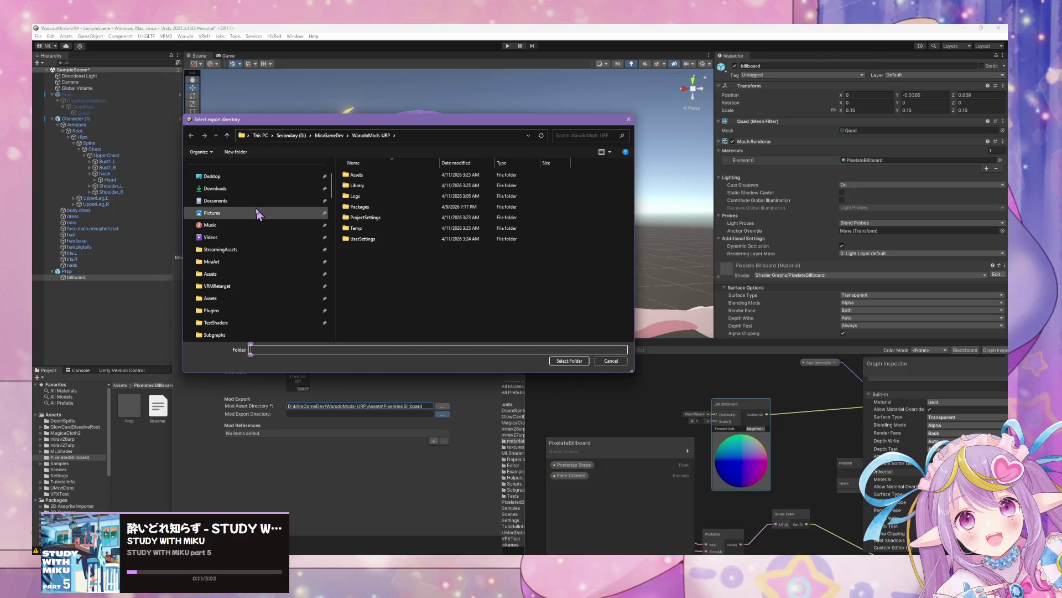
pyautogui.click(255, 251)
pyautogui.scroll(-2, 374, 242)
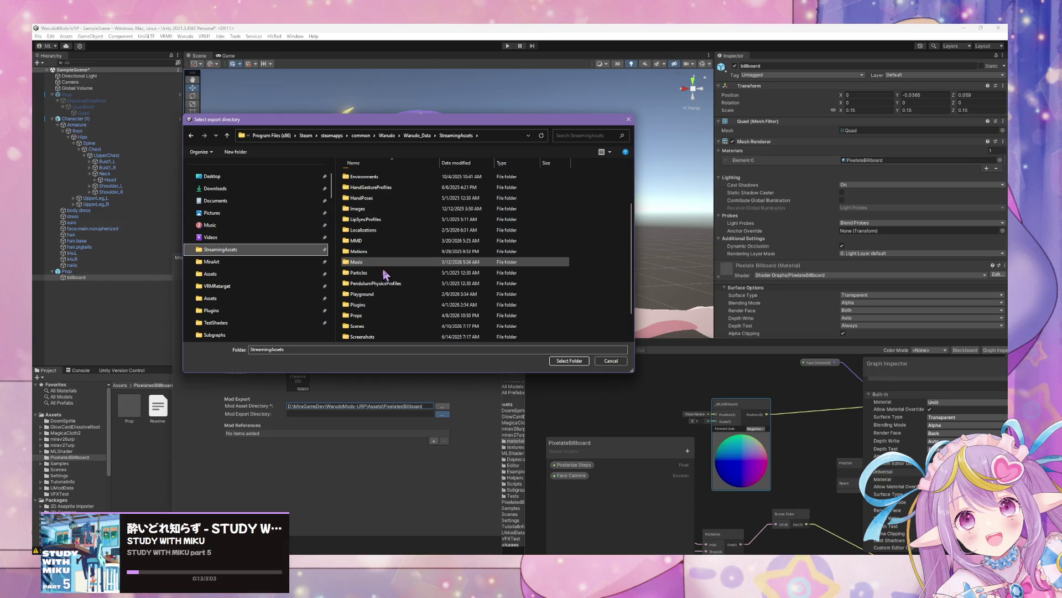
pyautogui.doubleClick(365, 317)
pyautogui.click(563, 362)
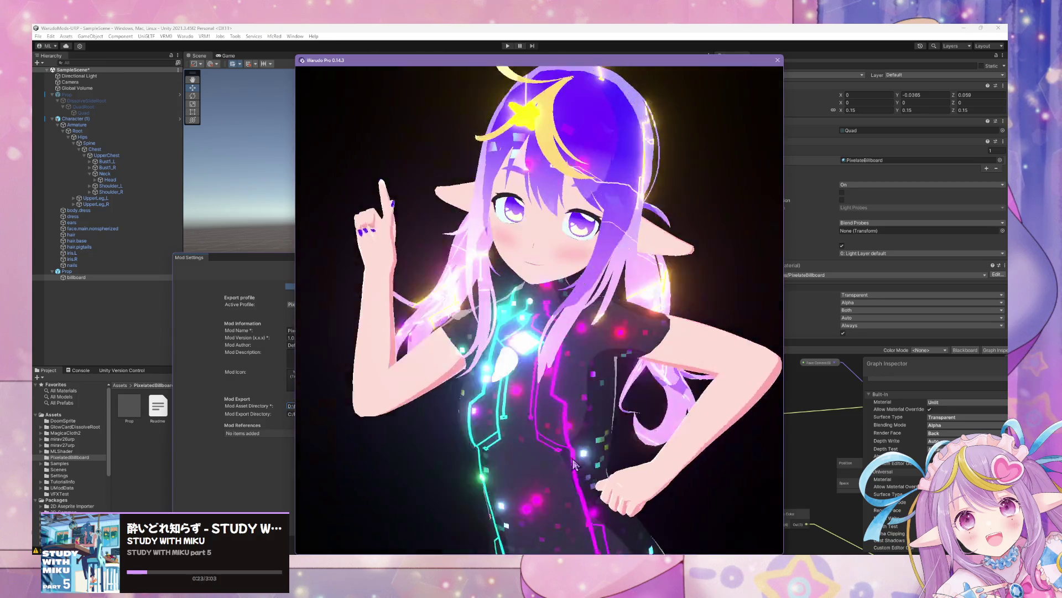
# Disable the MMD Player to stop the character's dance.
pyautogui.moveTo(630, 589)
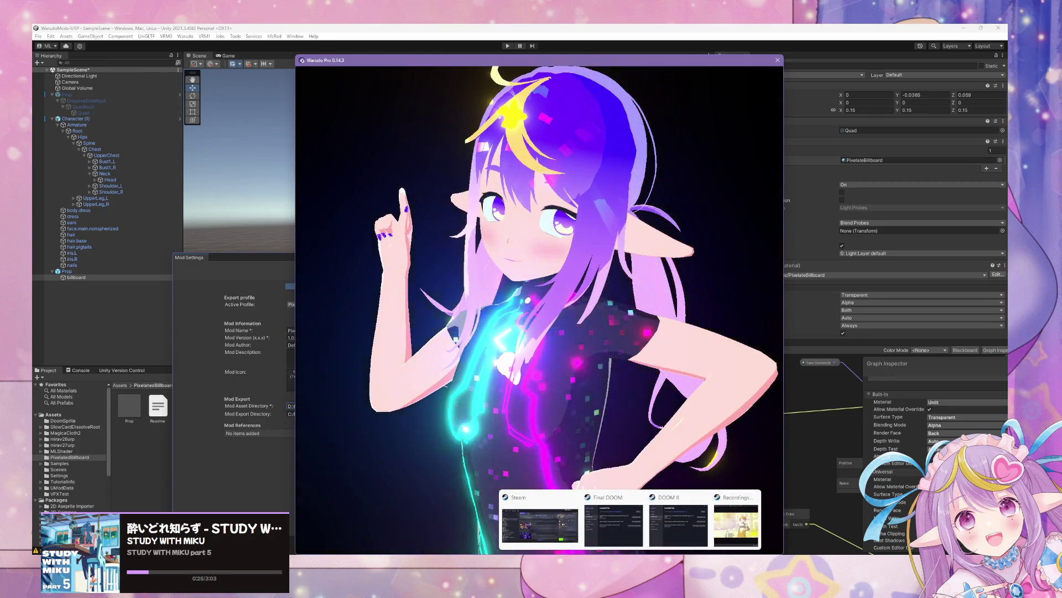
pyautogui.scroll(1, 681, 327)
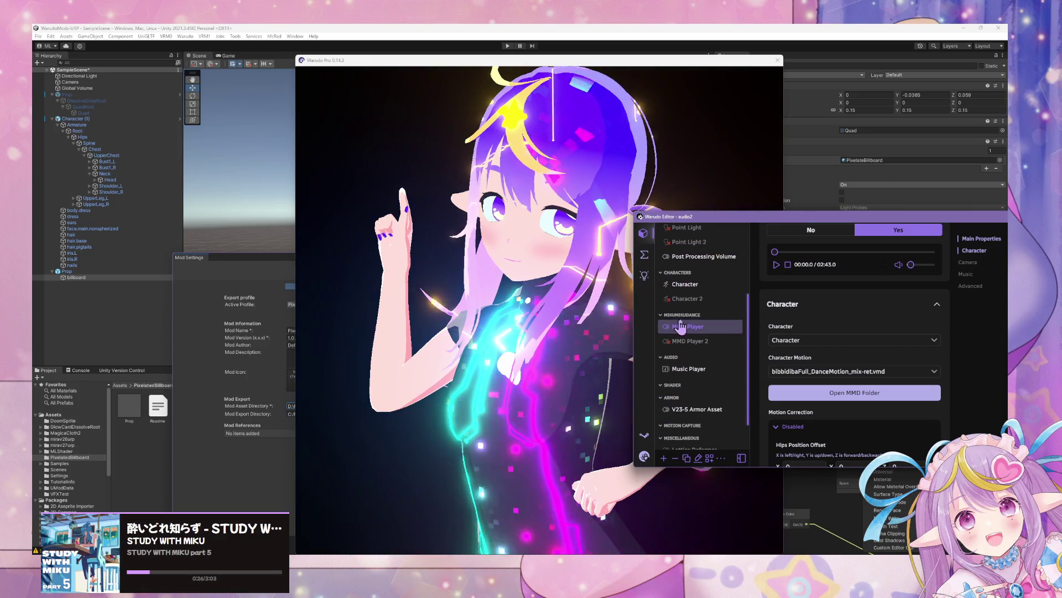
pyautogui.click(694, 287)
pyautogui.click(583, 282)
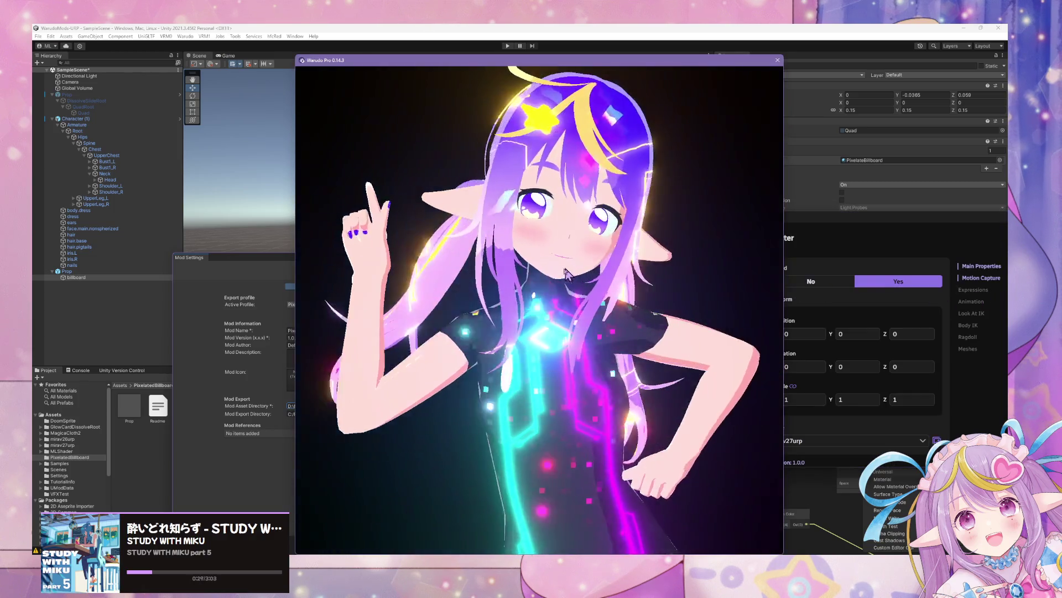
pyautogui.scroll(-1, 704, 359)
pyautogui.scroll(-2, 704, 359)
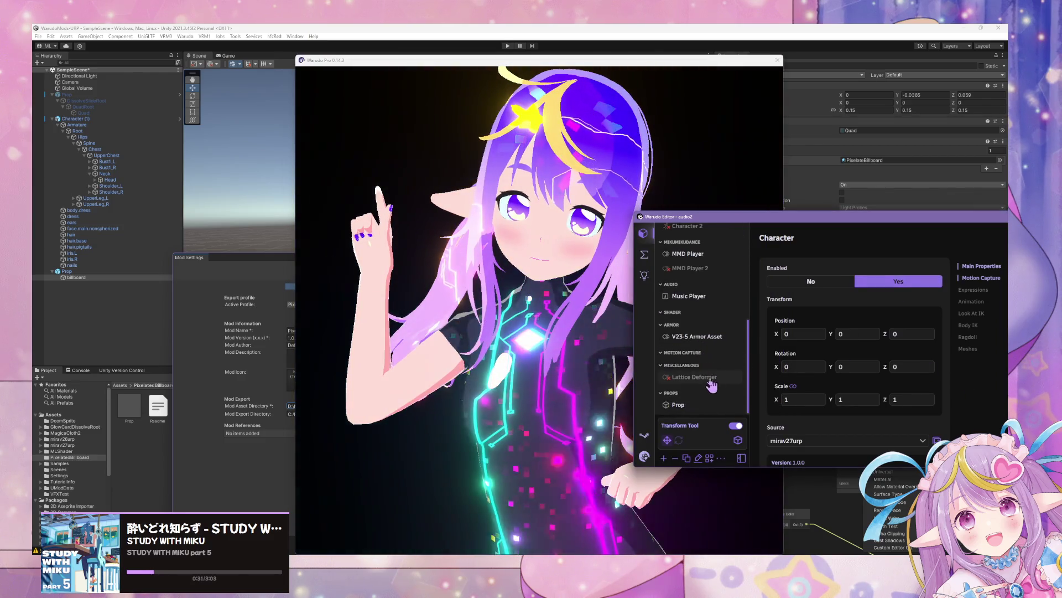
pyautogui.scroll(3, 711, 326)
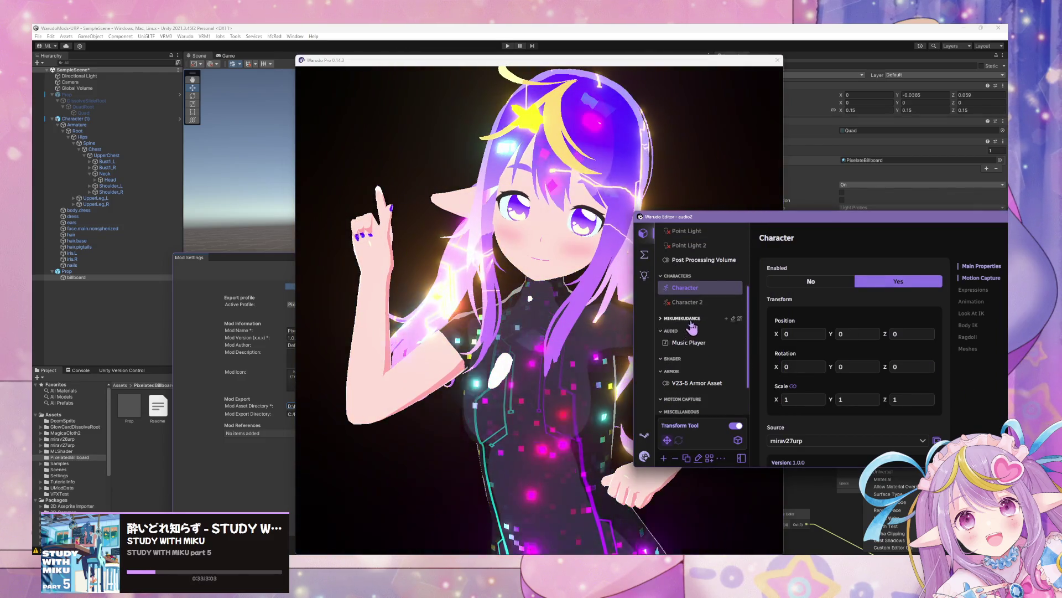
pyautogui.click(706, 331)
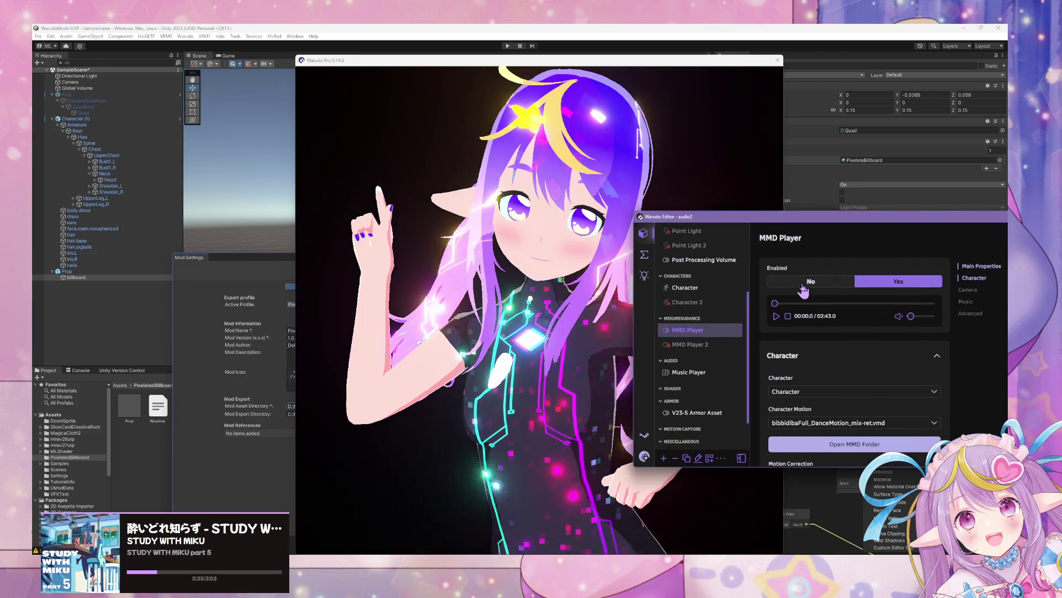
pyautogui.click(803, 283)
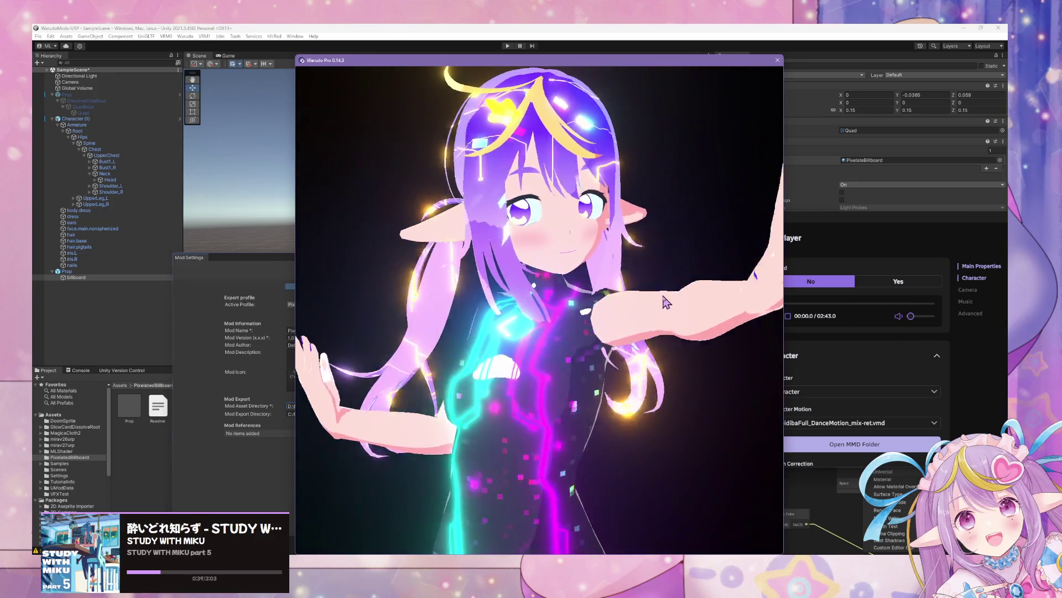
# Give the Character the doubleflip idle animation, then bring up the add-asset catalogue.
pyautogui.click(943, 366)
pyautogui.scroll(5, 700, 362)
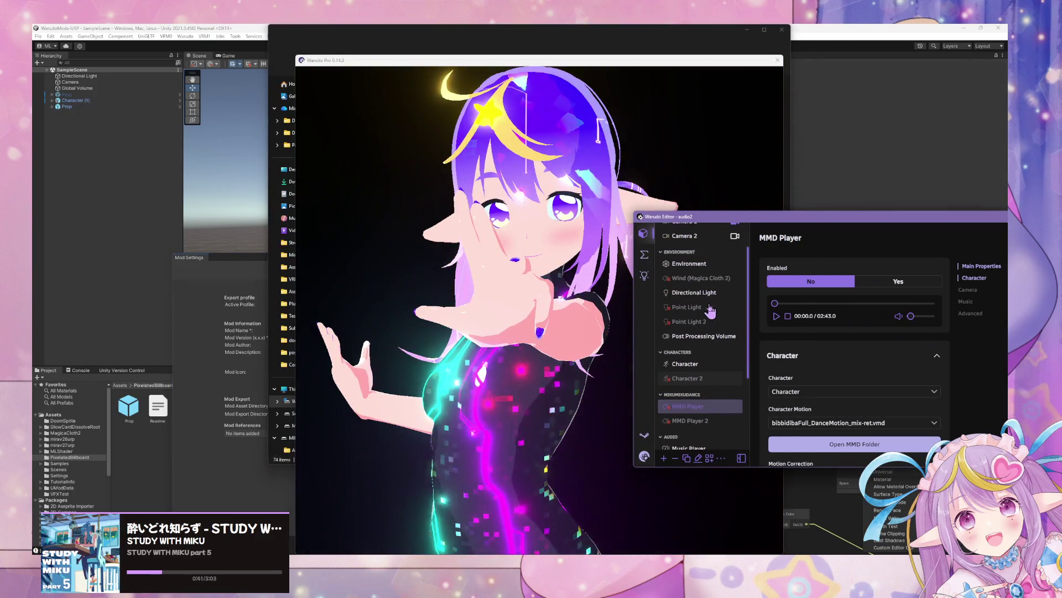
pyautogui.click(696, 365)
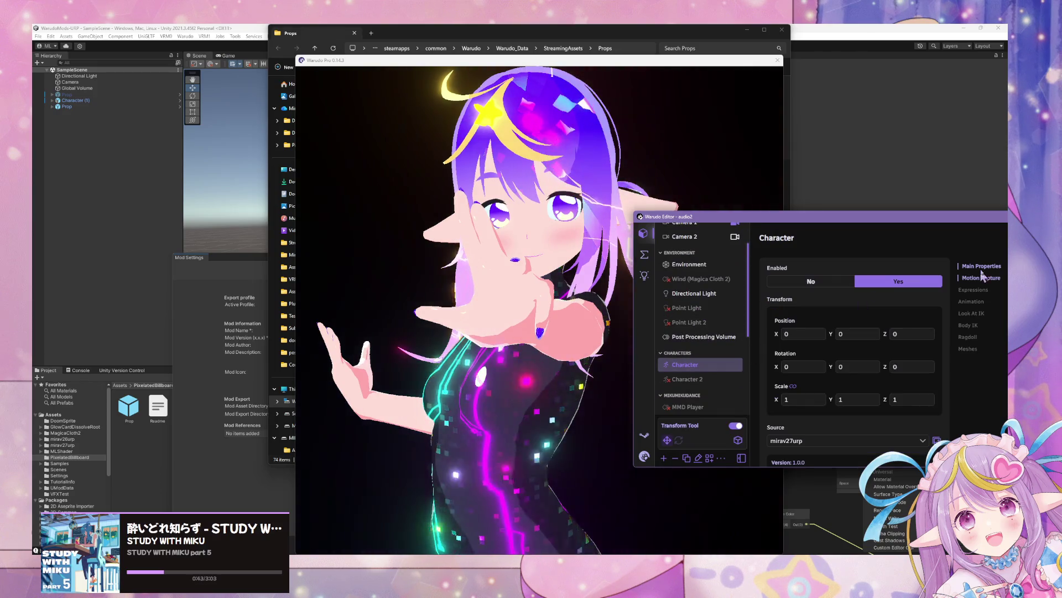
pyautogui.click(976, 303)
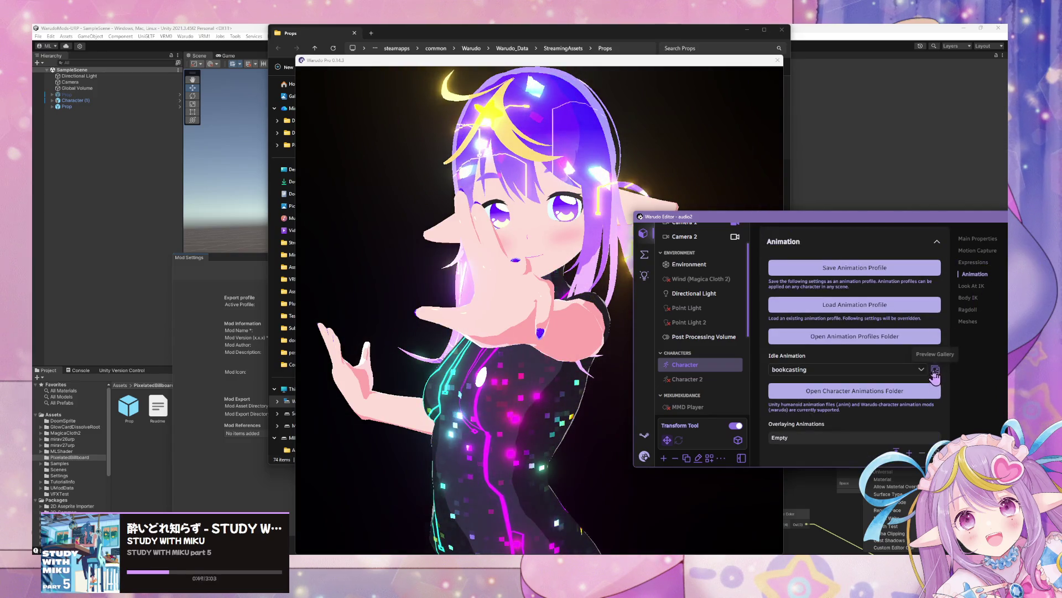
pyautogui.click(935, 369)
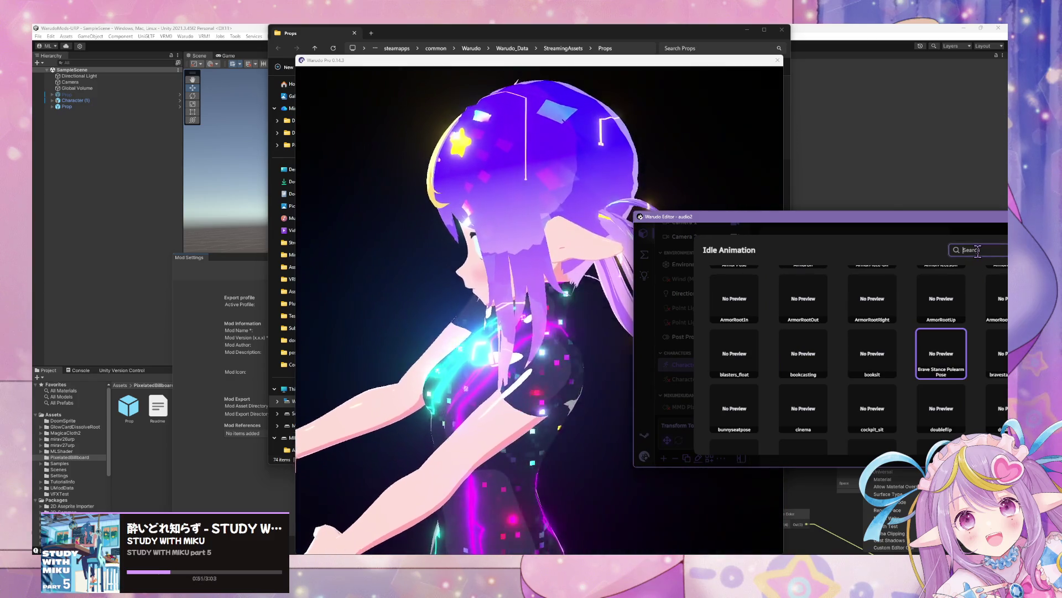
pyautogui.write('flip')
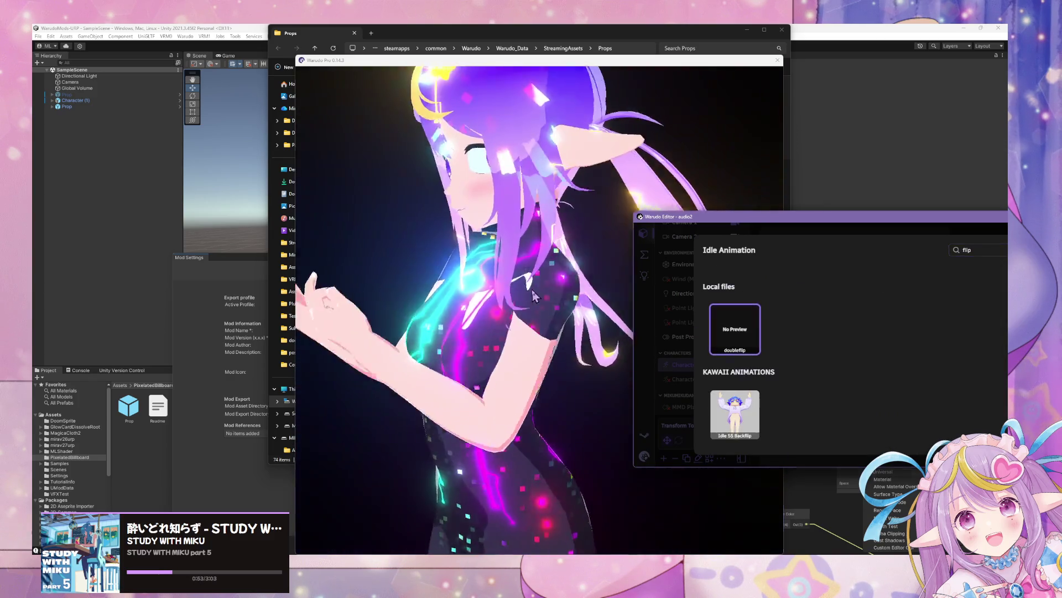
pyautogui.click(596, 248)
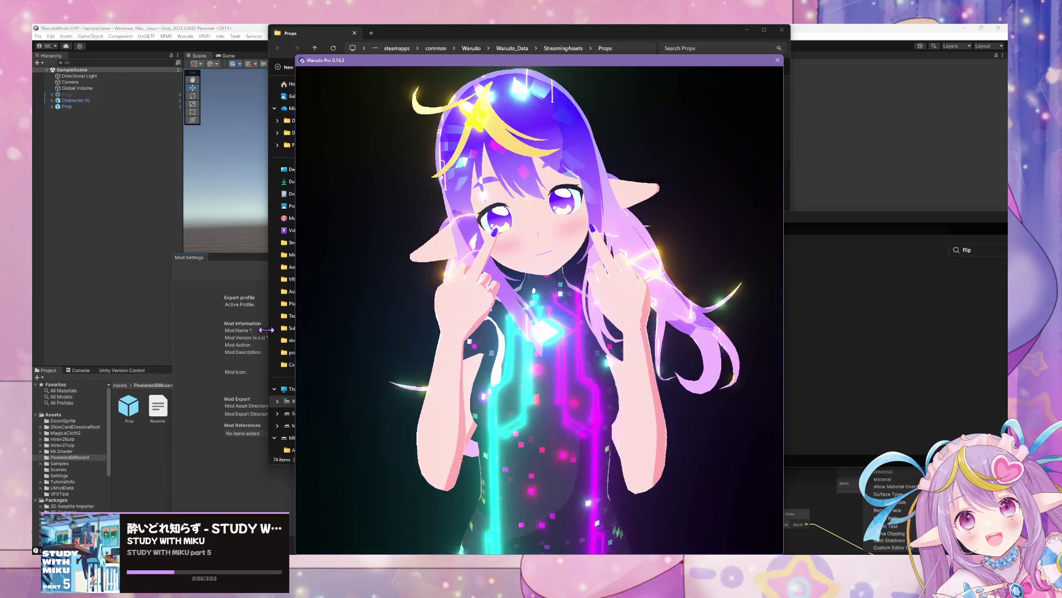
pyautogui.click(825, 369)
pyautogui.click(720, 340)
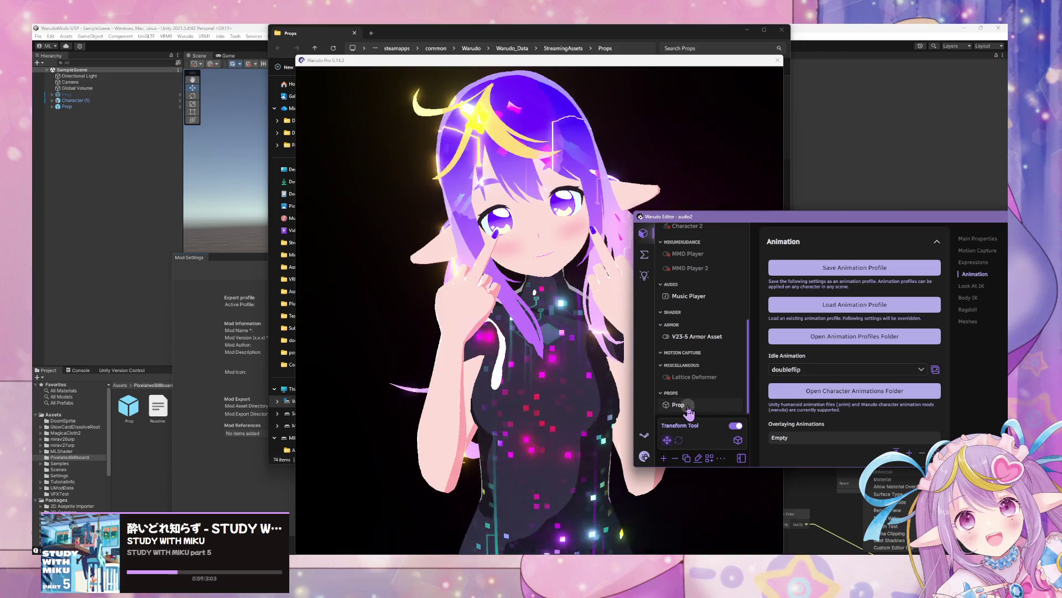
pyautogui.click(688, 407)
pyautogui.click(664, 458)
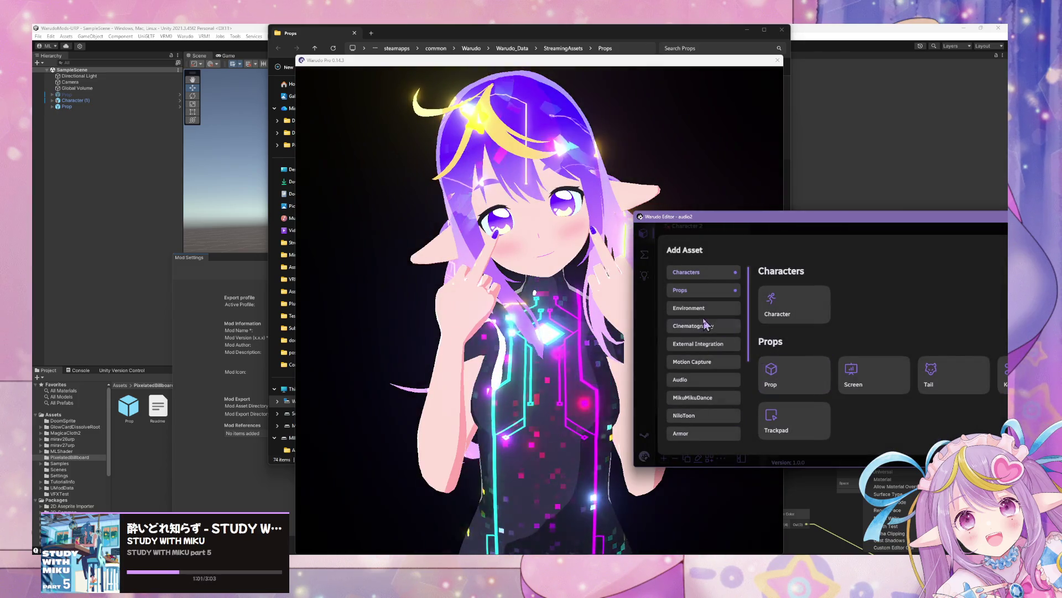
# Add a new Prop asset using PixelatedPlane as its source model.
pyautogui.click(774, 376)
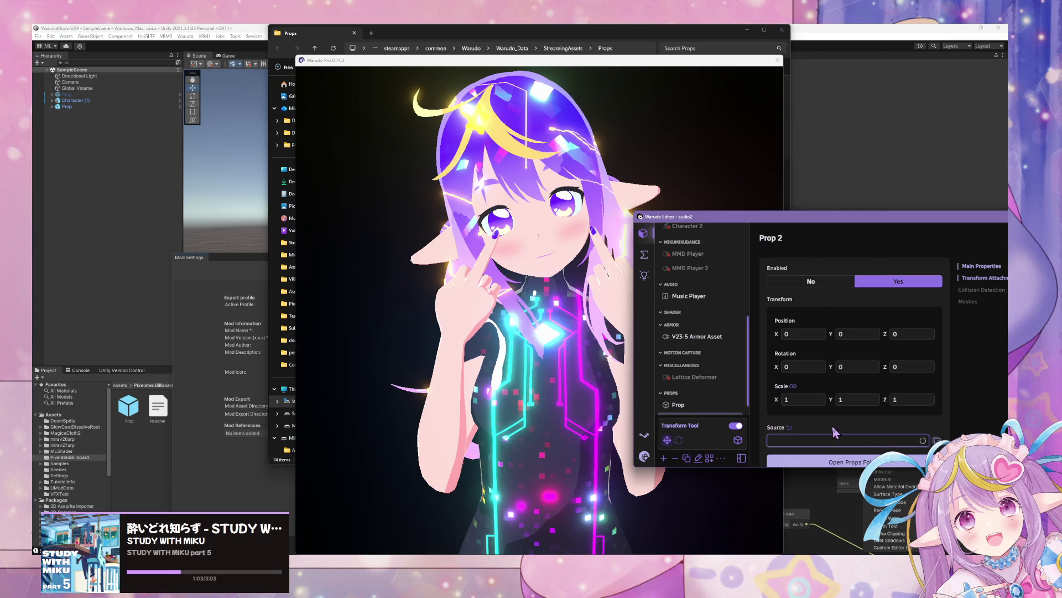
pyautogui.click(851, 441)
pyautogui.write('pixe')
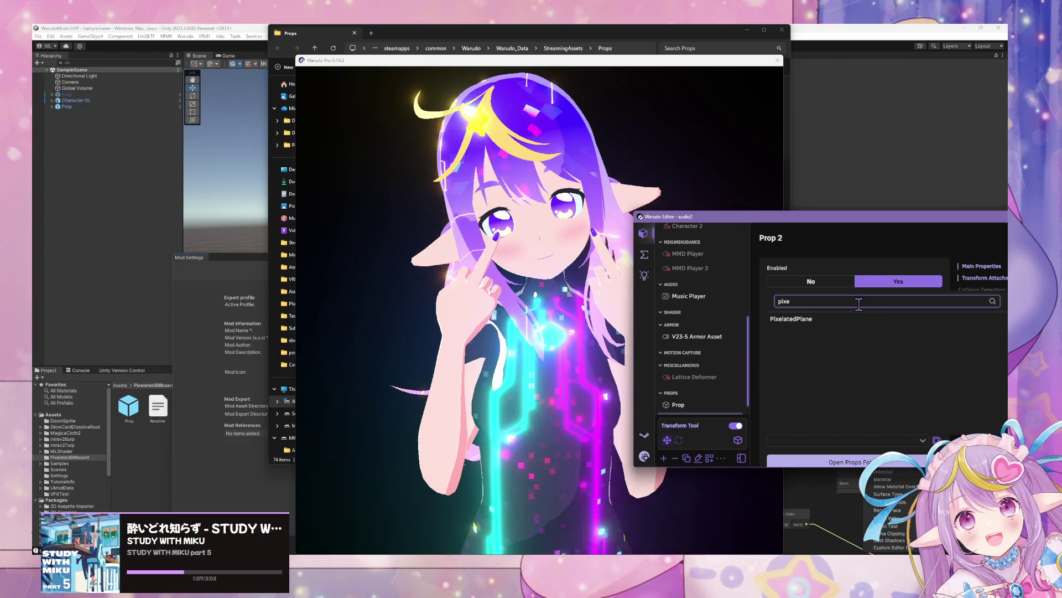
pyautogui.click(852, 324)
pyautogui.click(607, 310)
# Attach the prop to the Character's Left Hand bone and return to its main properties.
pyautogui.click(808, 298)
pyautogui.scroll(-5, 806, 290)
pyautogui.click(807, 280)
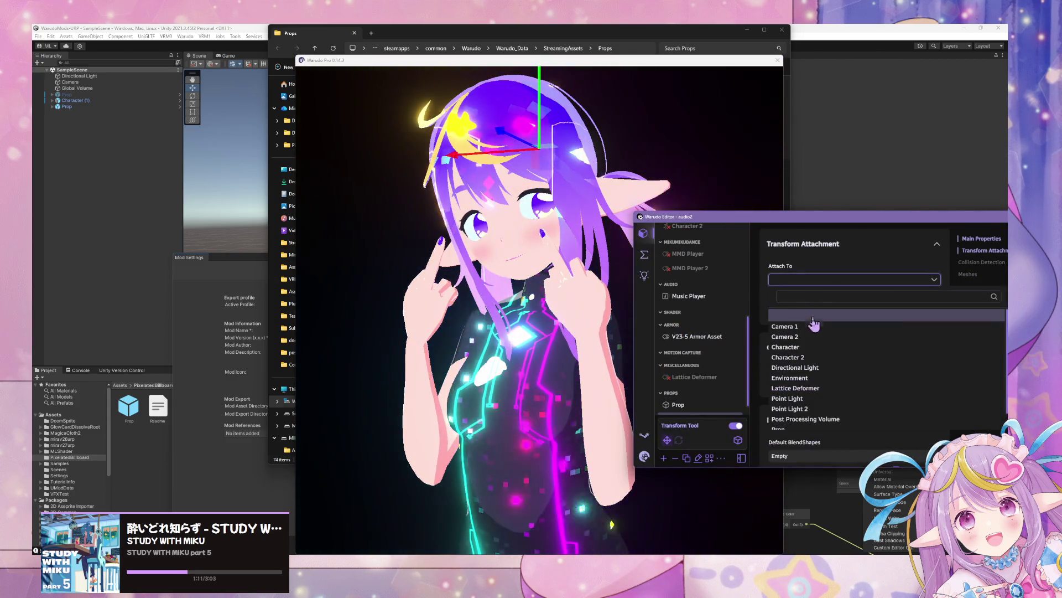
pyautogui.click(799, 347)
pyautogui.click(844, 347)
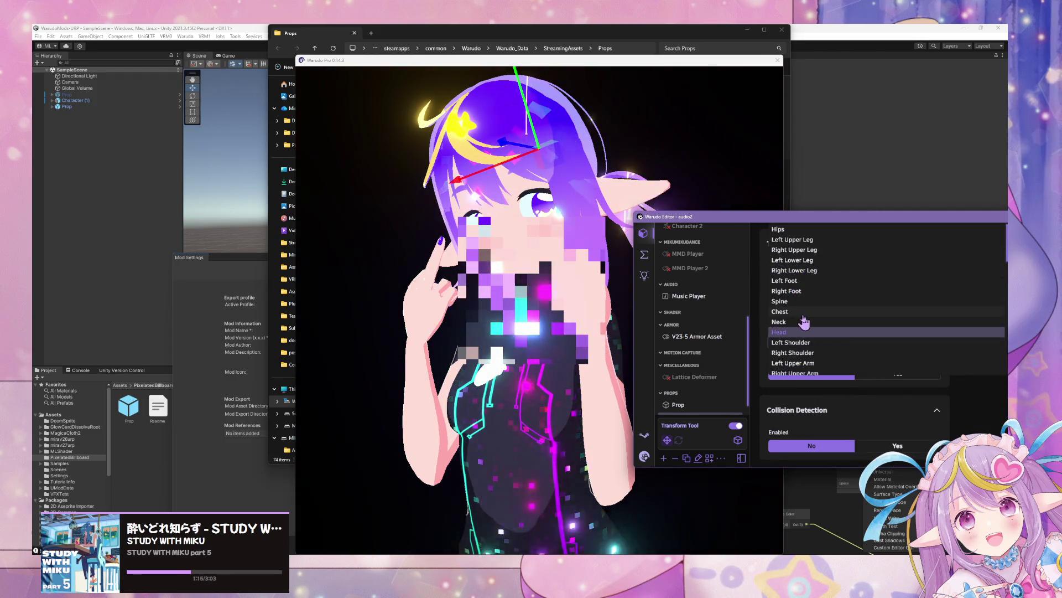
pyautogui.scroll(-3, 813, 340)
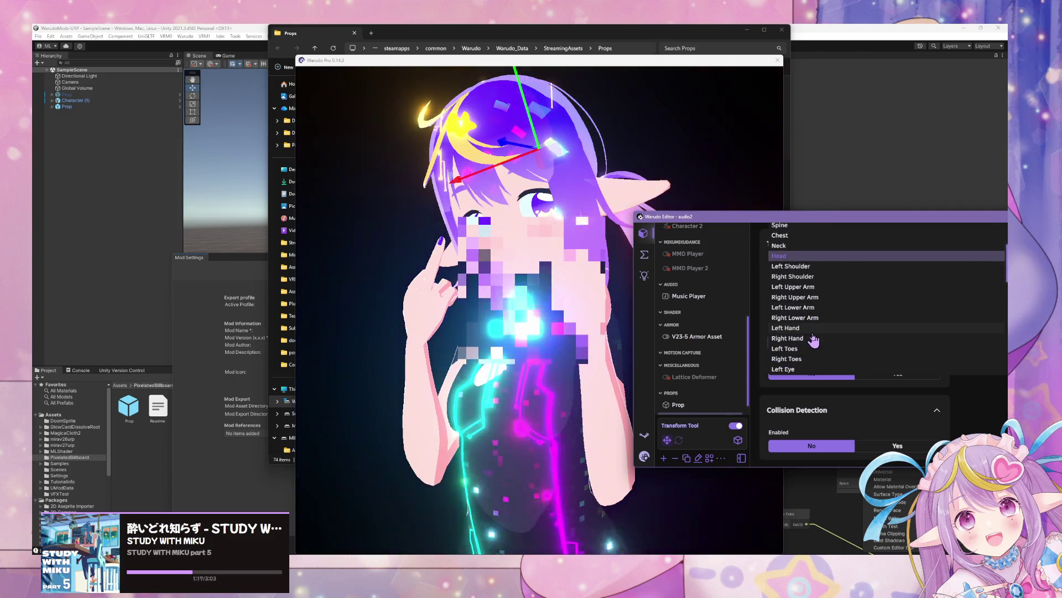
pyautogui.click(811, 329)
pyautogui.click(675, 313)
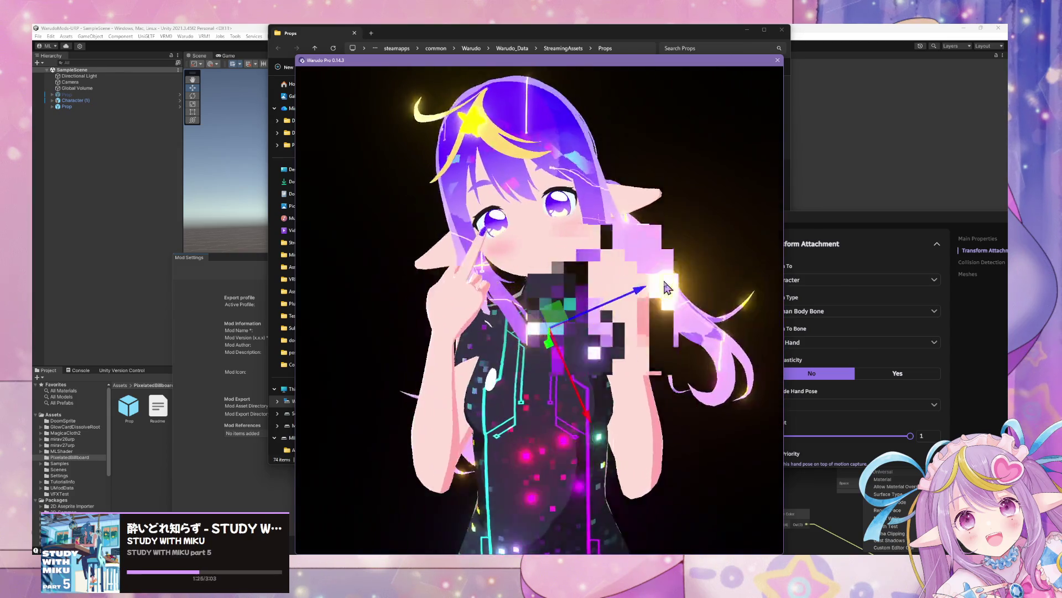
pyautogui.click(977, 239)
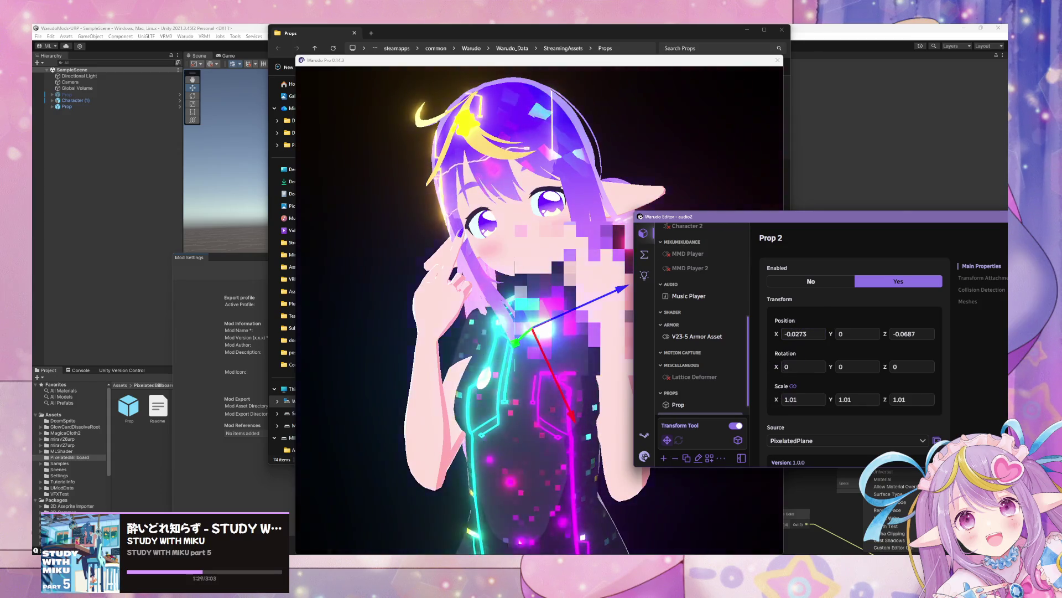
# Move Prop 2 onto the left hand and scale it up to 0.77.
pyautogui.click(777, 354)
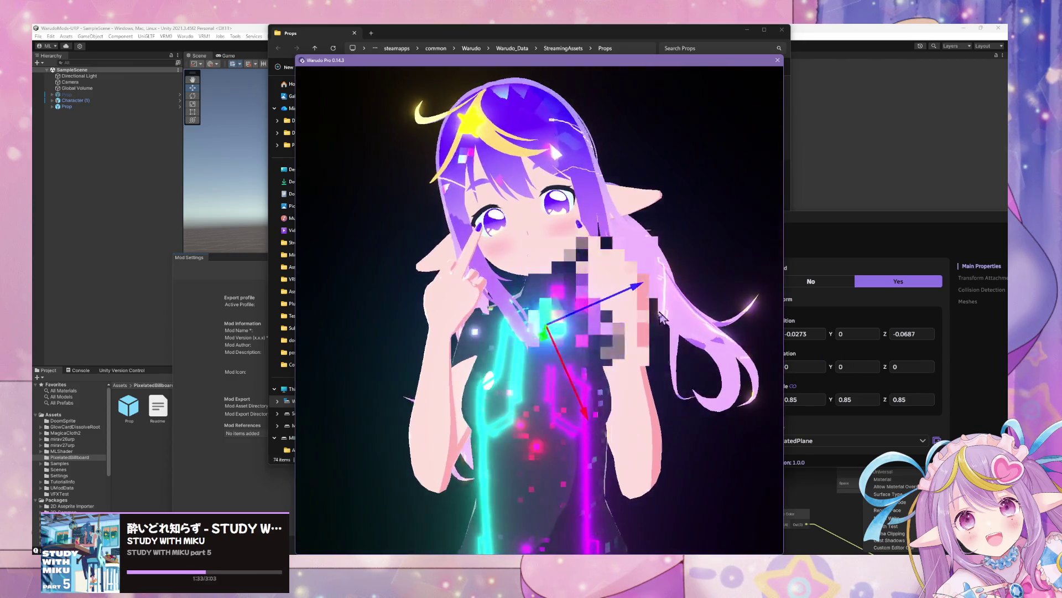
pyautogui.moveTo(628, 298); pyautogui.dragTo(562, 335)
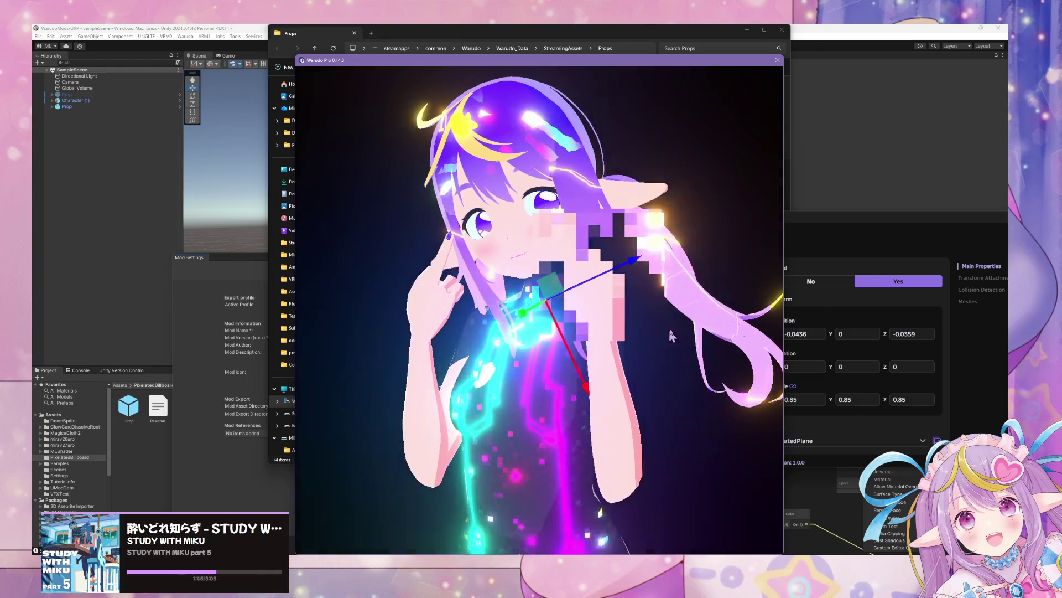
pyautogui.scroll(-5, 699, 312)
pyautogui.scroll(5, 698, 312)
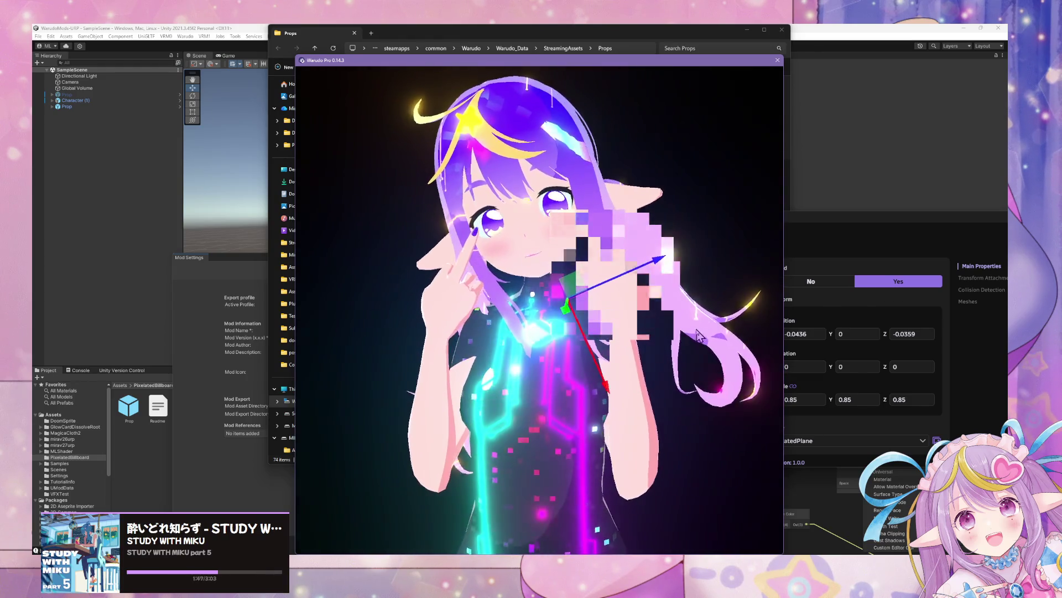
pyautogui.click(986, 375)
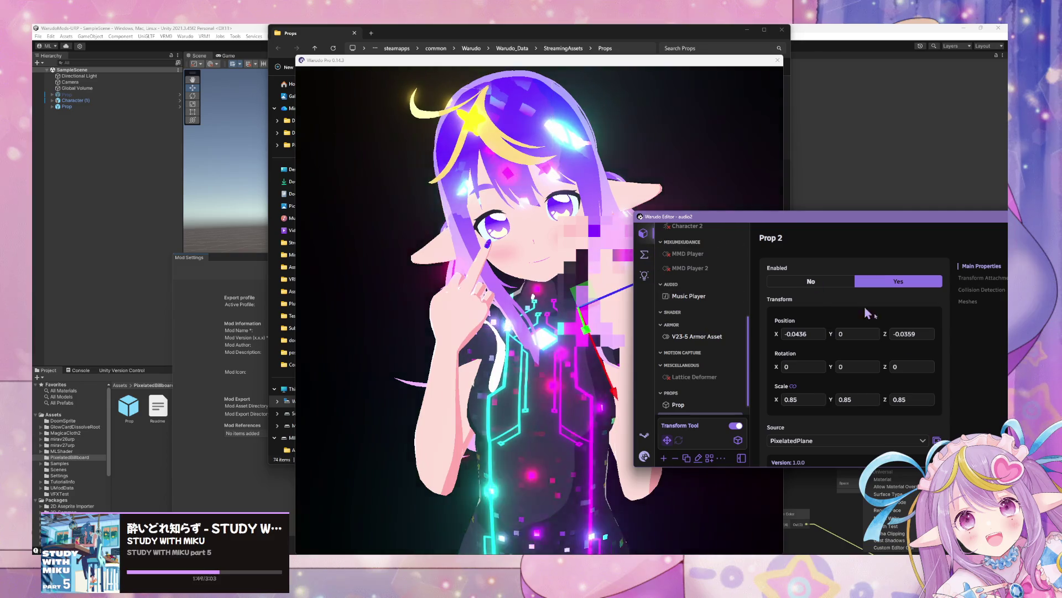
pyautogui.click(551, 319)
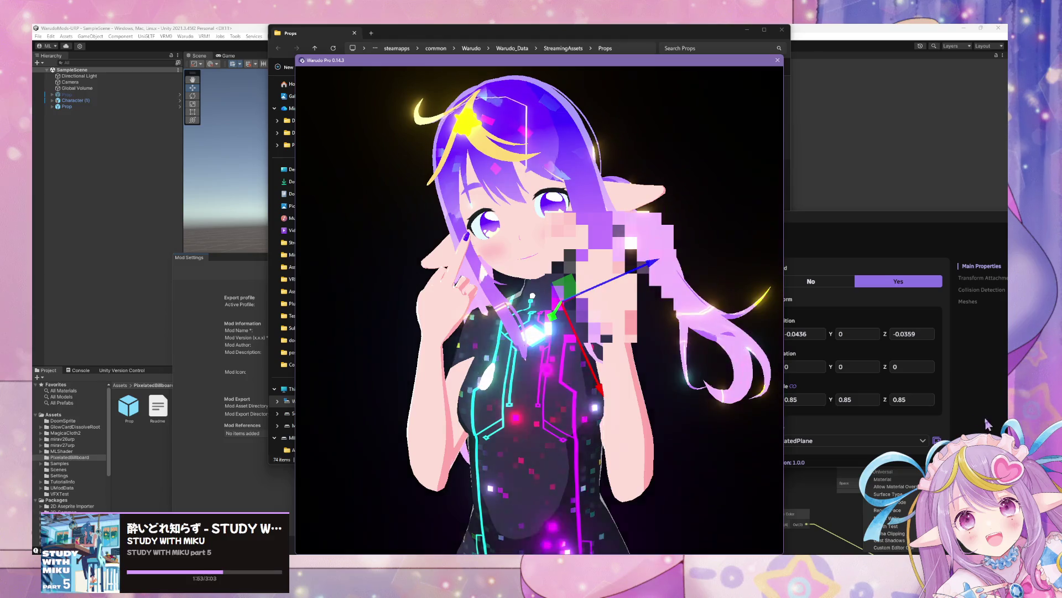
pyautogui.hotkey('alt', 'Tab')
pyautogui.moveTo(777, 399); pyautogui.dragTo(803, 399)
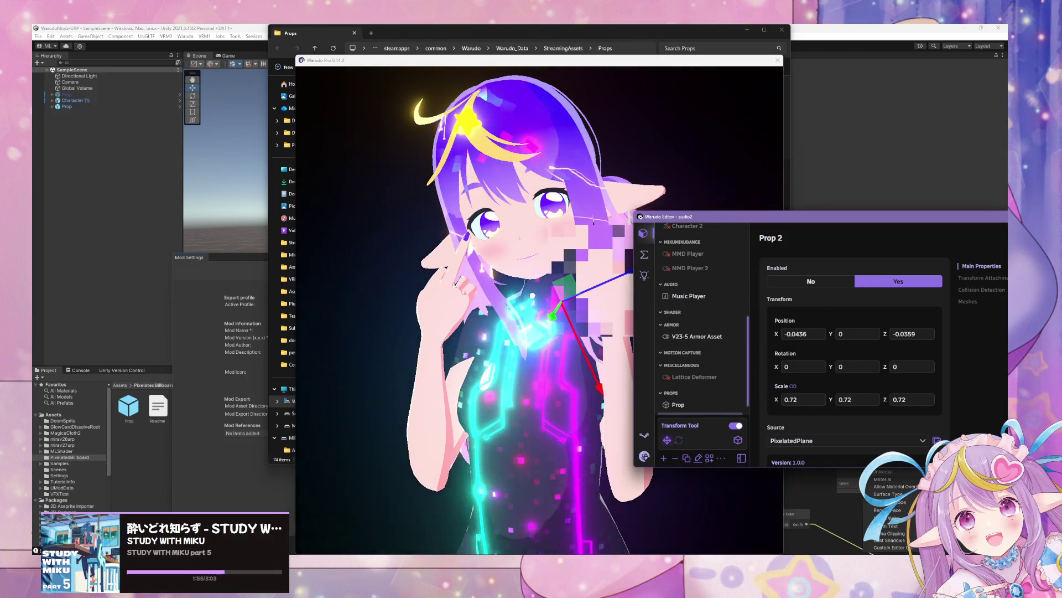
pyautogui.click(605, 370)
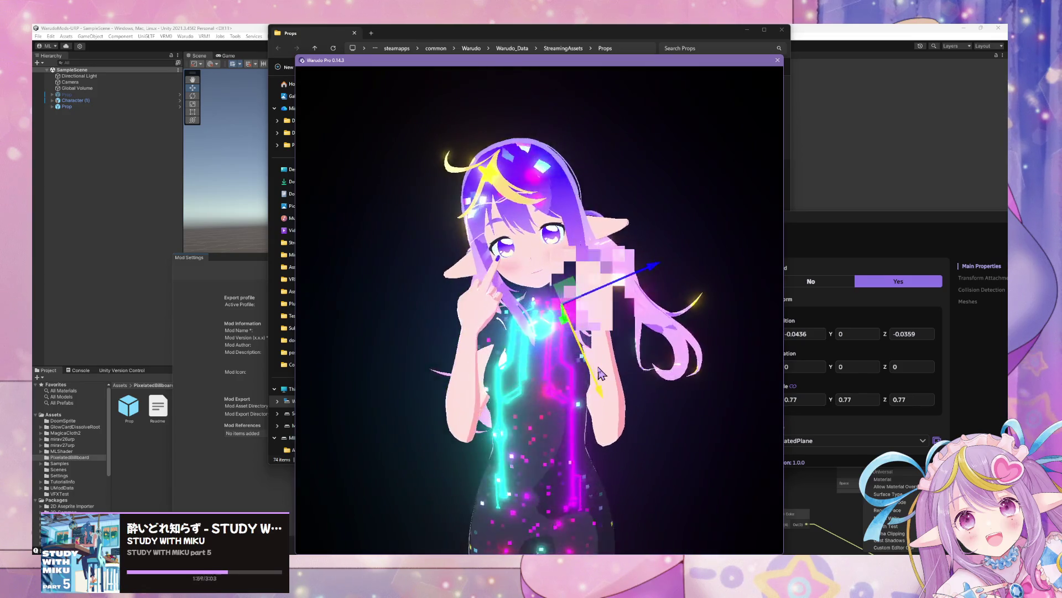
pyautogui.moveTo(605, 370)
pyautogui.mouseDown()
pyautogui.moveTo(765, 381)
pyautogui.moveTo(417, 361)
pyautogui.mouseUp()
pyautogui.moveTo(563, 362)
pyautogui.mouseDown()
pyautogui.moveTo(685, 385)
pyautogui.moveTo(648, 366)
pyautogui.moveTo(719, 376)
pyautogui.moveTo(554, 365)
pyautogui.moveTo(733, 360)
pyautogui.moveTo(576, 357)
pyautogui.moveTo(608, 357)
pyautogui.moveTo(597, 354)
pyautogui.mouseUp()
# Attach the duplicated Prop 3 to the Right Hand bone.
pyautogui.click(961, 393)
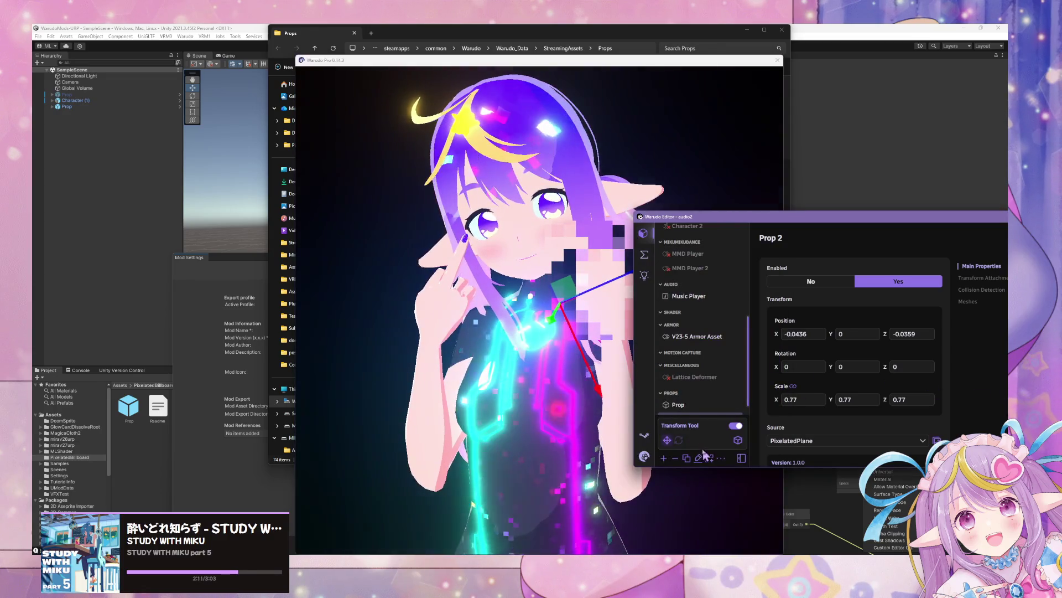
pyautogui.scroll(-1, 703, 398)
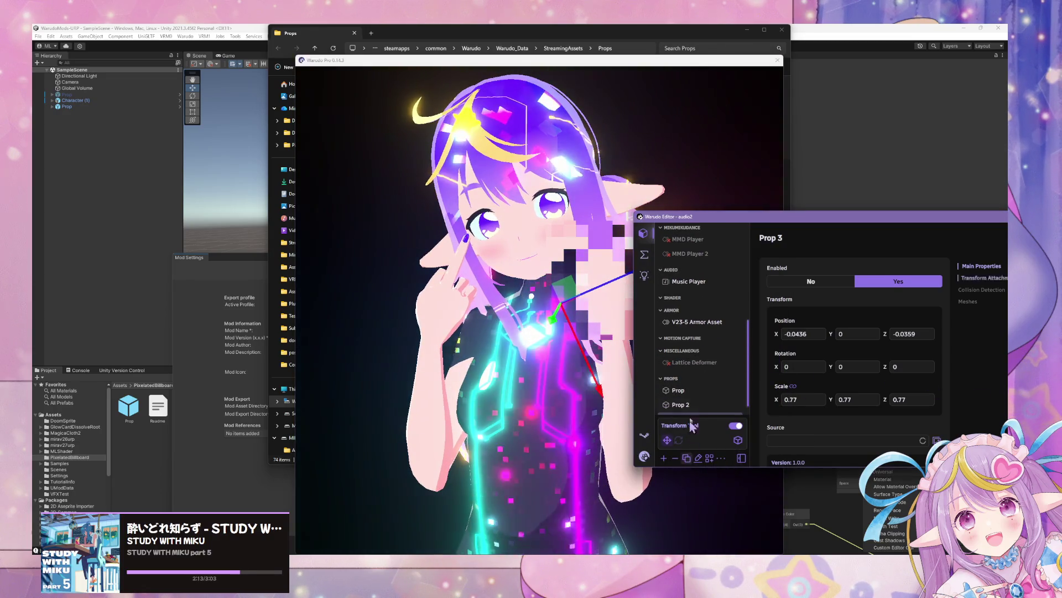
pyautogui.scroll(-2, 831, 374)
pyautogui.scroll(-1, 830, 387)
pyautogui.scroll(-2, 808, 437)
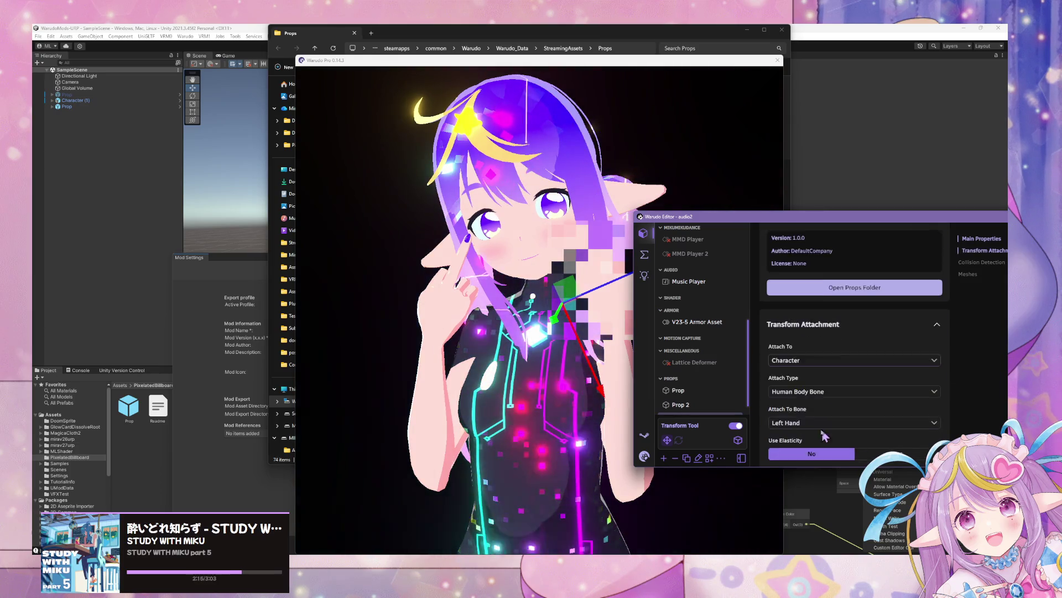
pyautogui.click(808, 419)
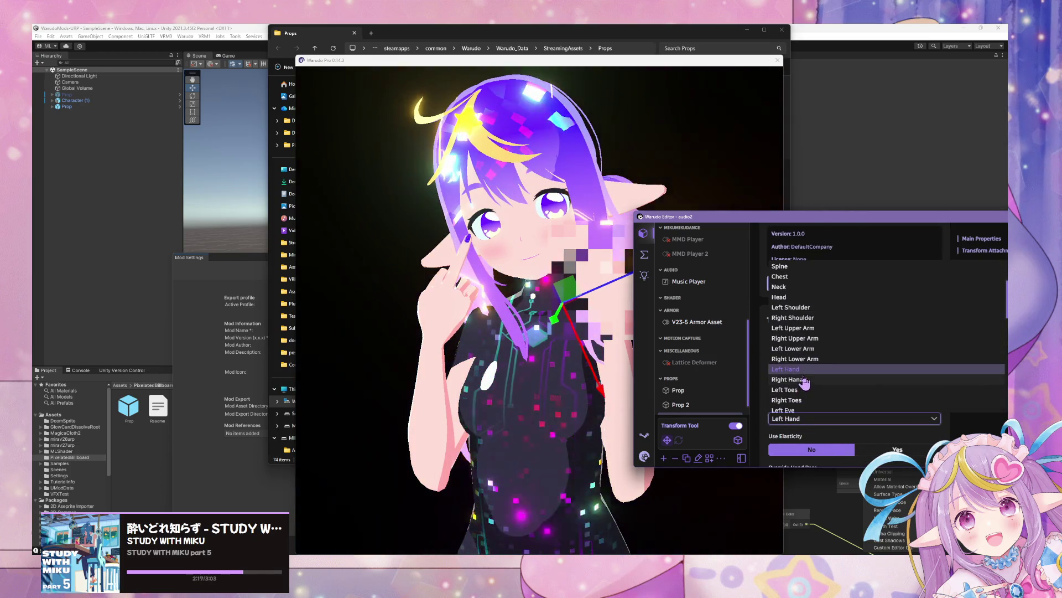
pyautogui.click(806, 384)
# Orbit around the avatar to inspect both hand props and begin editing Prop 3's X rotation.
pyautogui.moveTo(555, 332)
pyautogui.mouseDown()
pyautogui.moveTo(550, 387)
pyautogui.moveTo(539, 303)
pyautogui.mouseUp()
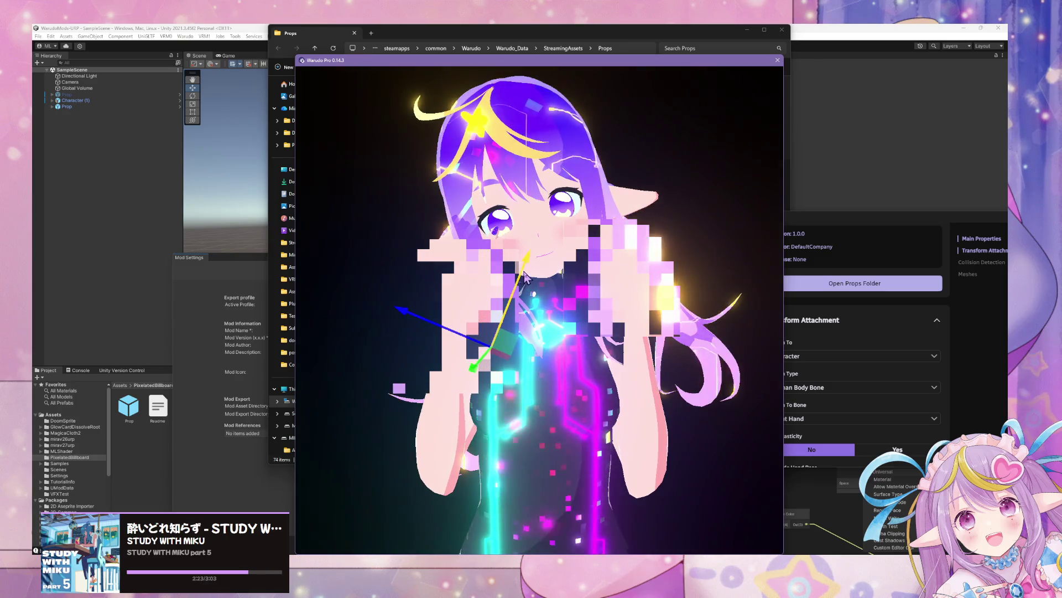
pyautogui.moveTo(531, 261)
pyautogui.mouseDown()
pyautogui.moveTo(719, 258)
pyautogui.moveTo(653, 256)
pyautogui.mouseUp()
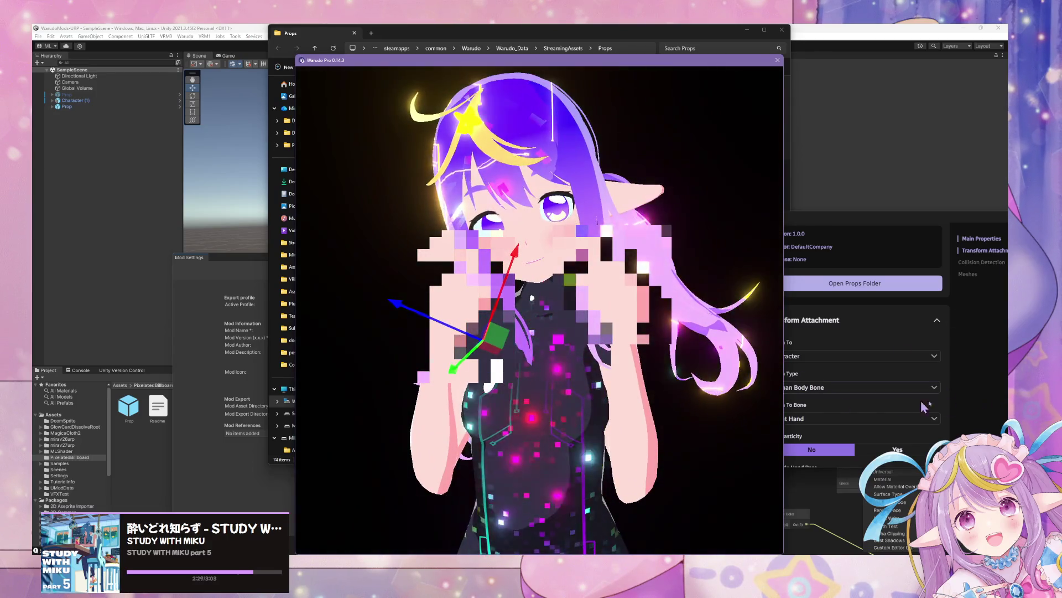
pyautogui.click(791, 437)
pyautogui.click(522, 360)
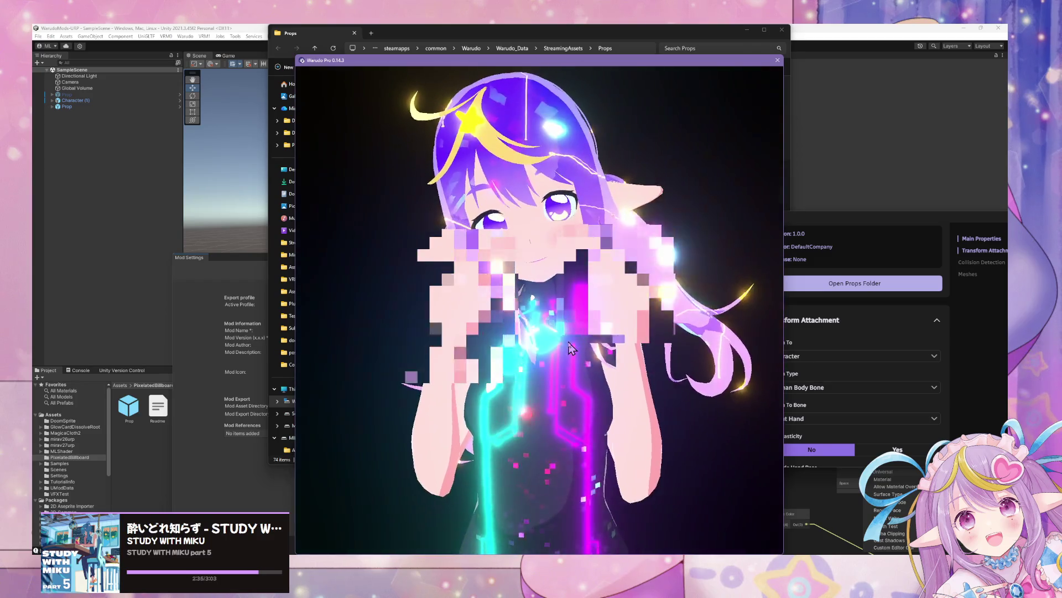
pyautogui.click(766, 396)
pyautogui.scroll(5, 775, 387)
pyautogui.click(790, 368)
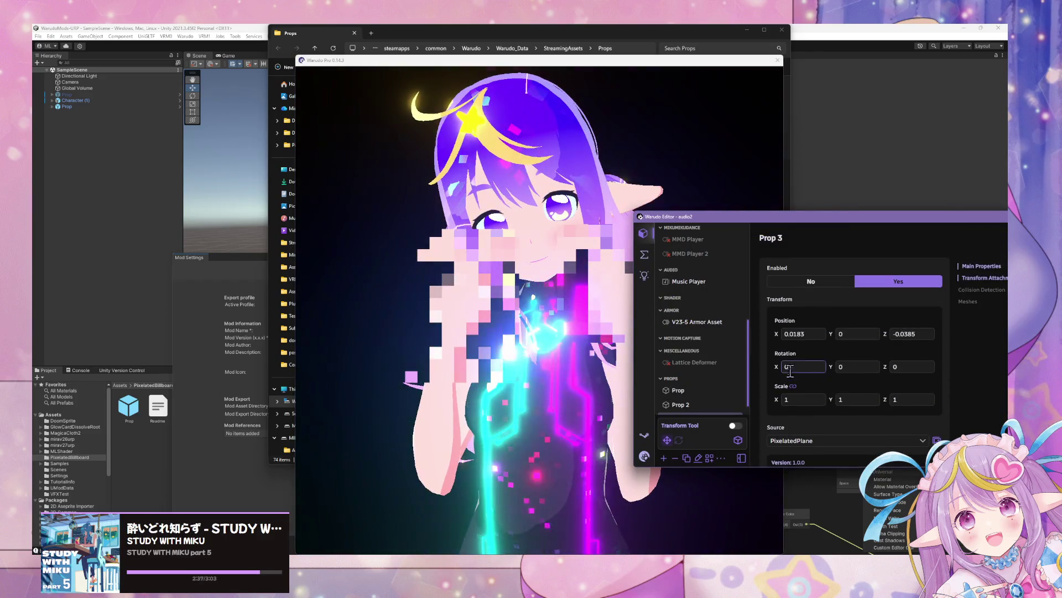
# Compare Prop 2 and Prop 3, then drag Prop 3 sideways to Position X 0.0333 over the right hand.
pyautogui.scroll(-1, 703, 399)
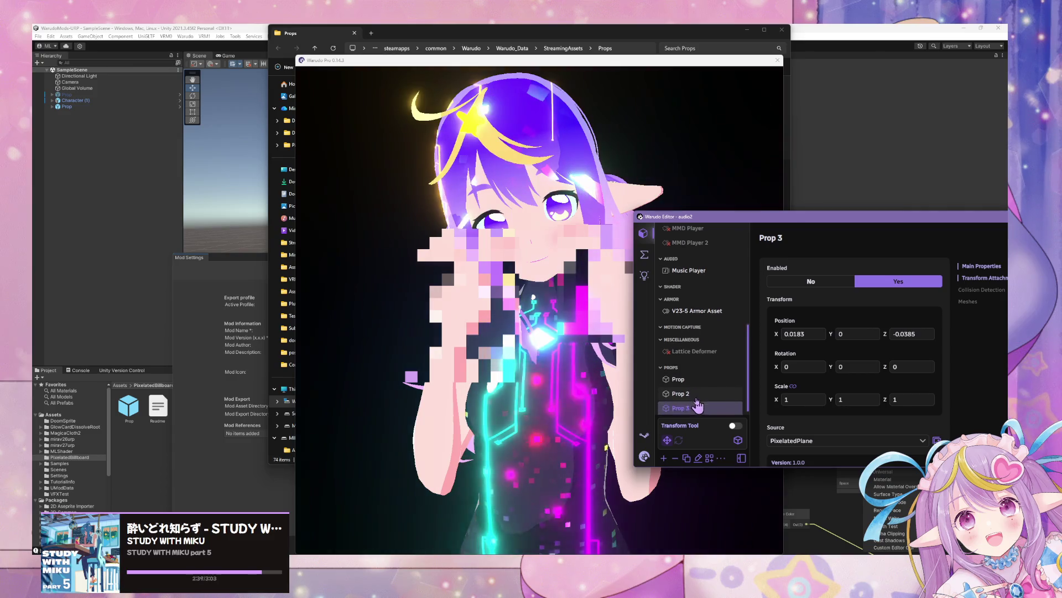
pyautogui.click(691, 390)
pyautogui.click(709, 408)
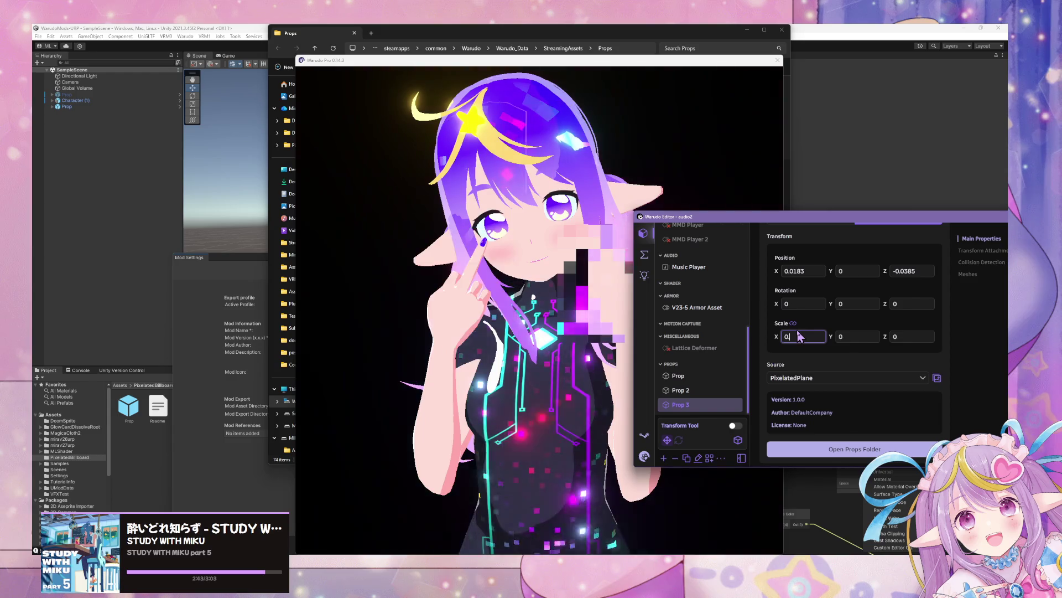
pyautogui.click(703, 391)
pyautogui.click(503, 337)
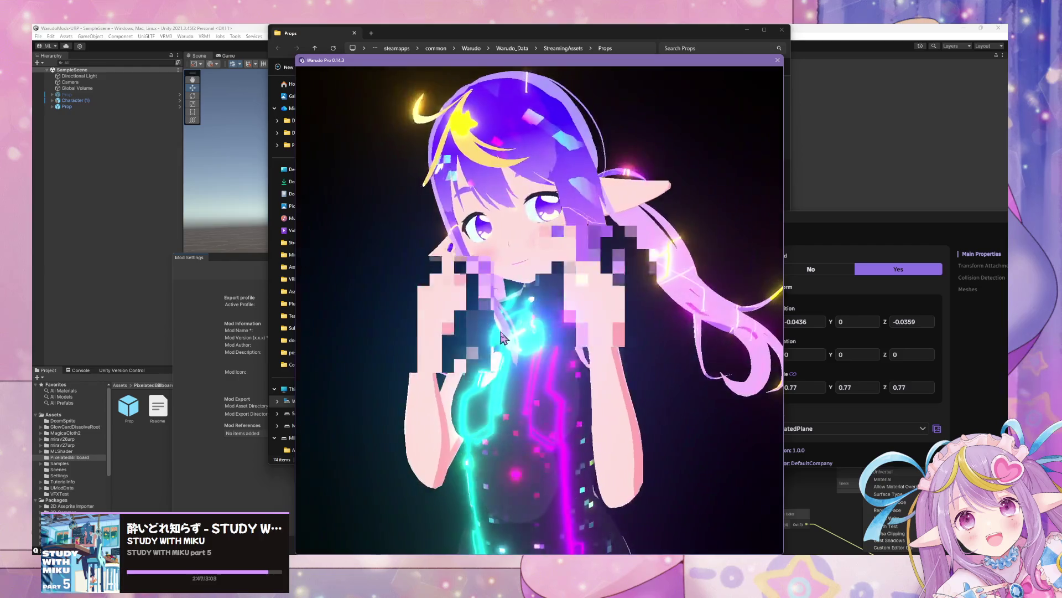
pyautogui.scroll(-3, 525, 332)
pyautogui.click(965, 385)
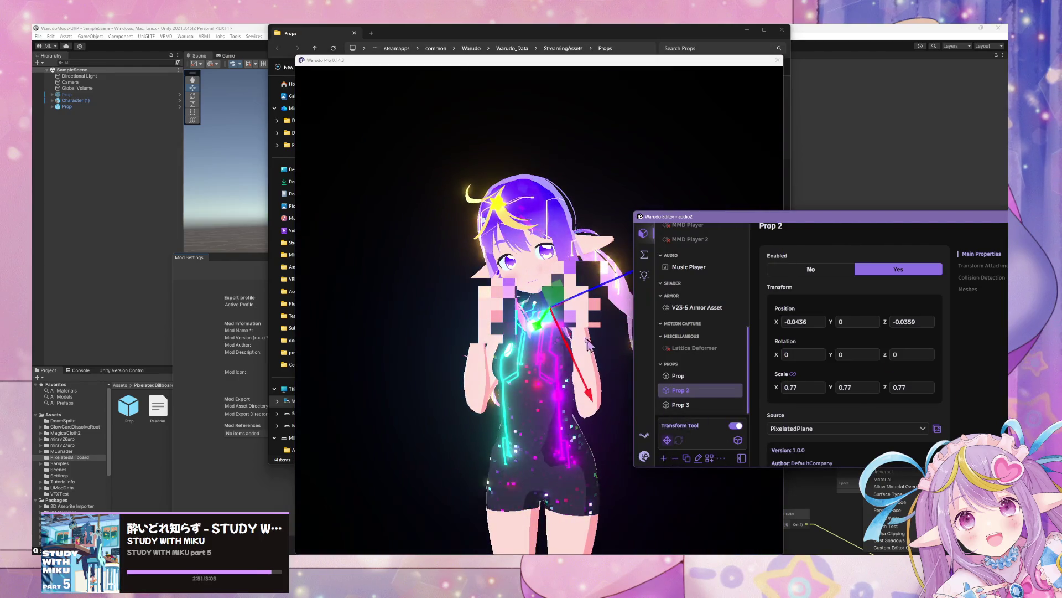
pyautogui.click(691, 404)
pyautogui.moveTo(525, 275); pyautogui.dragTo(636, 293)
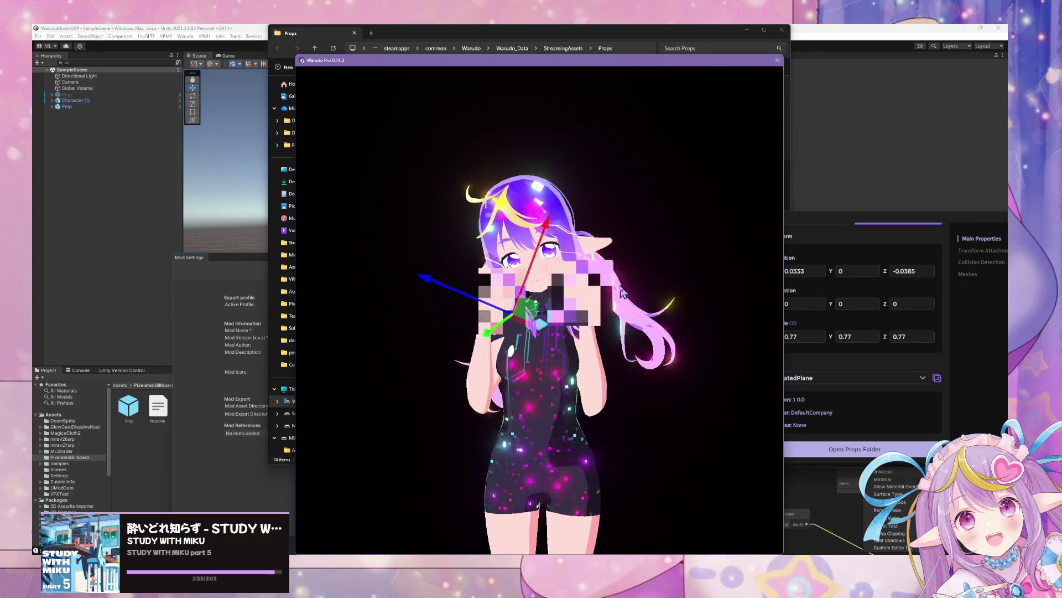
pyautogui.click(956, 407)
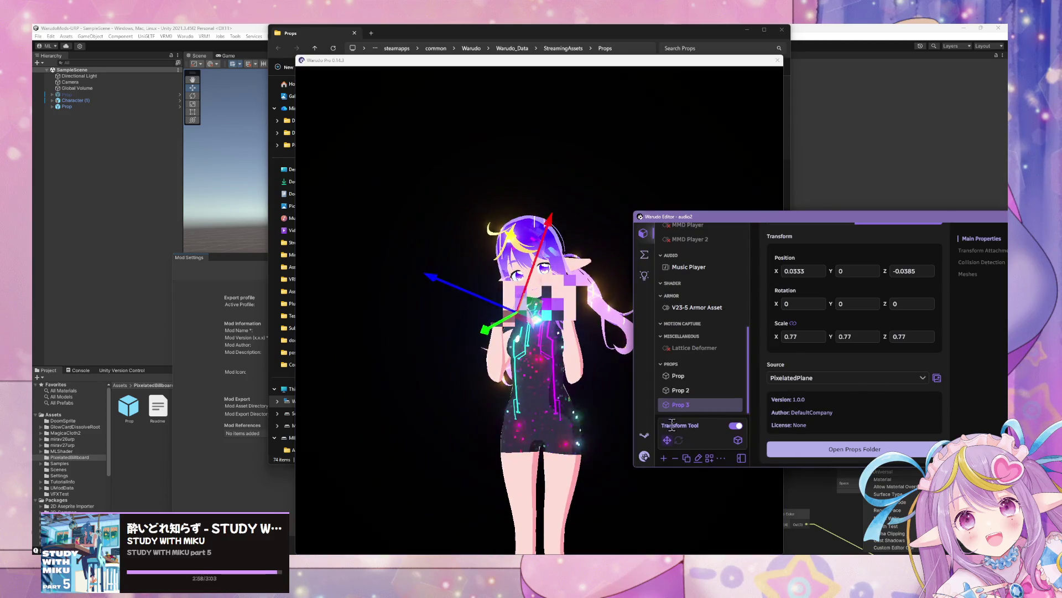
pyautogui.click(548, 370)
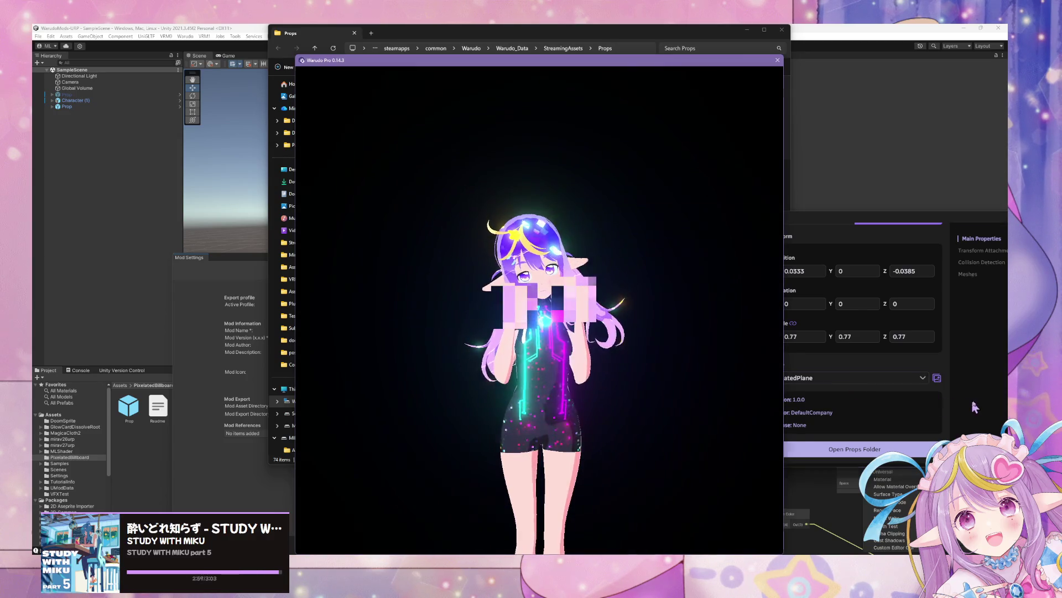
pyautogui.click(644, 456)
pyautogui.click(644, 456)
pyautogui.click(663, 373)
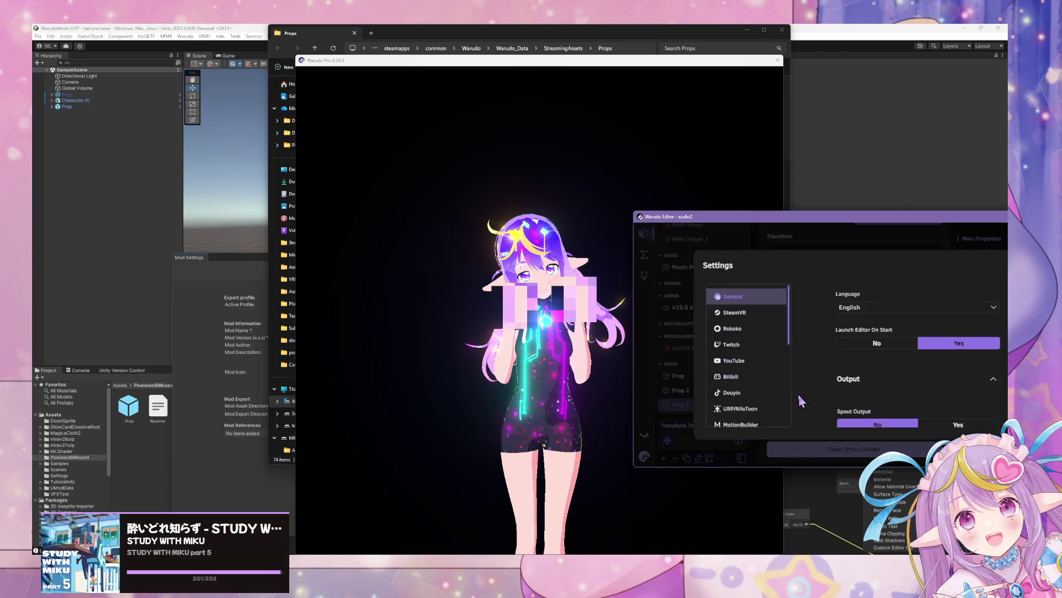
pyautogui.click(741, 370)
pyautogui.click(879, 315)
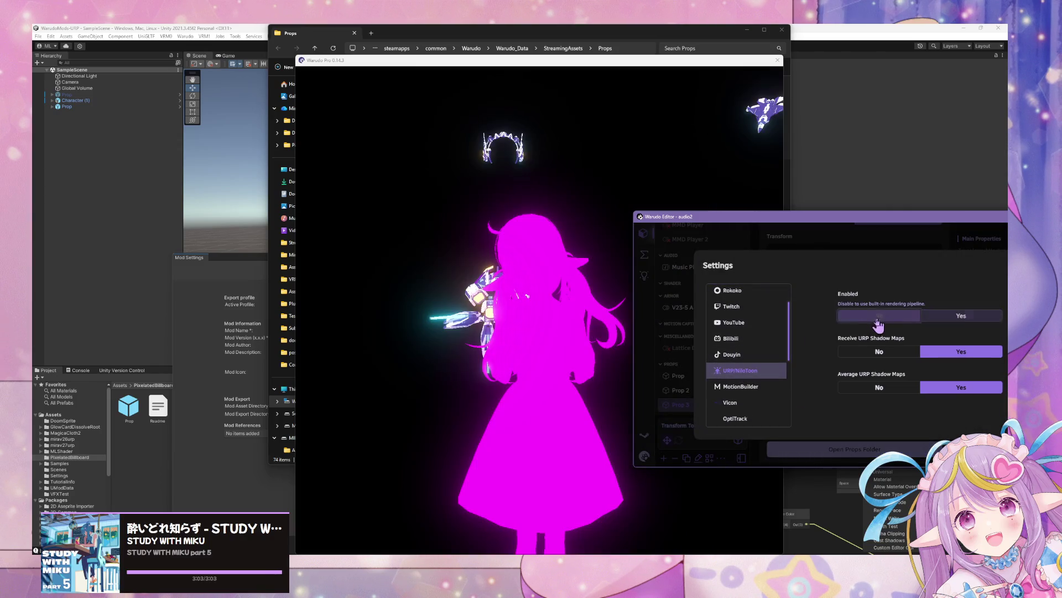
pyautogui.click(697, 322)
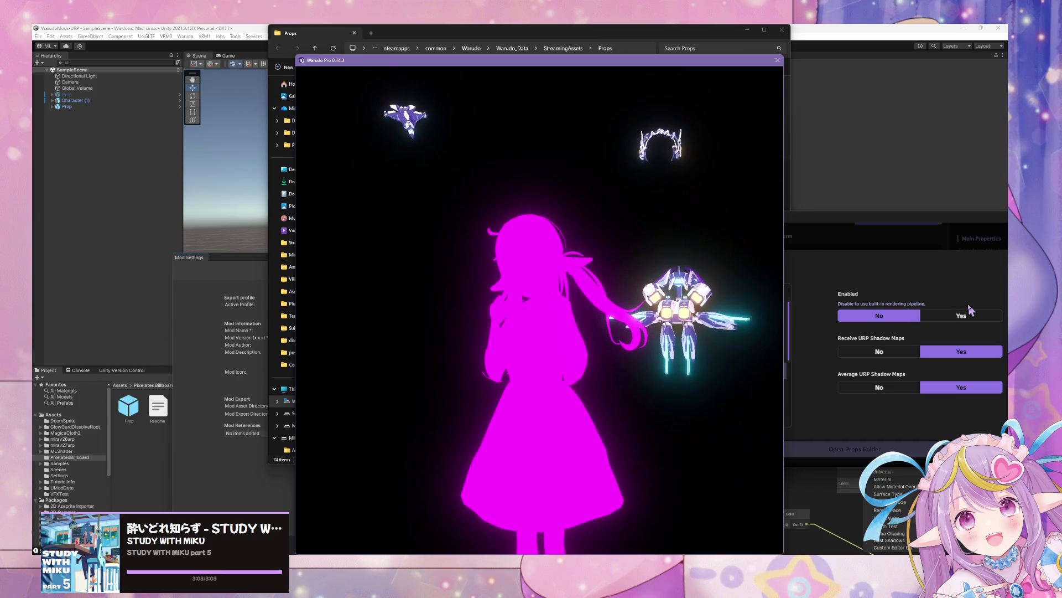
pyautogui.click(957, 315)
pyautogui.click(556, 316)
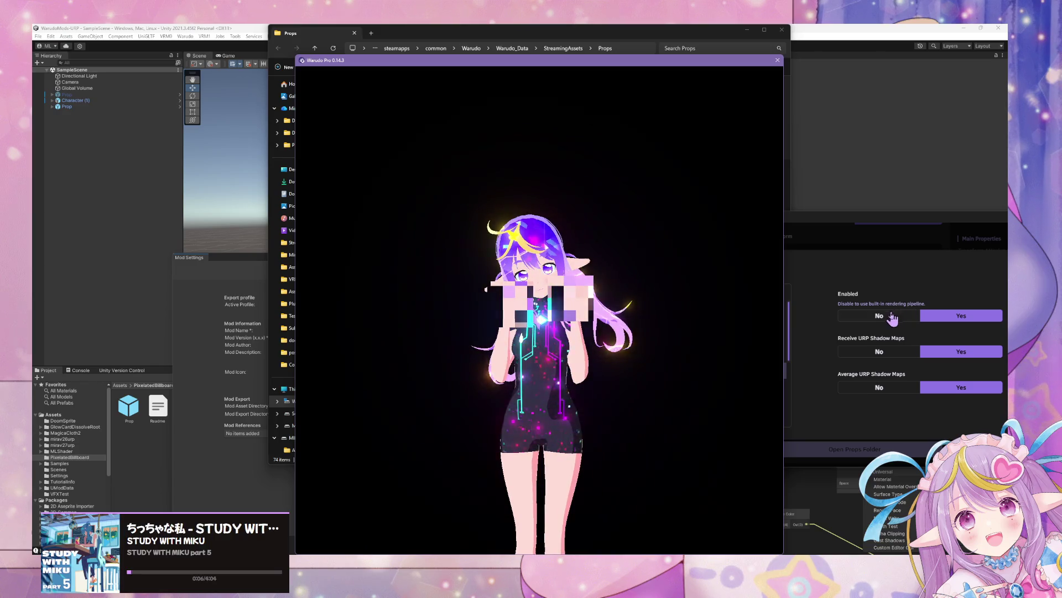
pyautogui.click(848, 298)
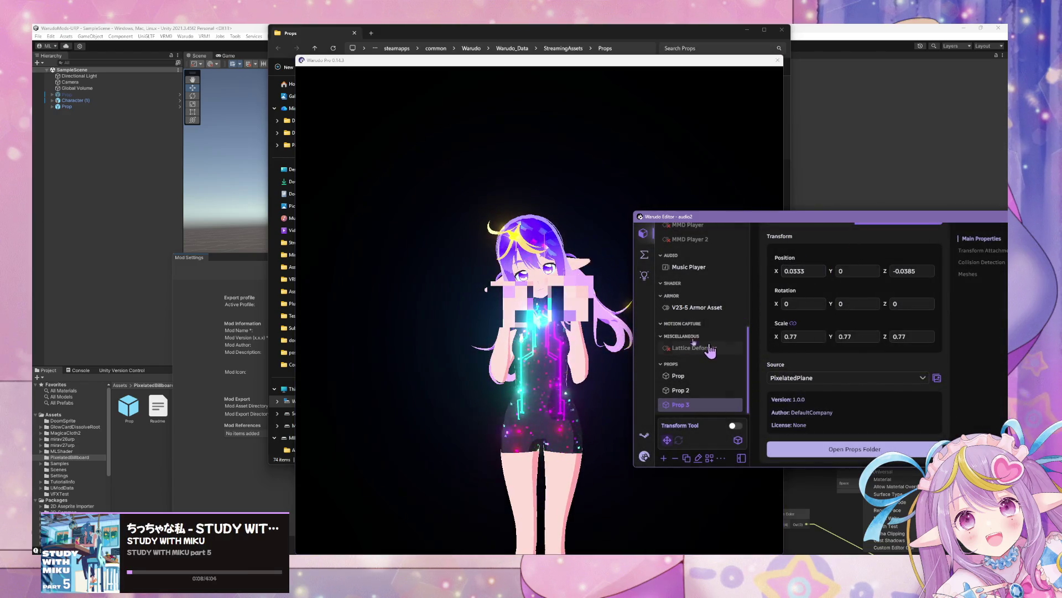
pyautogui.click(424, 308)
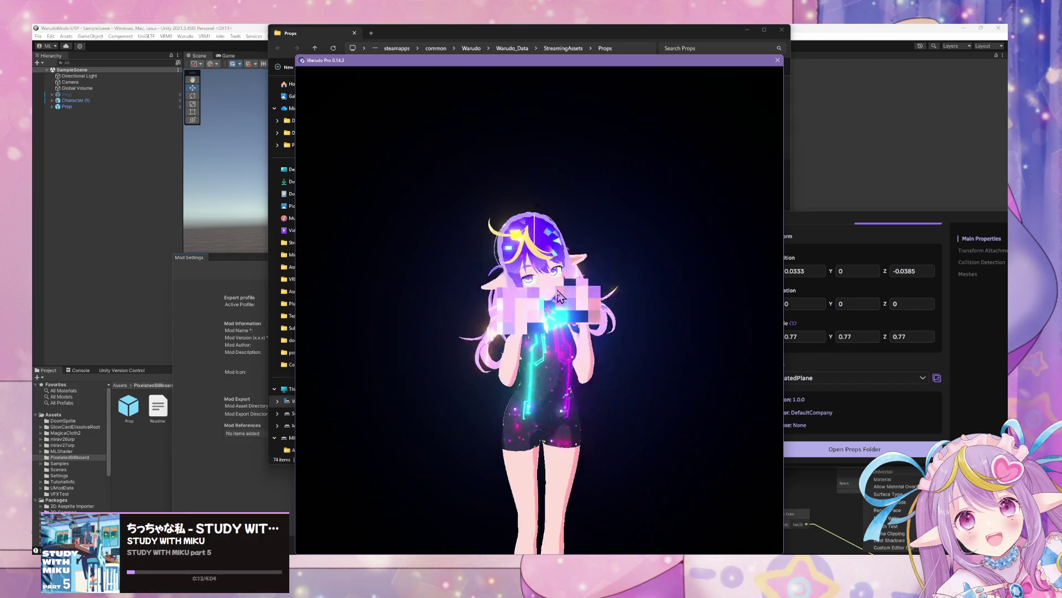
pyautogui.hotkey('alt', 'Tab')
pyautogui.click(646, 457)
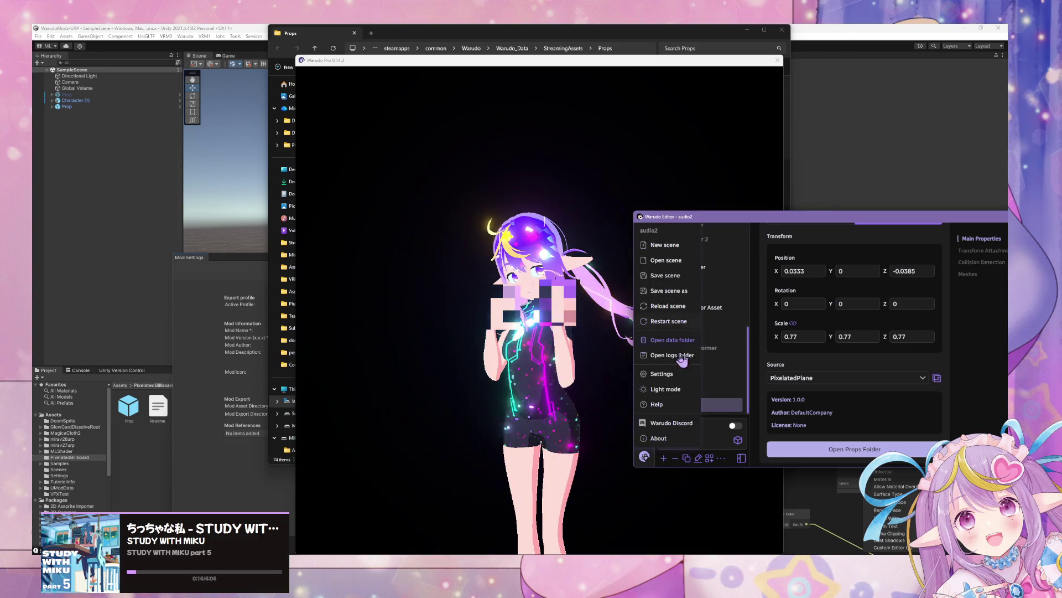
# Leave the application settings and switch between the render window and Prop 3's properties.
pyautogui.click(669, 380)
pyautogui.scroll(-3, 902, 377)
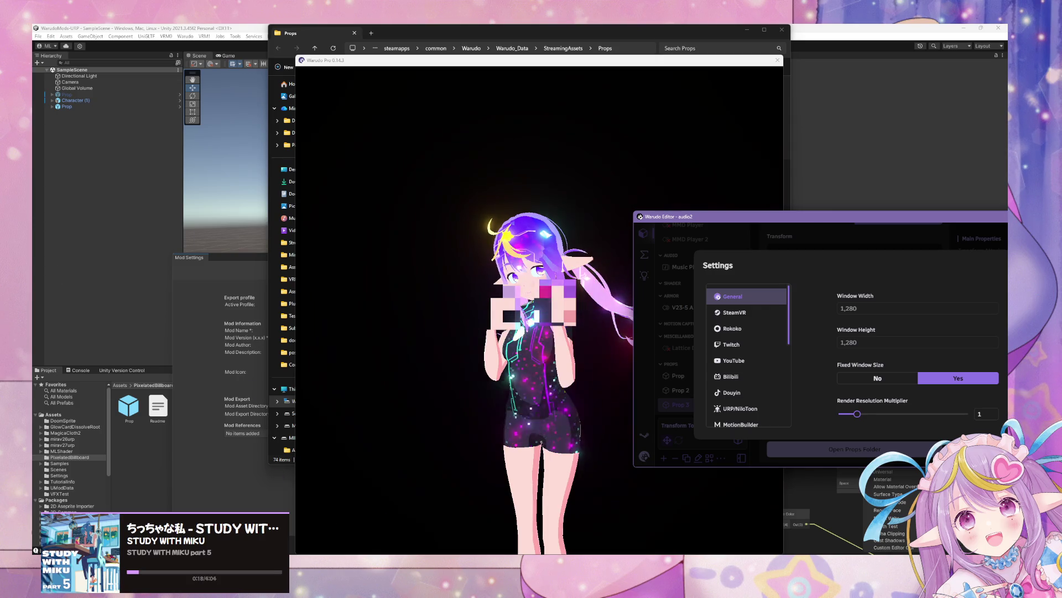
pyautogui.hotkey('alt', 'Tab')
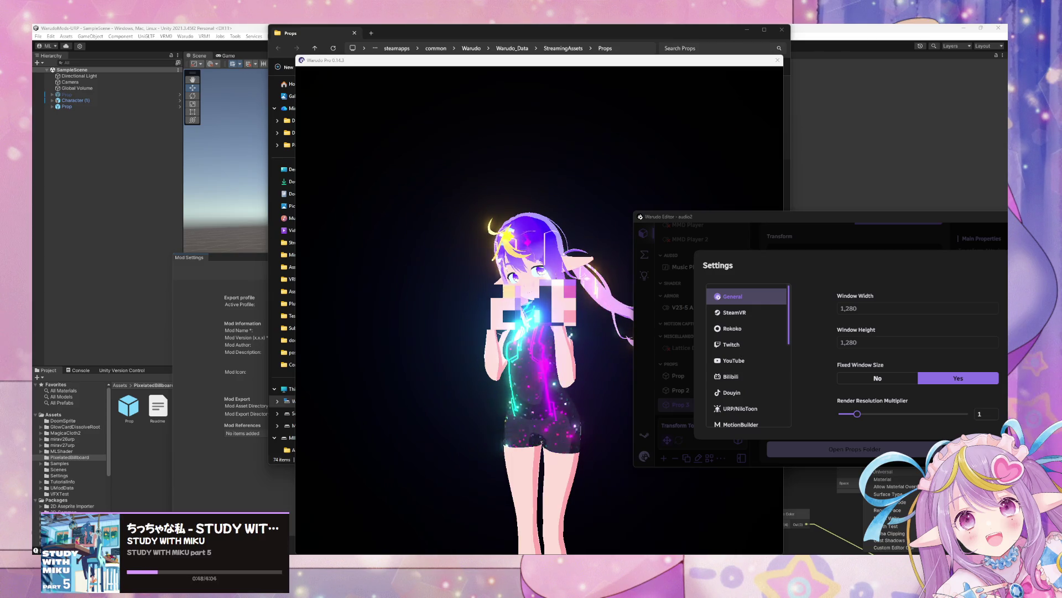
pyautogui.click(456, 380)
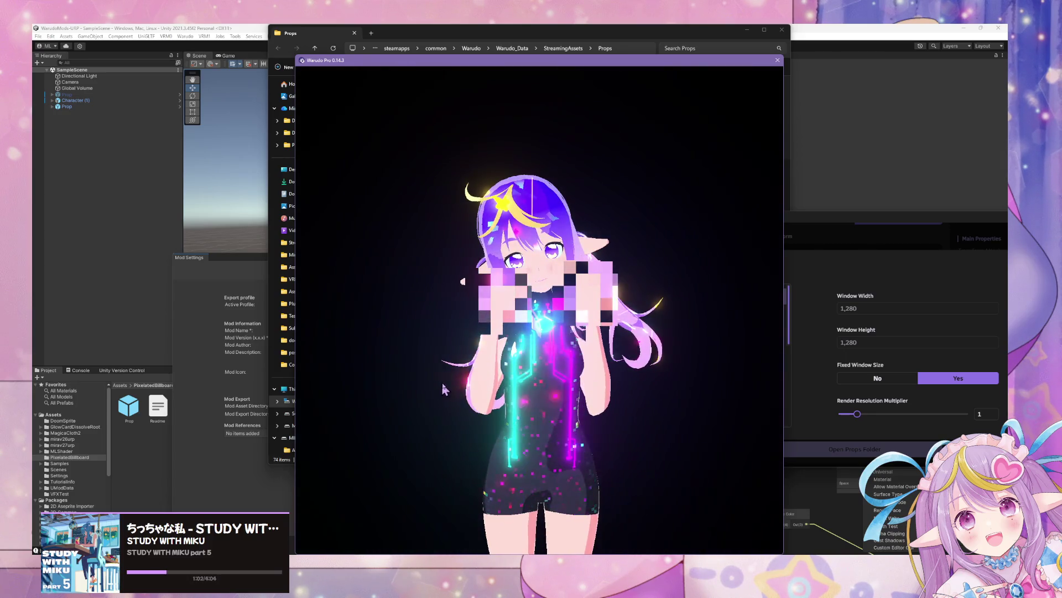
pyautogui.click(820, 267)
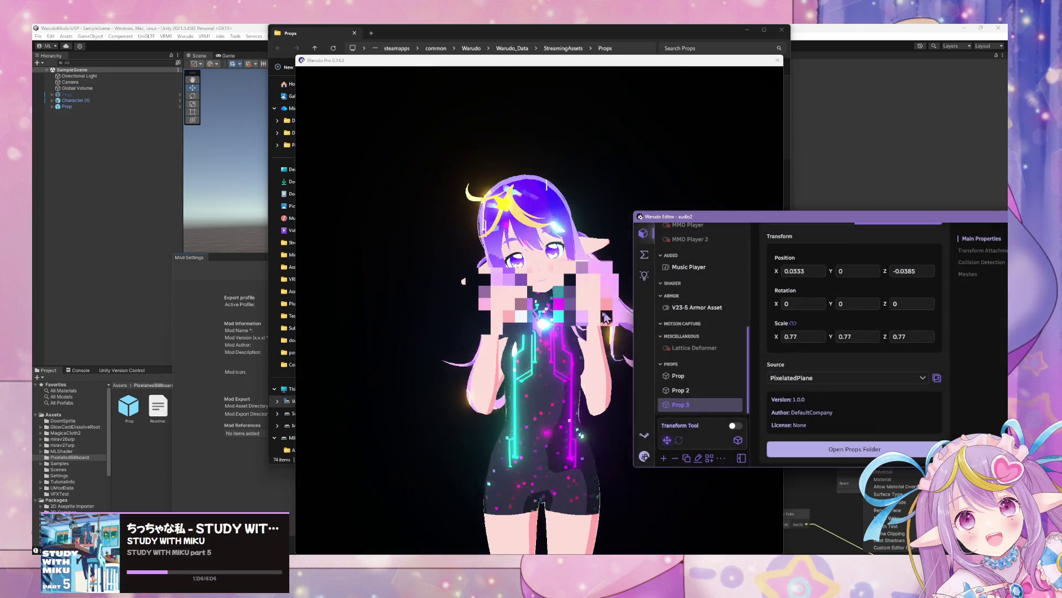
# Show the Character's Expressions settings and zoom the render camera in on the face and hands.
pyautogui.click(637, 327)
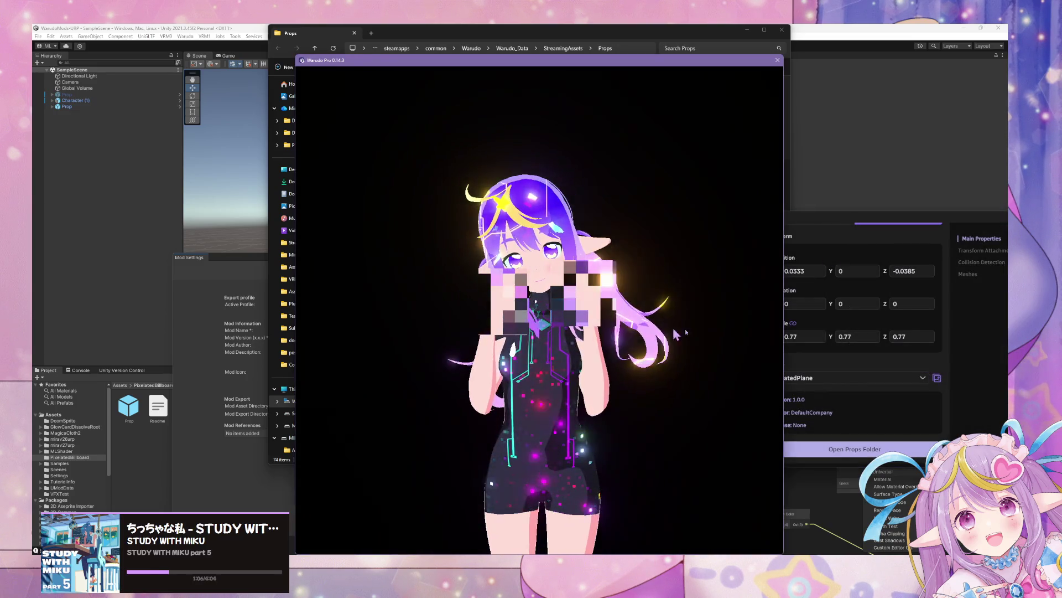
pyautogui.click(783, 325)
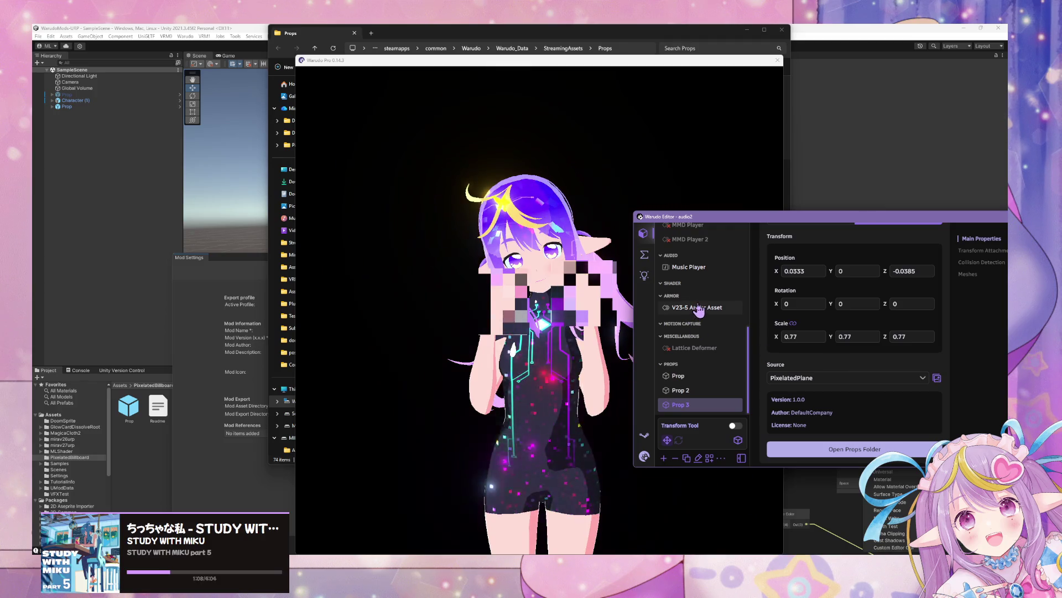
pyautogui.click(560, 321)
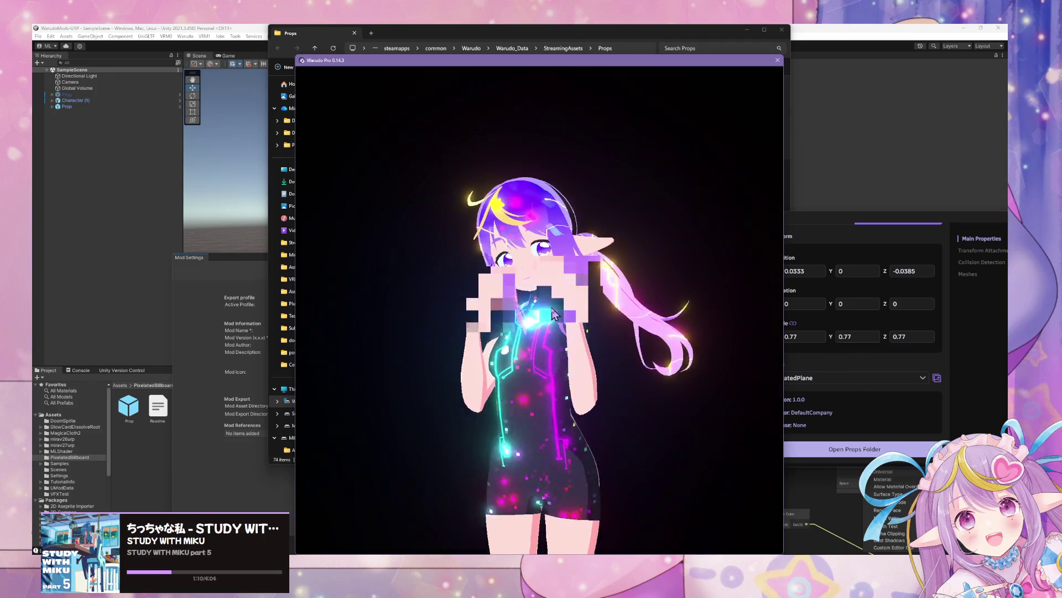
pyautogui.click(719, 325)
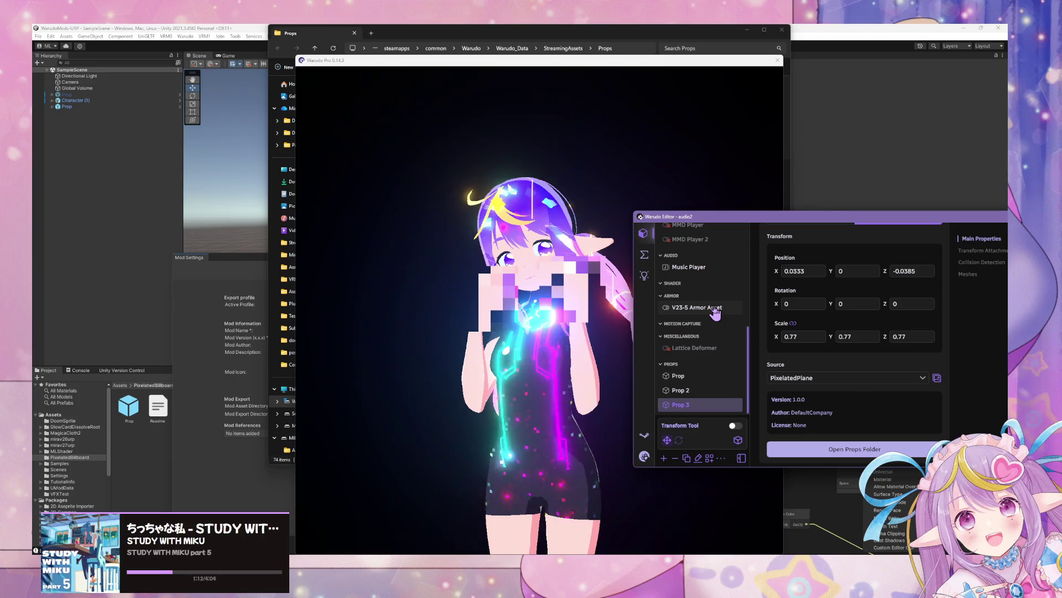
pyautogui.scroll(3, 714, 309)
pyautogui.click(709, 300)
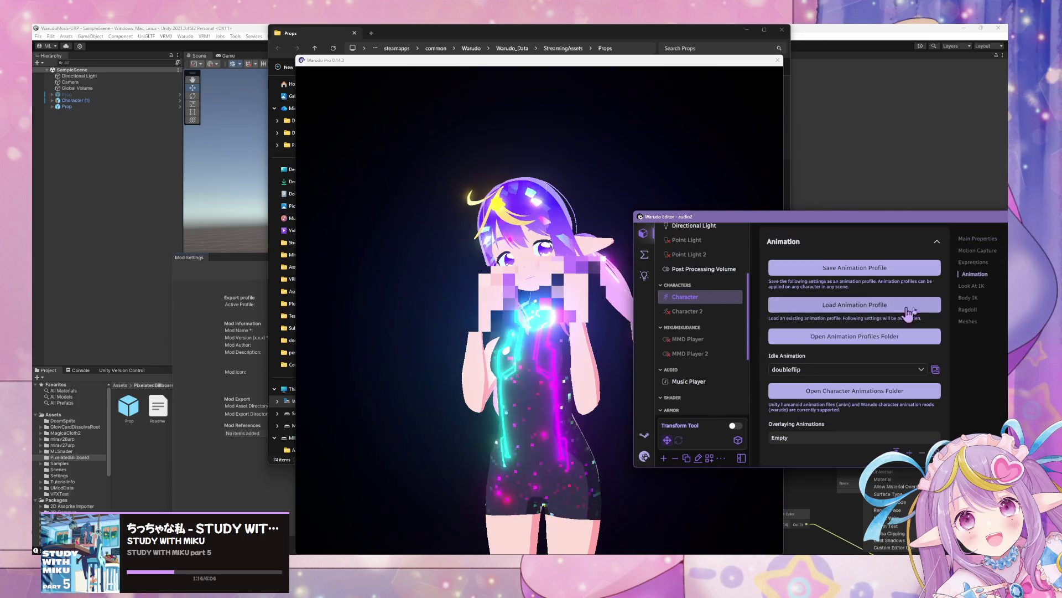
pyautogui.click(974, 264)
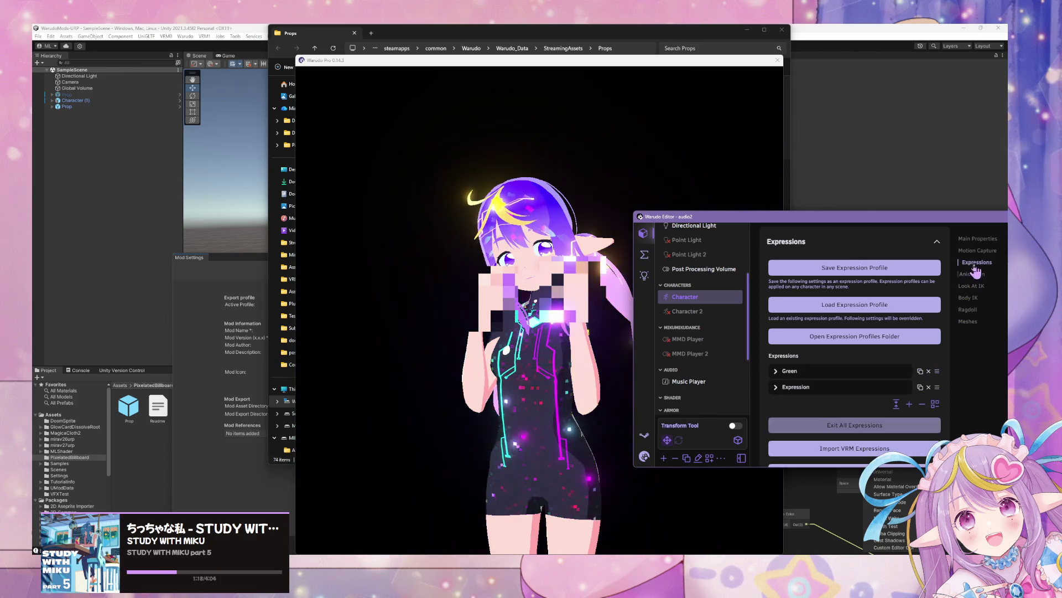
pyautogui.click(469, 320)
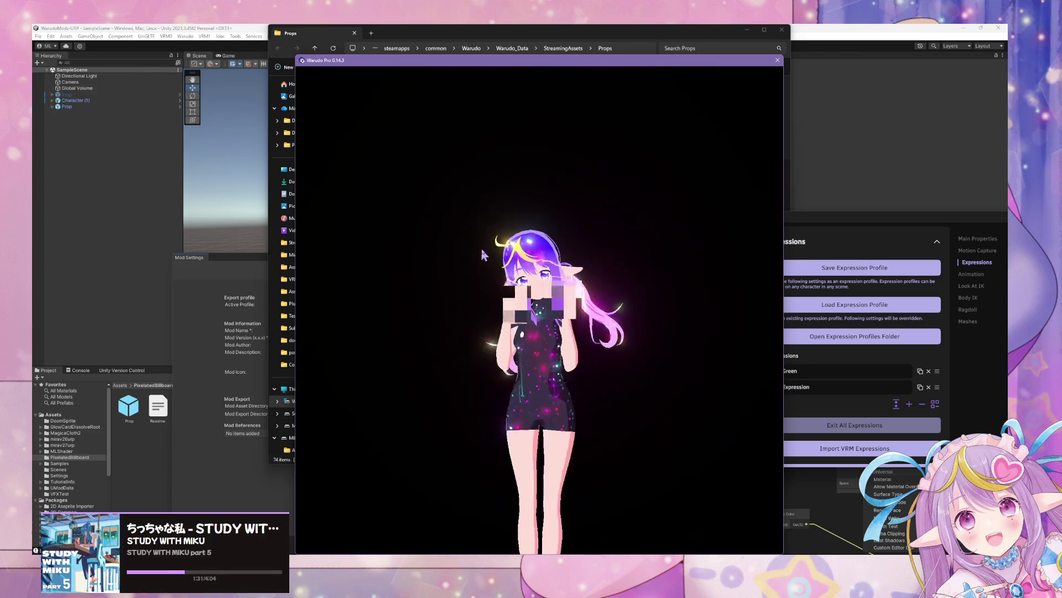
pyautogui.scroll(5, 520, 273)
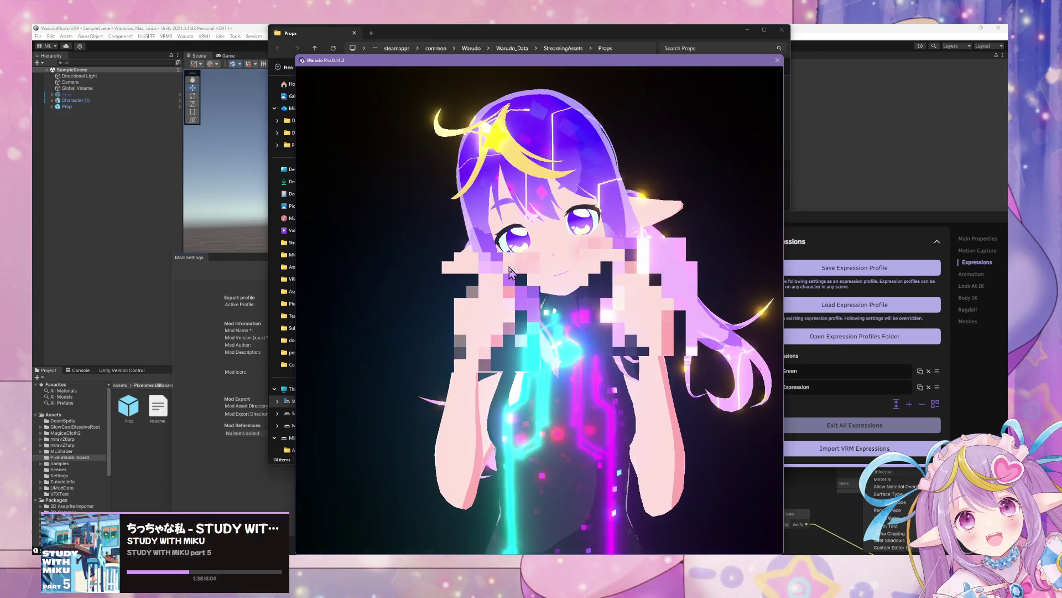
# Expand the Expression entry and delete its face.main/Fcl_MTH_E blendshape target.
pyautogui.click(885, 296)
pyautogui.scroll(-3, 795, 292)
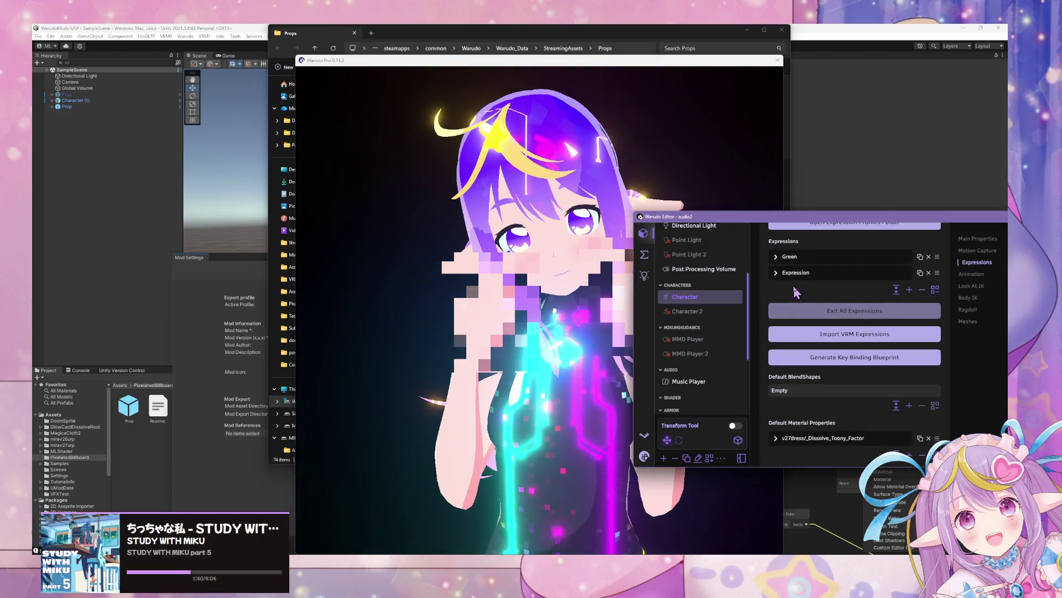
pyautogui.click(793, 277)
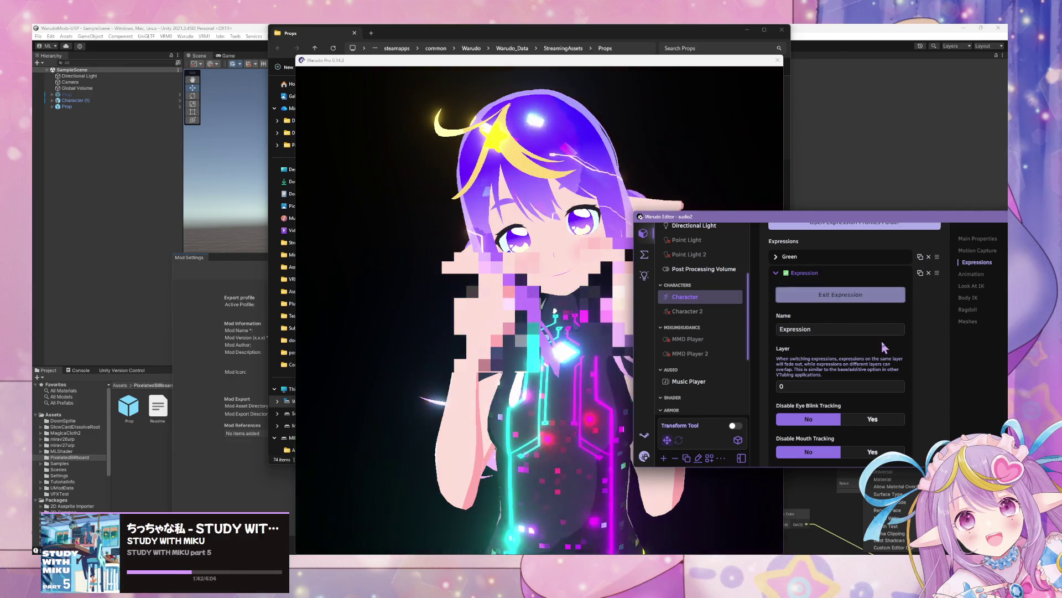
pyautogui.scroll(-5, 883, 347)
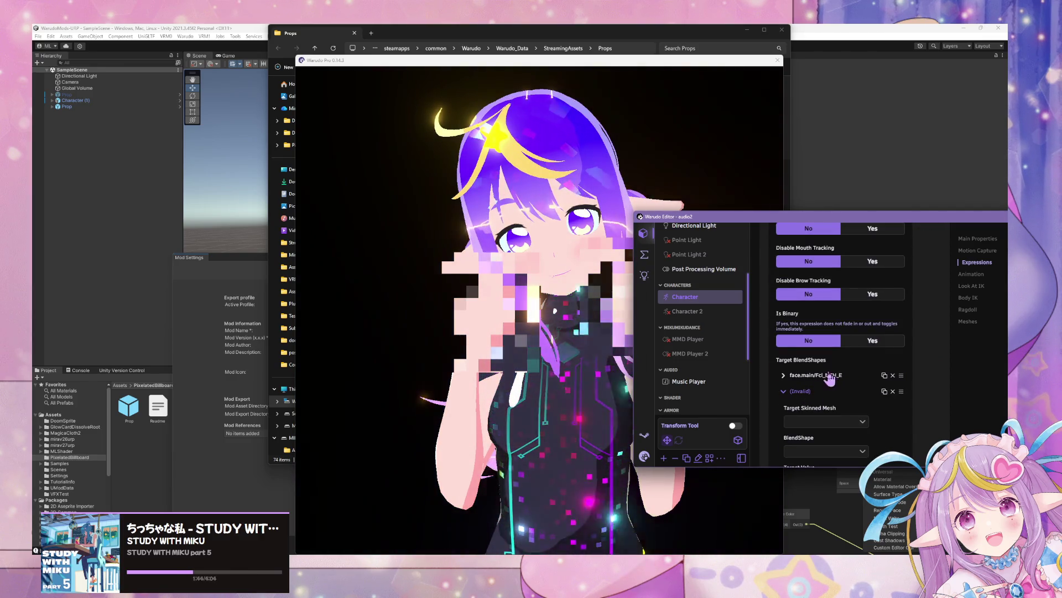
pyautogui.click(893, 375)
pyautogui.click(830, 375)
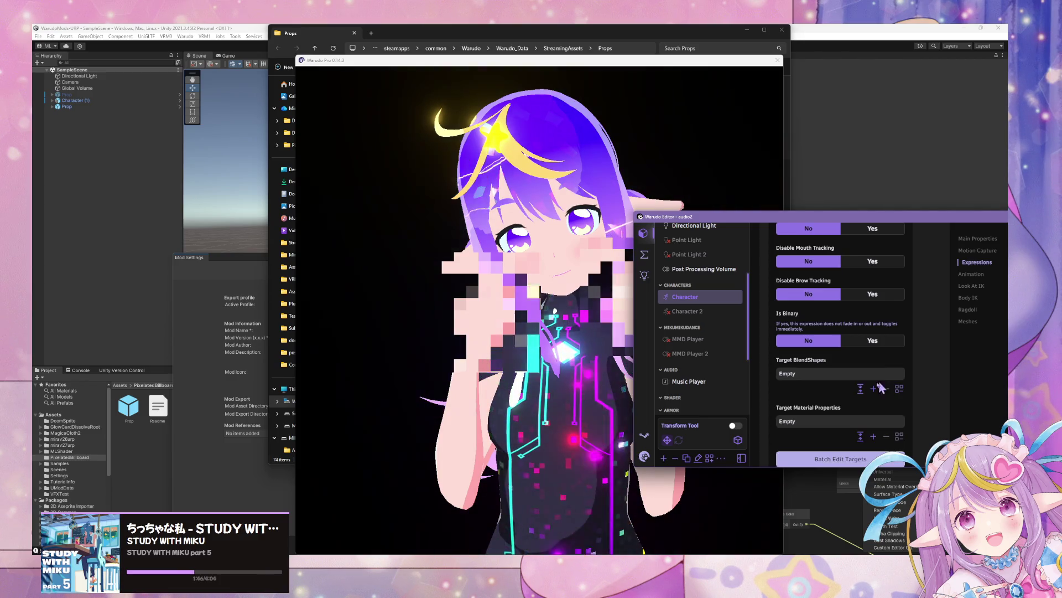
# Set the remaining invalid target's skinned mesh to face.main.nonspherized.
pyautogui.click(816, 376)
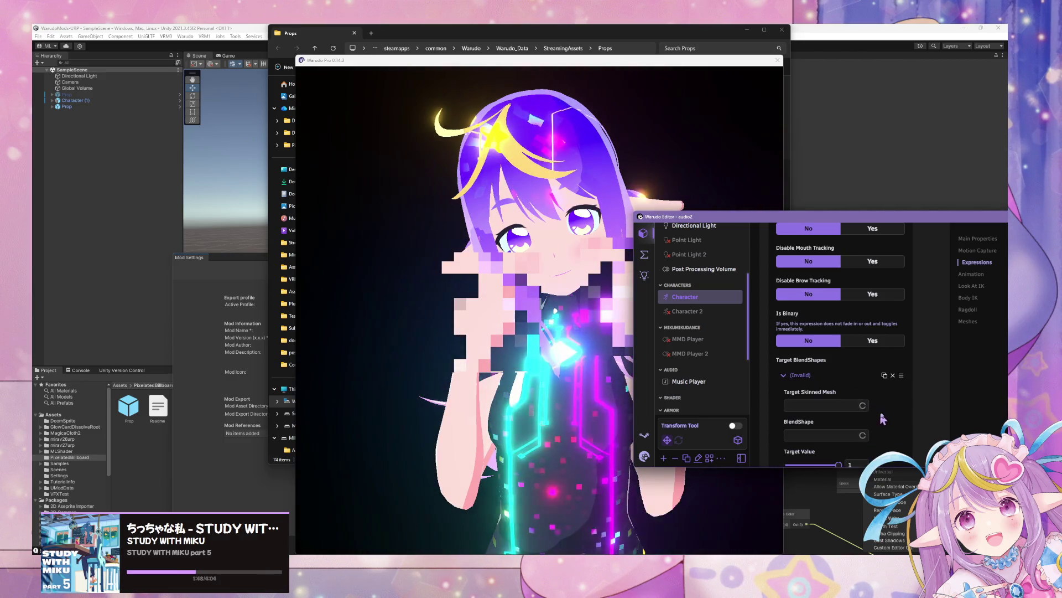
pyautogui.click(854, 405)
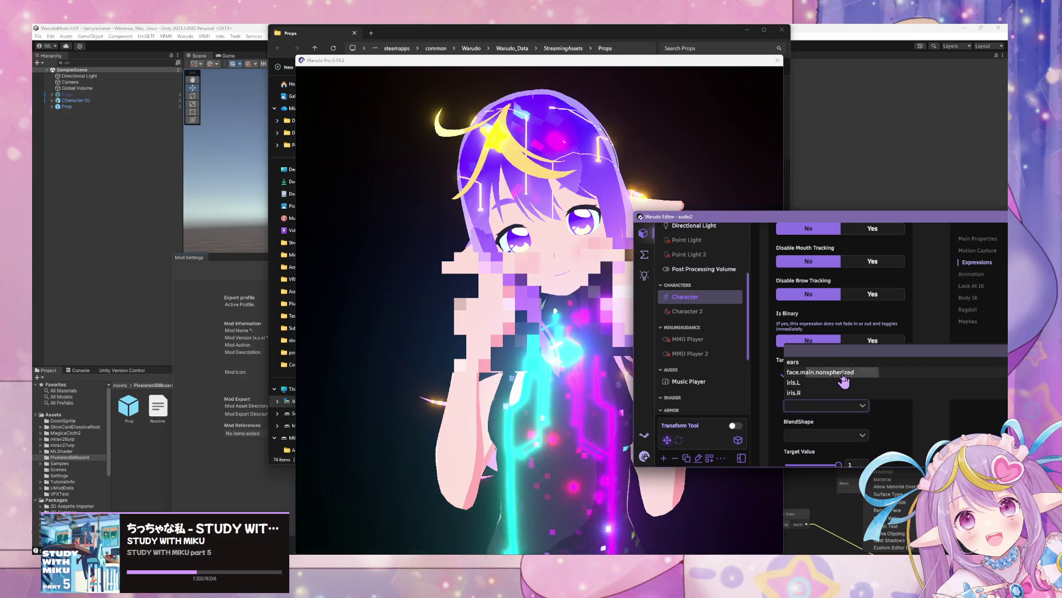
pyautogui.click(842, 373)
pyautogui.scroll(-2, 847, 387)
pyautogui.click(849, 359)
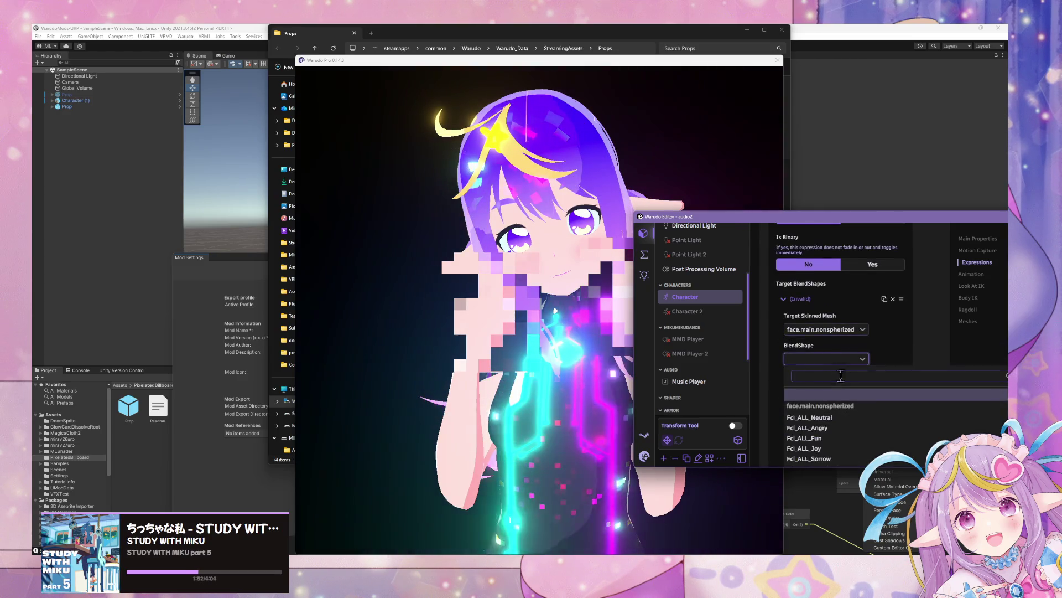
pyautogui.click(782, 355)
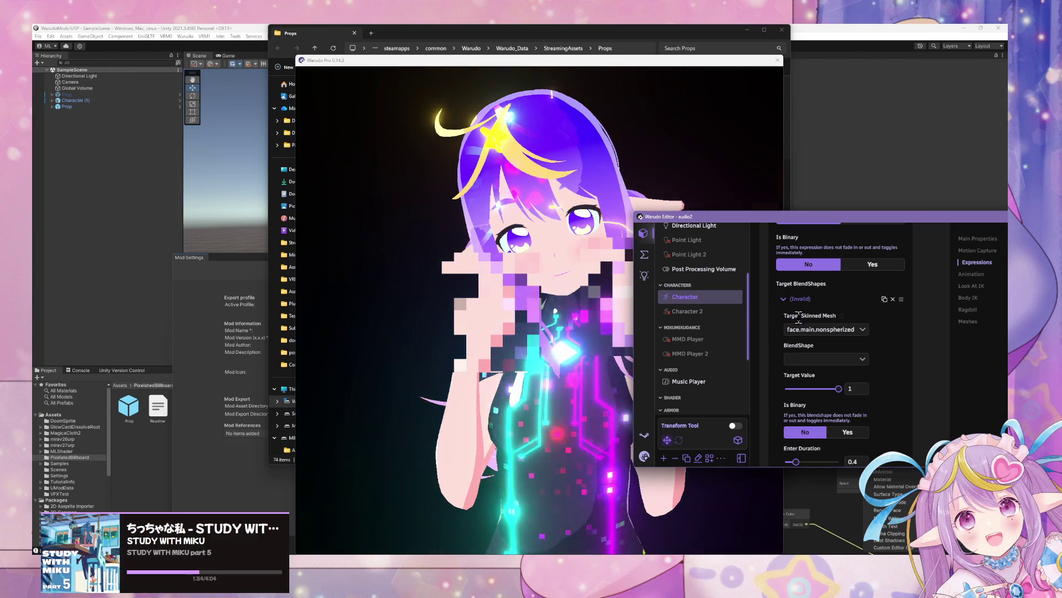
pyautogui.click(824, 329)
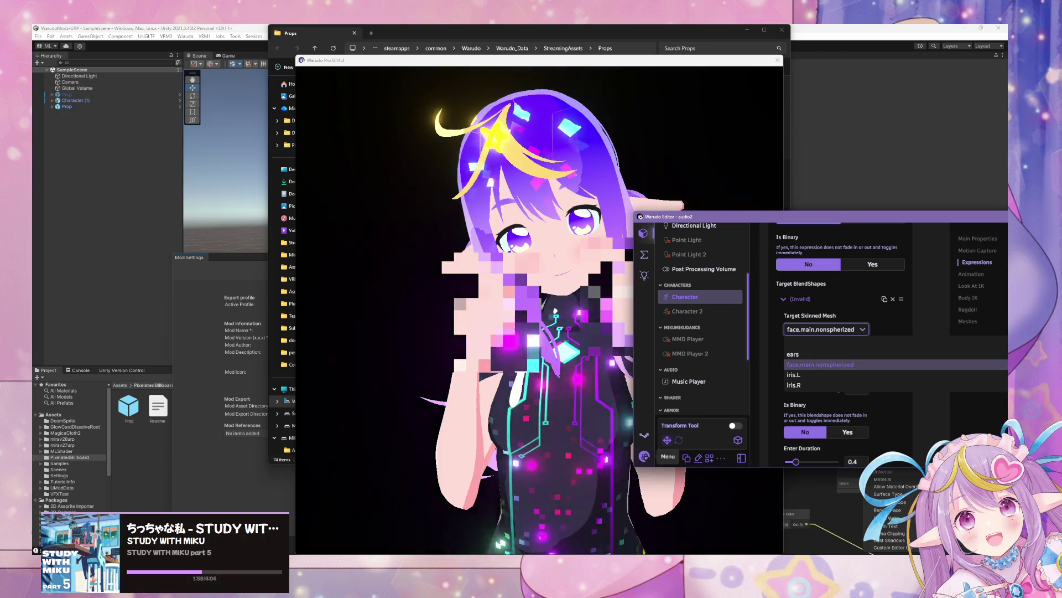
pyautogui.click(592, 482)
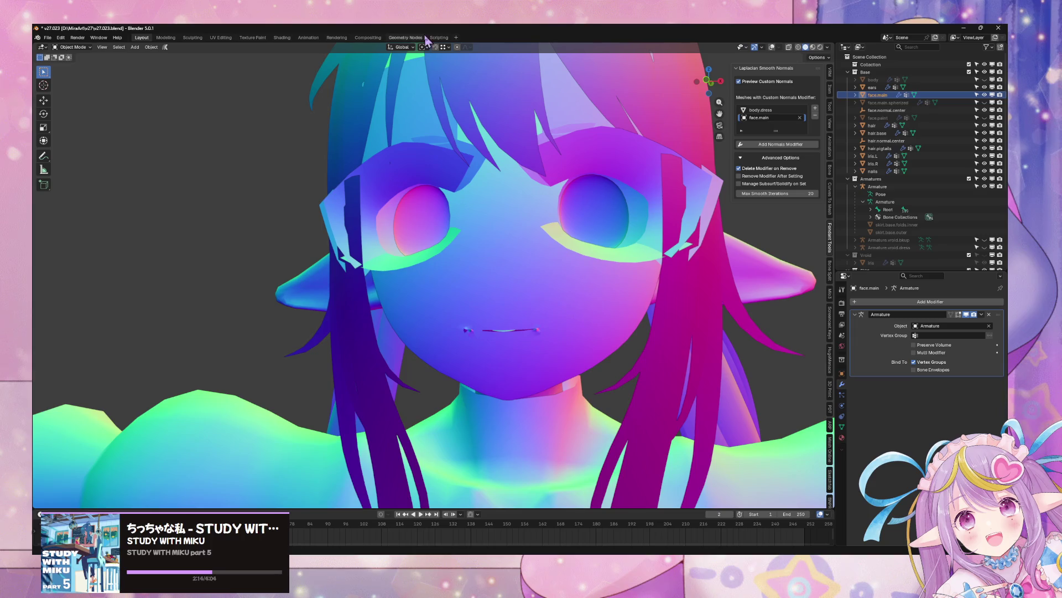
# Save the Blender file v27.023.blend, keeping face.main as the nonspherized face mesh.
pyautogui.click(48, 38)
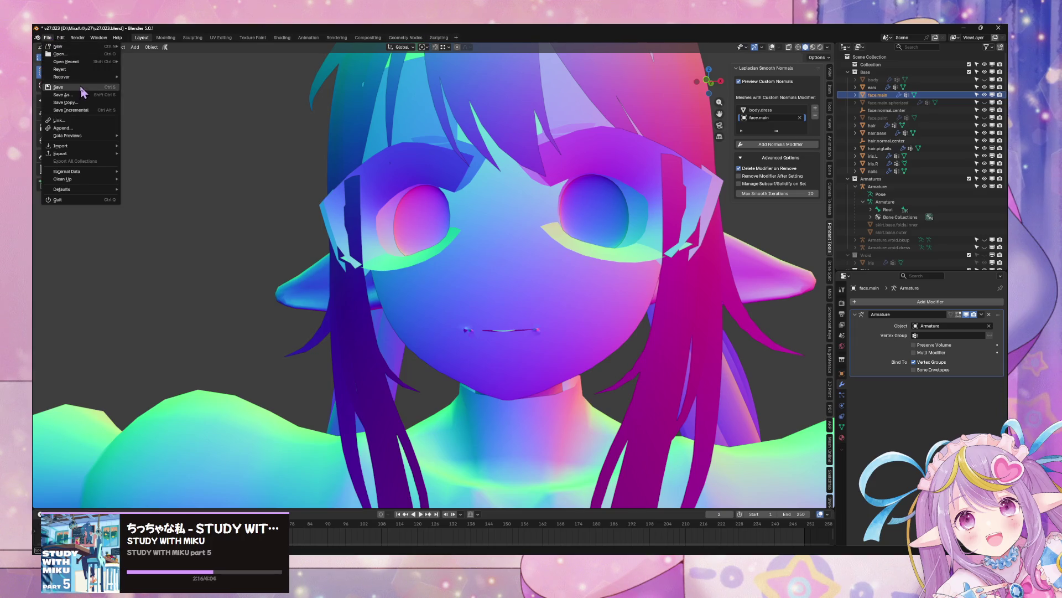
pyautogui.click(82, 88)
pyautogui.click(50, 39)
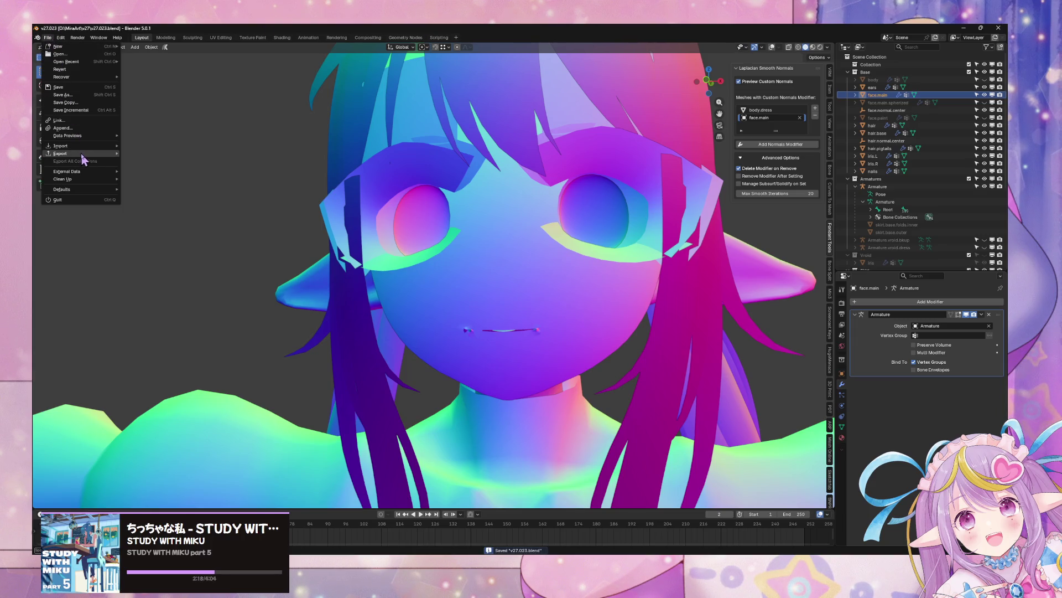